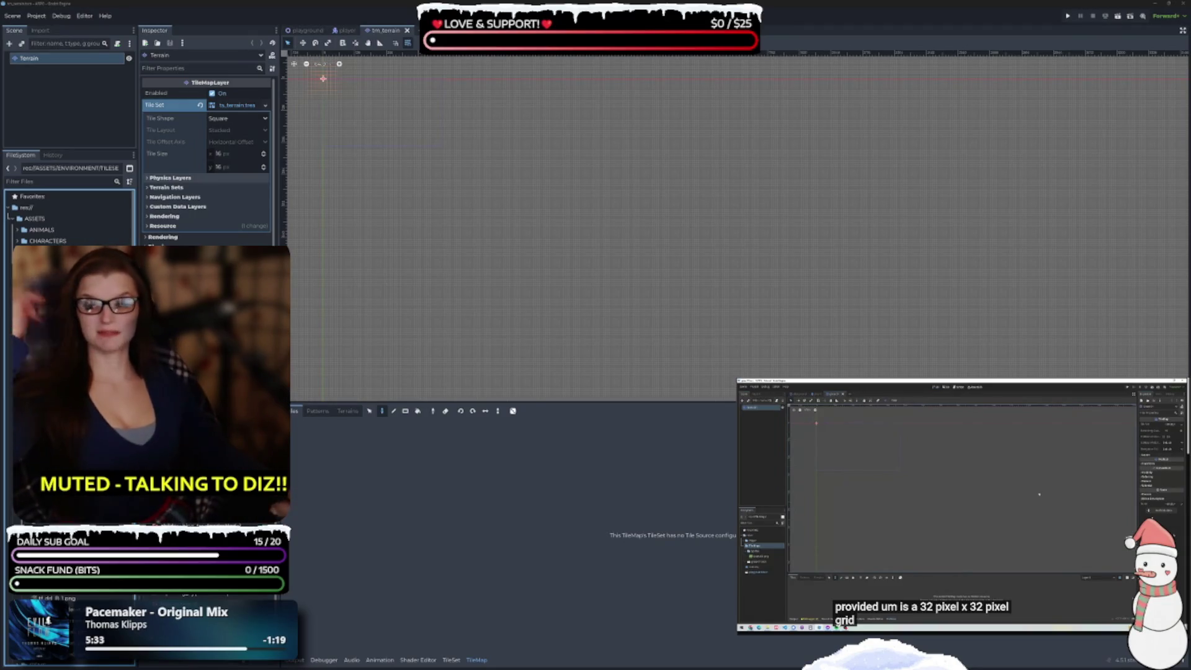
- Save the tm_terrain scene with its current Terrain TileMapLayer setup
key(ctrl+s)
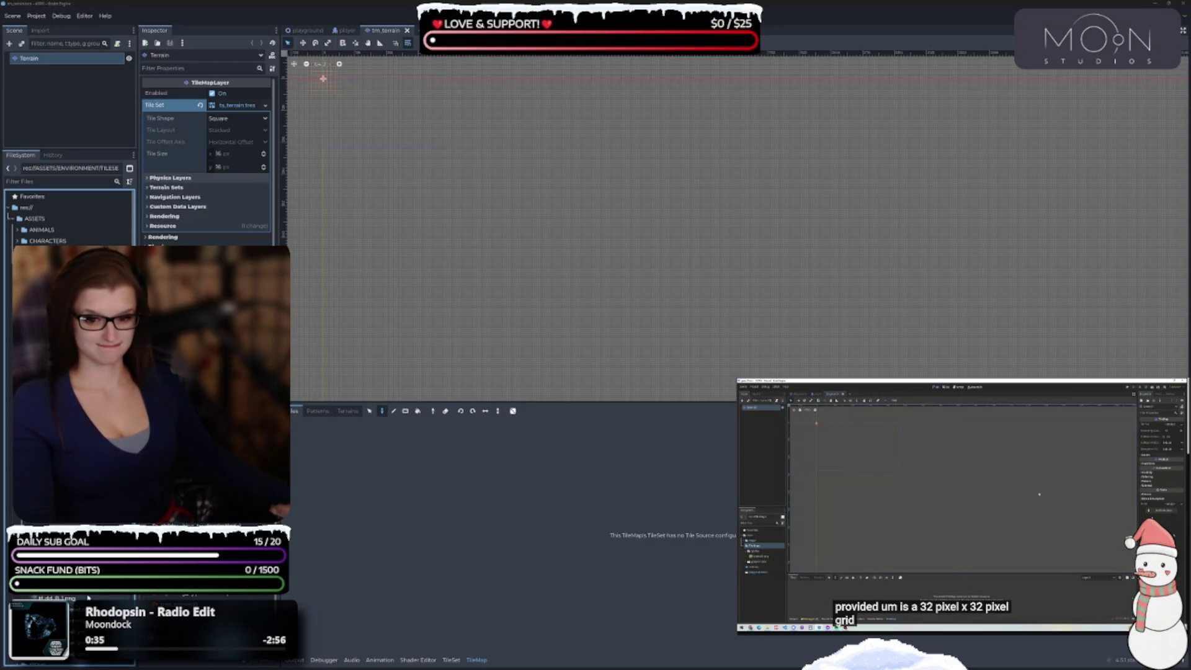
- Scroll the Inspector to the Terrain layer's Tile Set property and assign ts_terrain.tres
scroll(88, 597, down, 3)
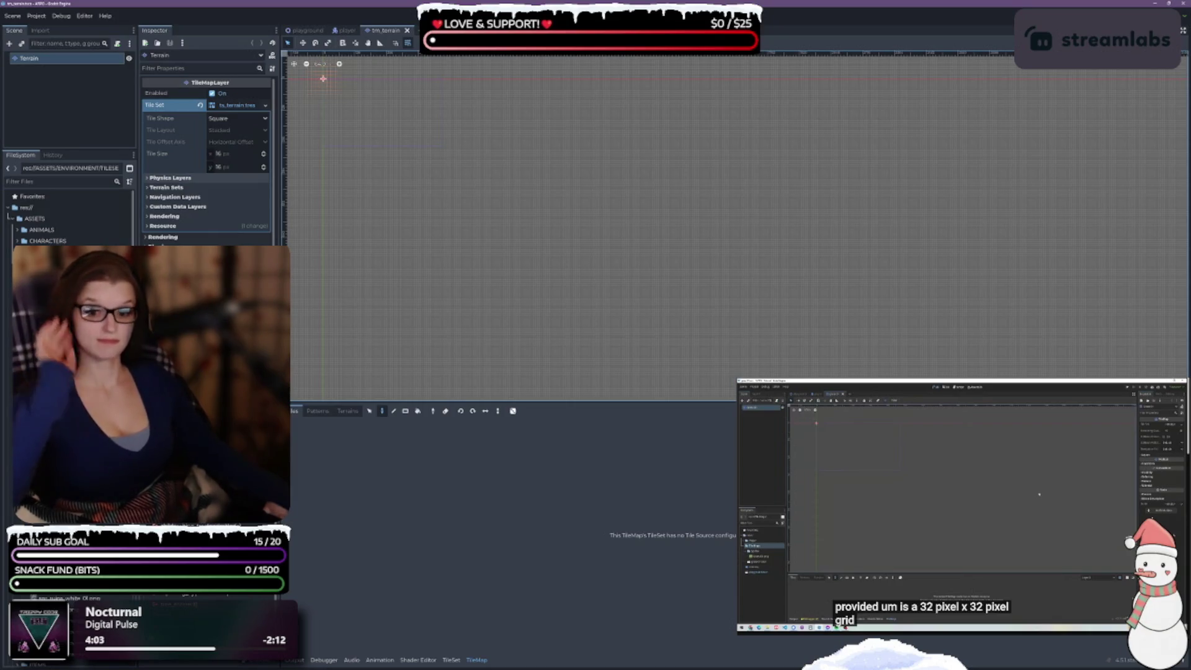
scroll(68, 217, down, 5)
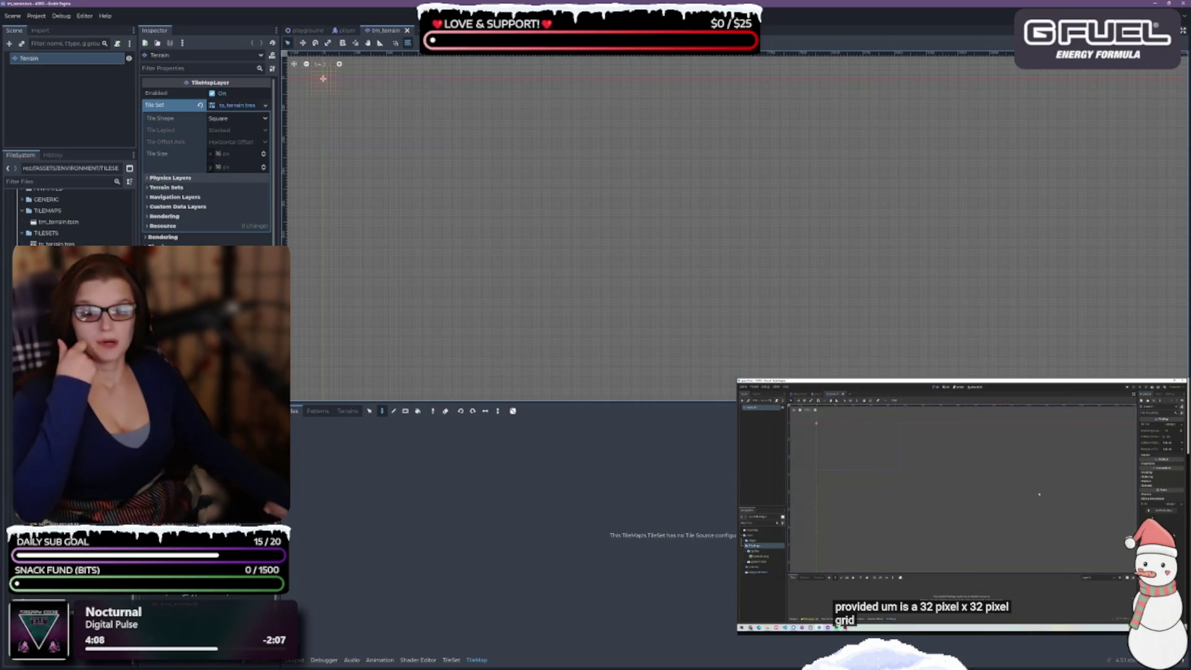
click(68, 211)
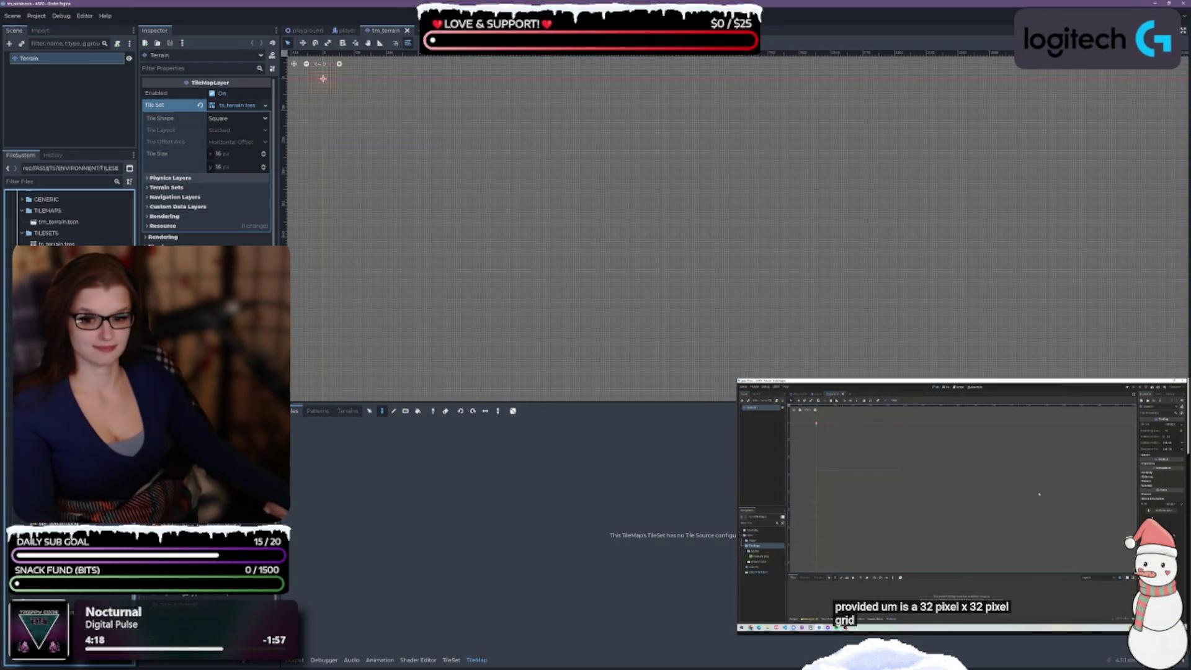
scroll(68, 218, up, 5)
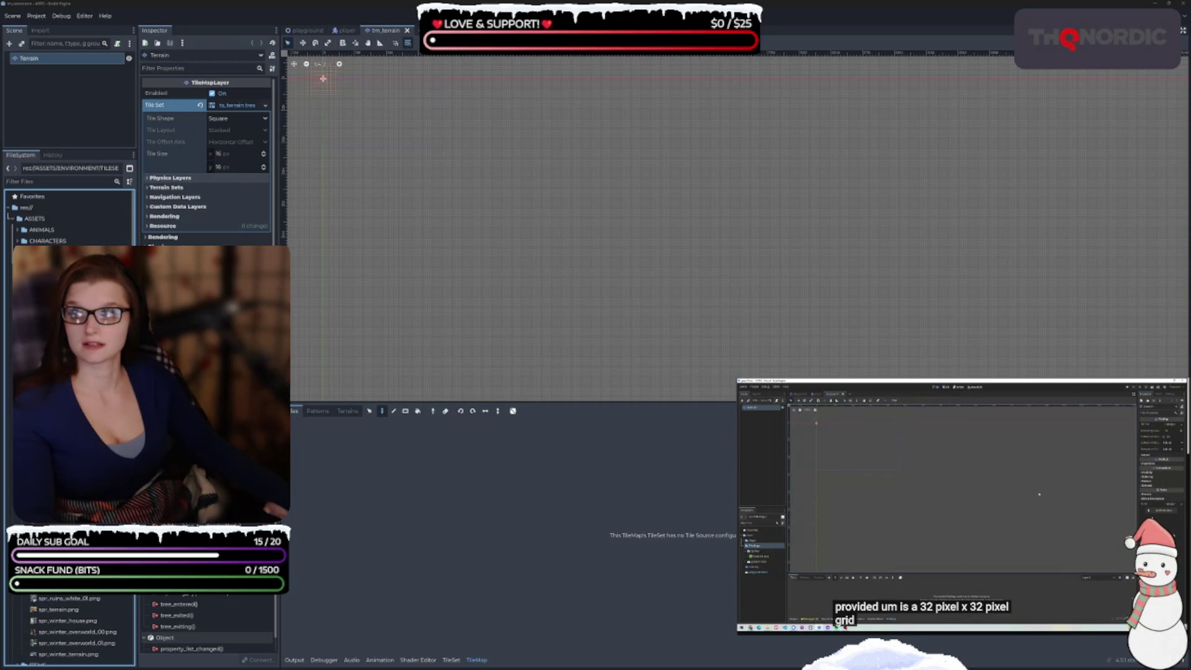
key(space)
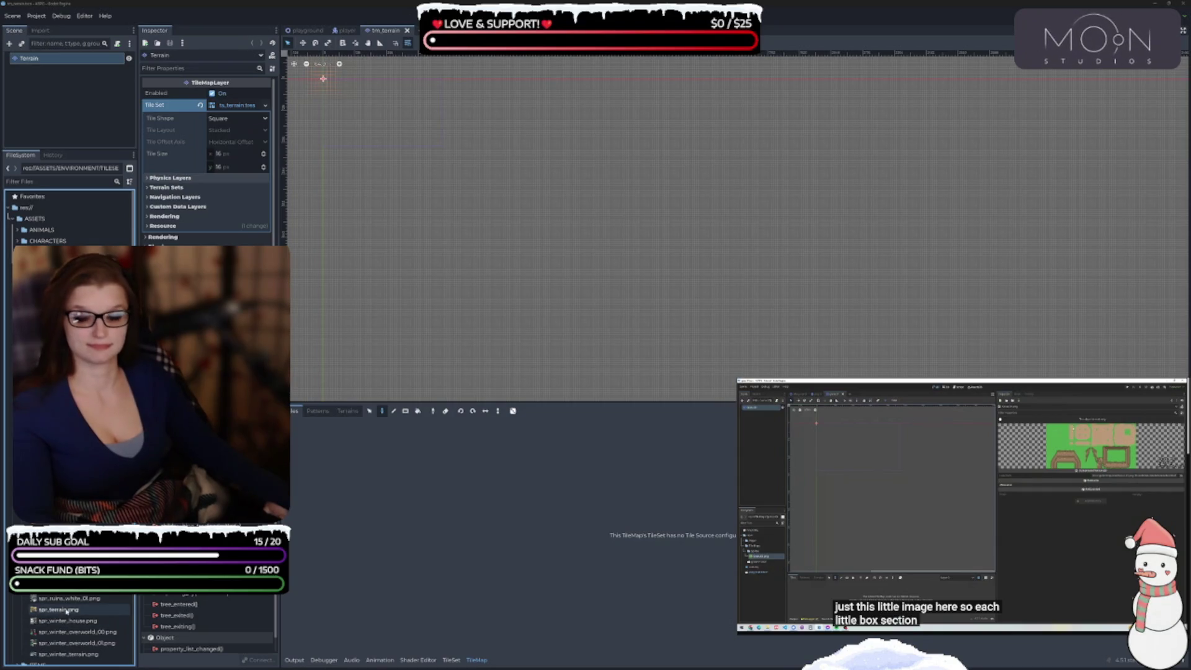
mouse_move(67, 611)
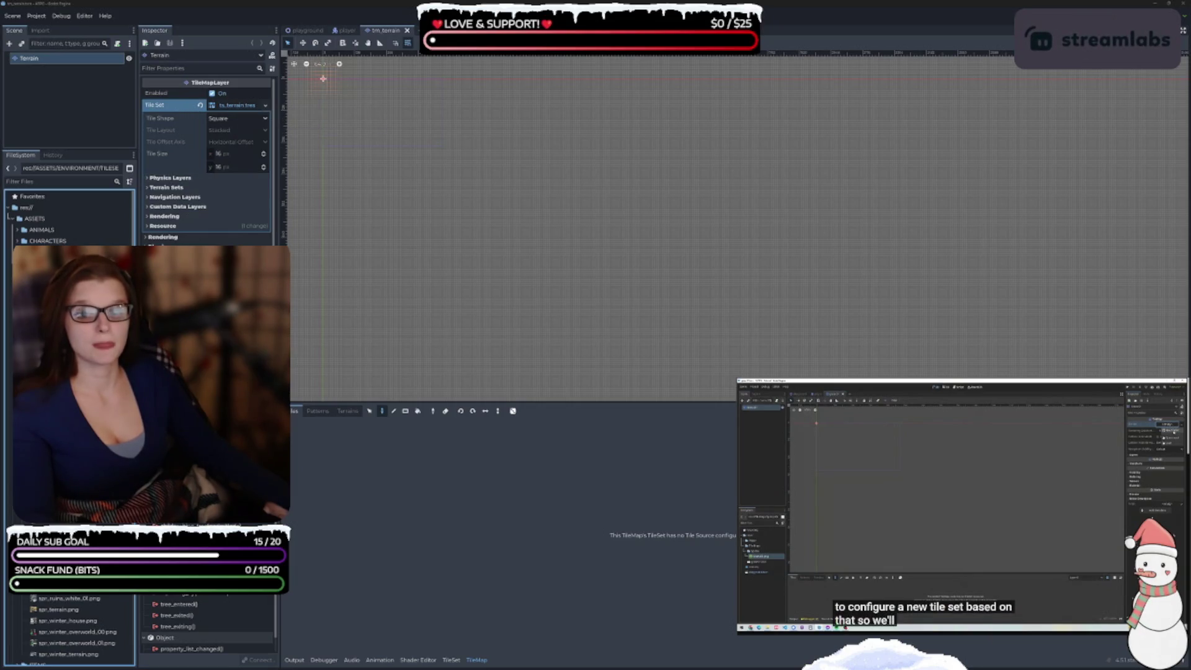
click(239, 107)
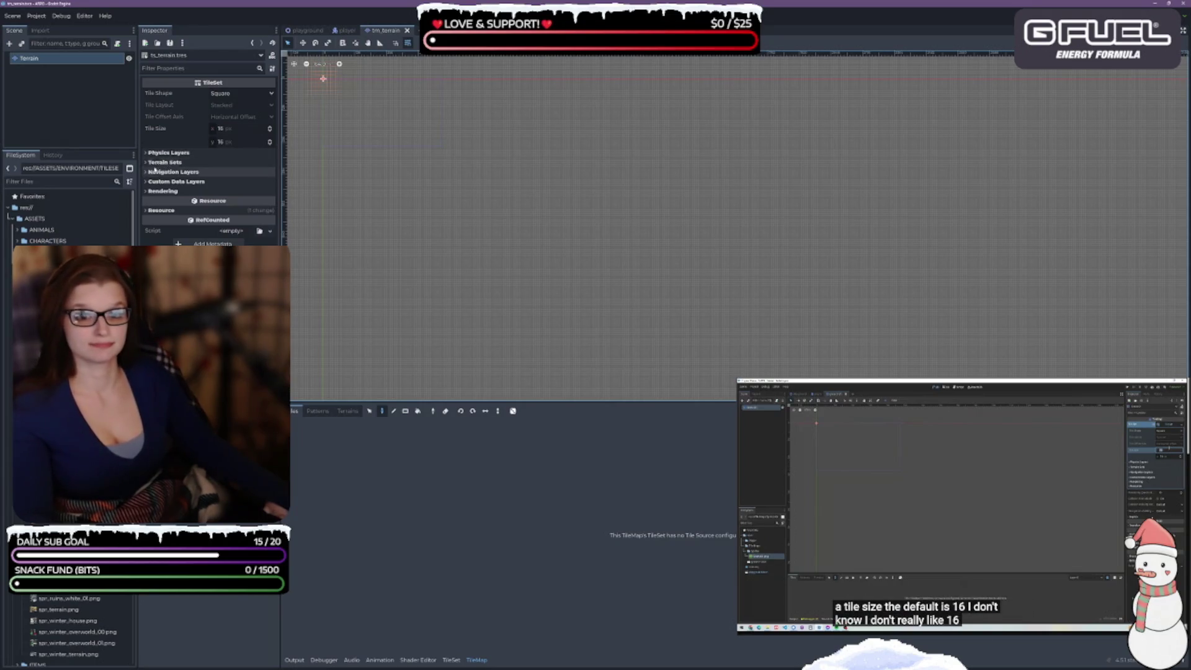
- Open ts_terrain.tres in the Inspector and expand its Terrain Sets and Resource sections
click(146, 164)
click(146, 162)
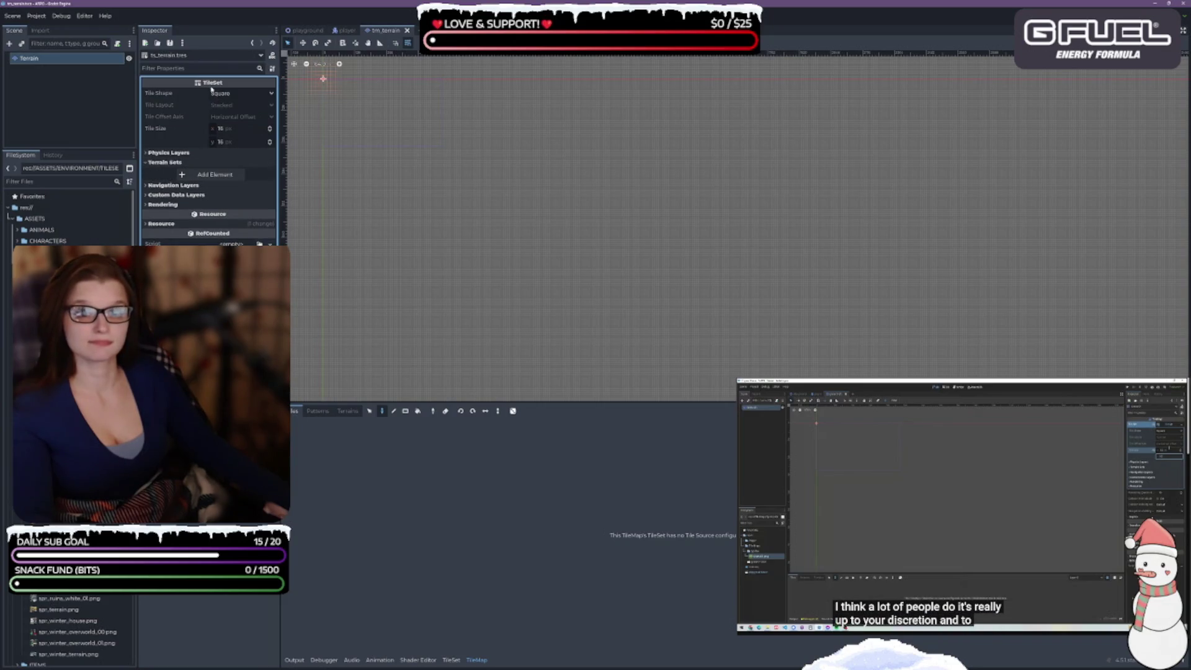
click(147, 224)
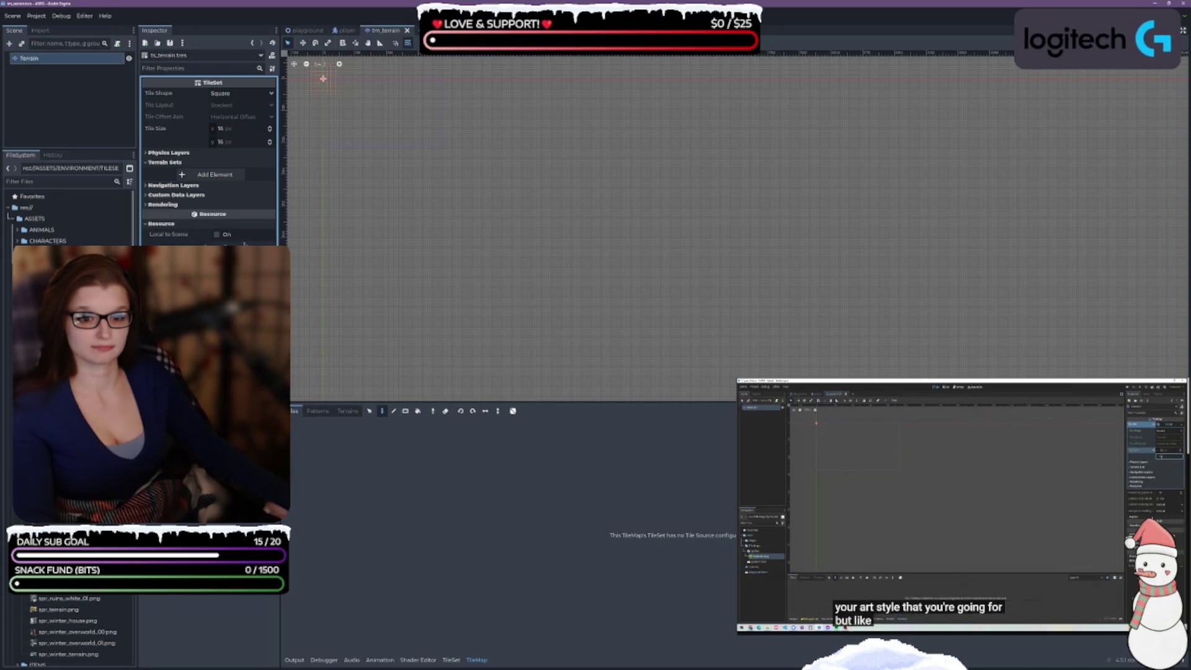
mouse_move(210, 213)
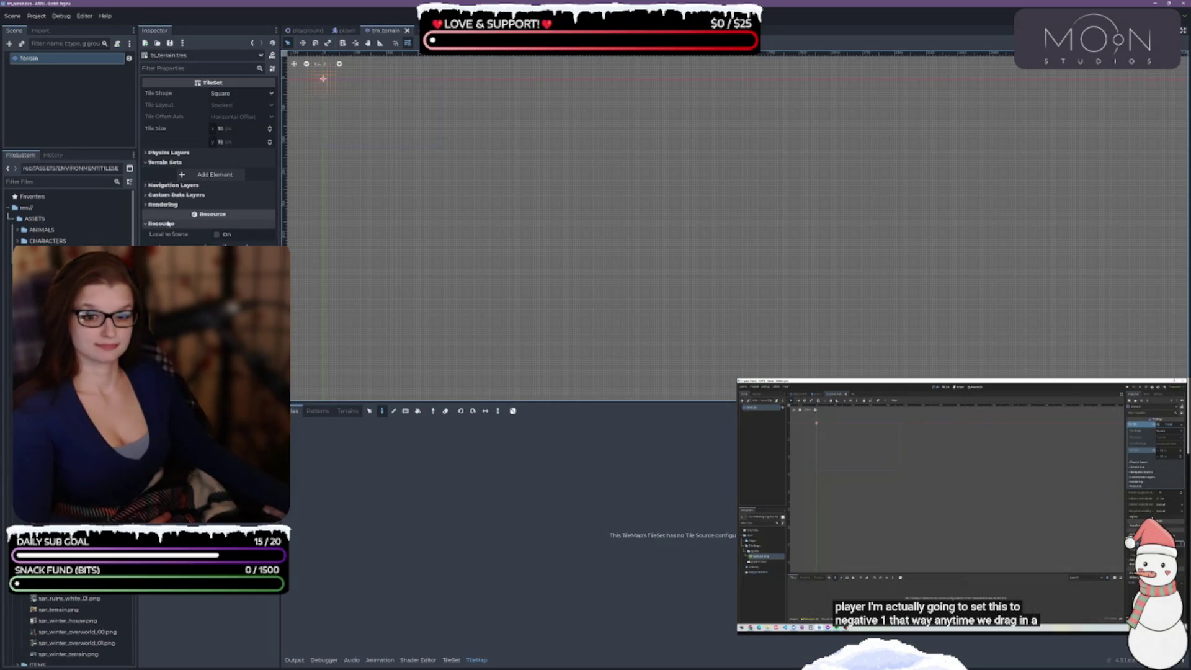
- Inspect the Rendering, Custom Data and Navigation Layers sections, then collapse them and Terrain Sets
click(147, 205)
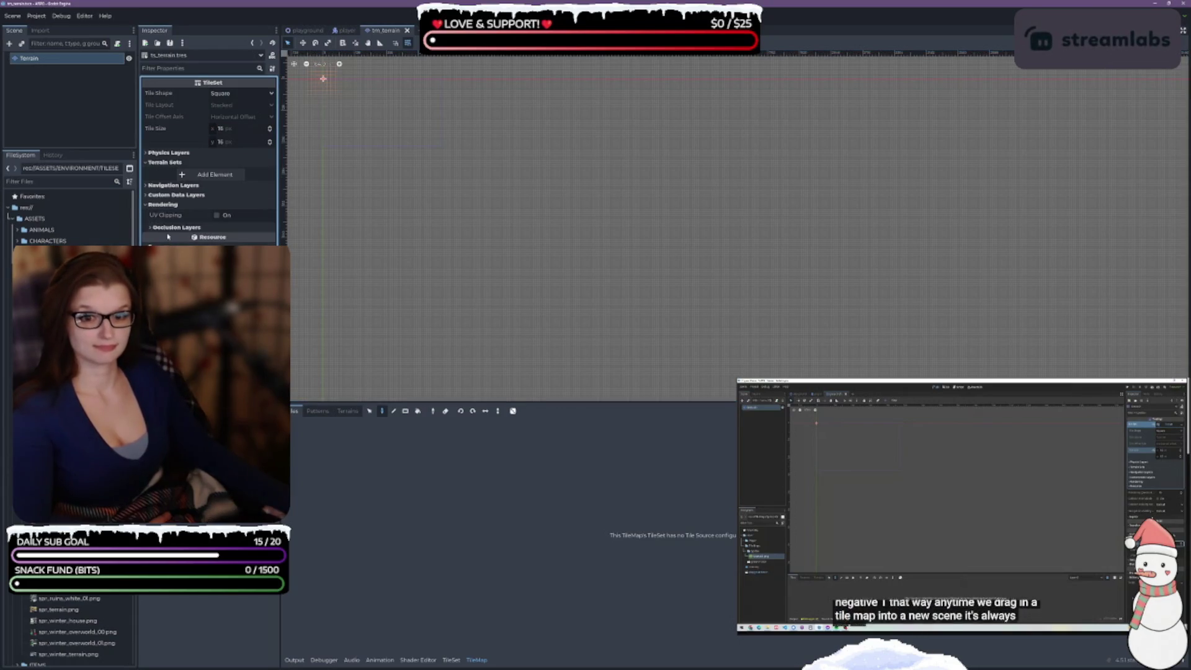
click(145, 196)
click(146, 186)
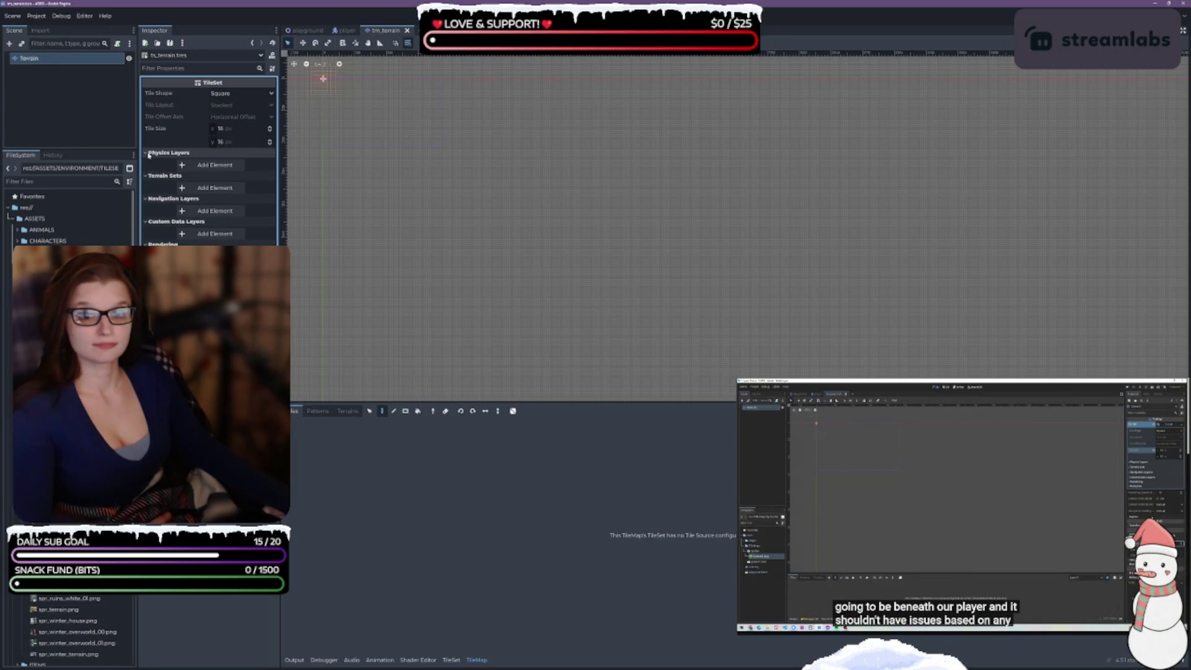
click(150, 185)
click(153, 195)
click(156, 203)
click(155, 162)
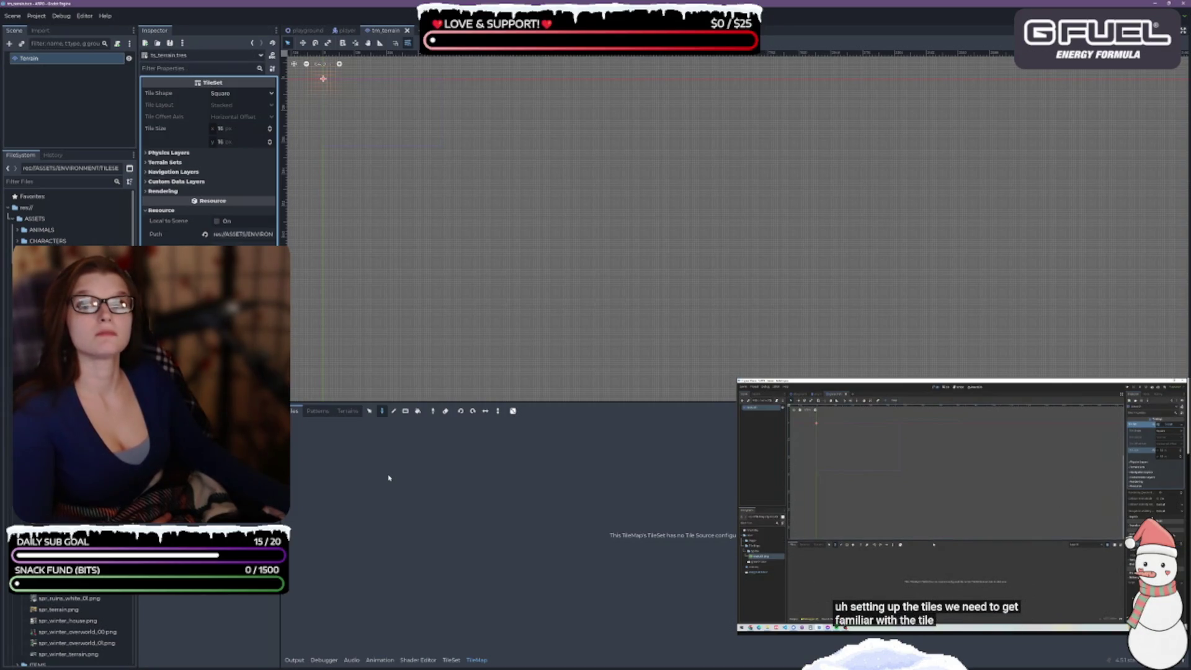
scroll(71, 620, down, 3)
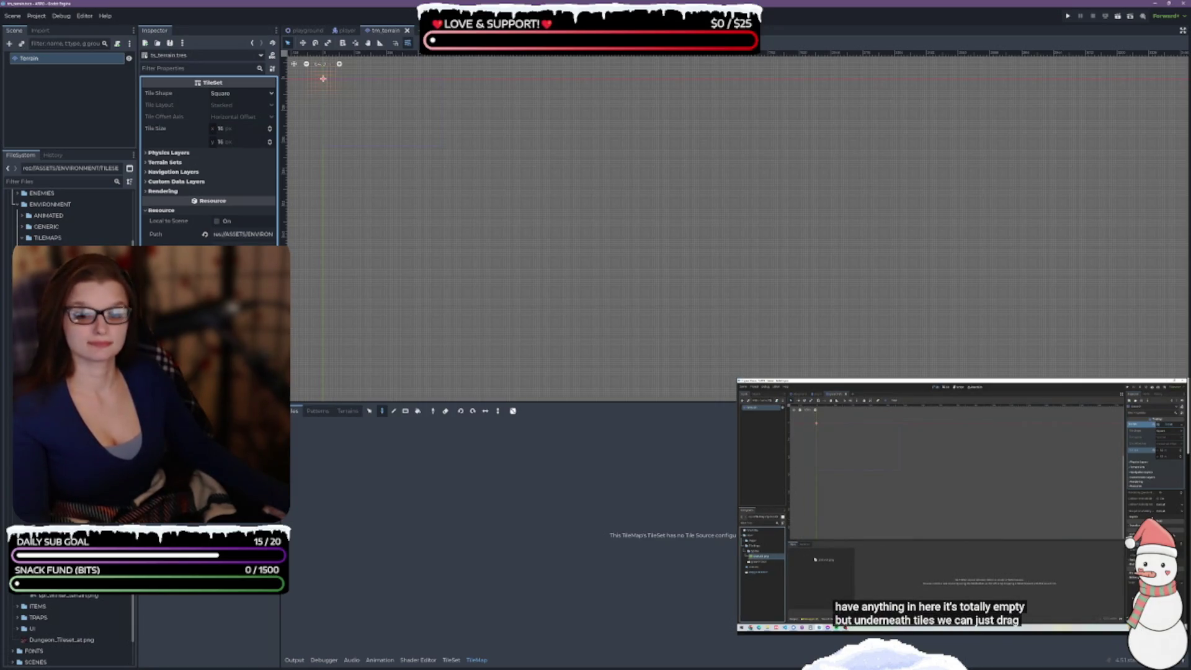
click(74, 599)
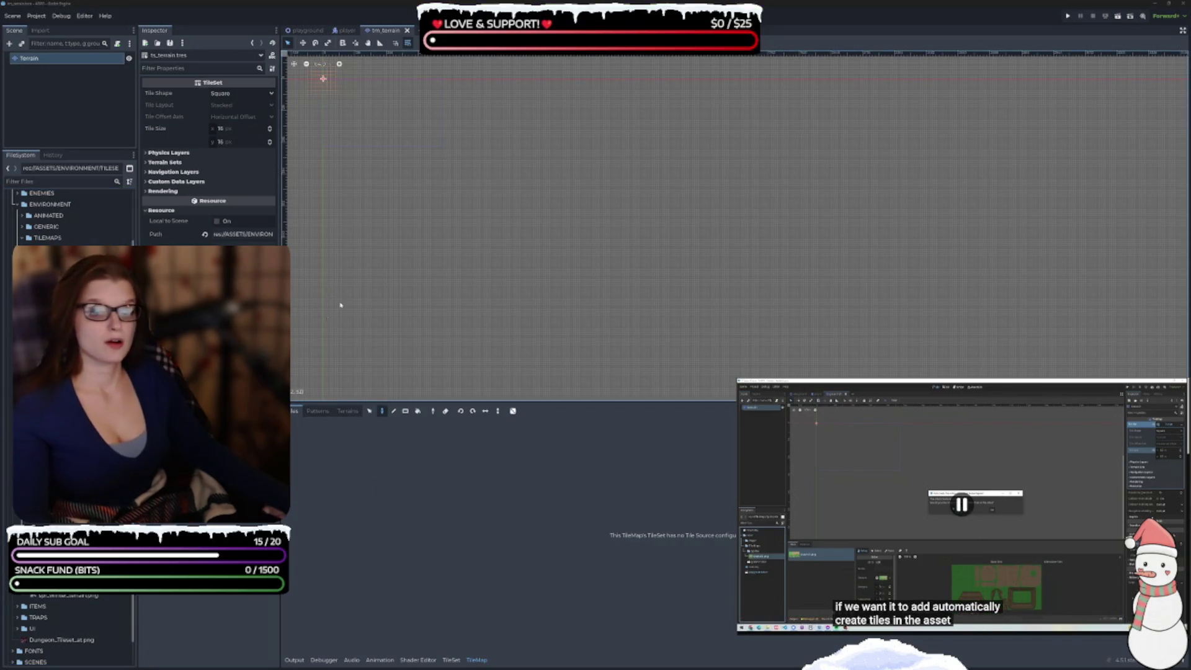
key(alt+Tab)
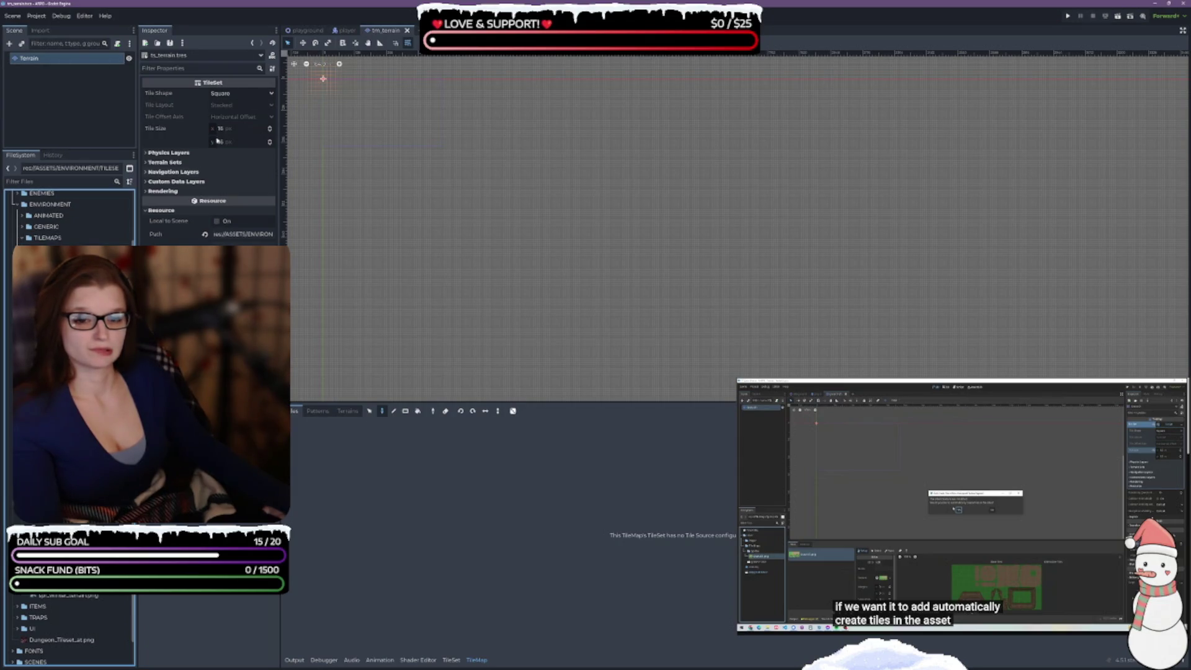
click(28, 58)
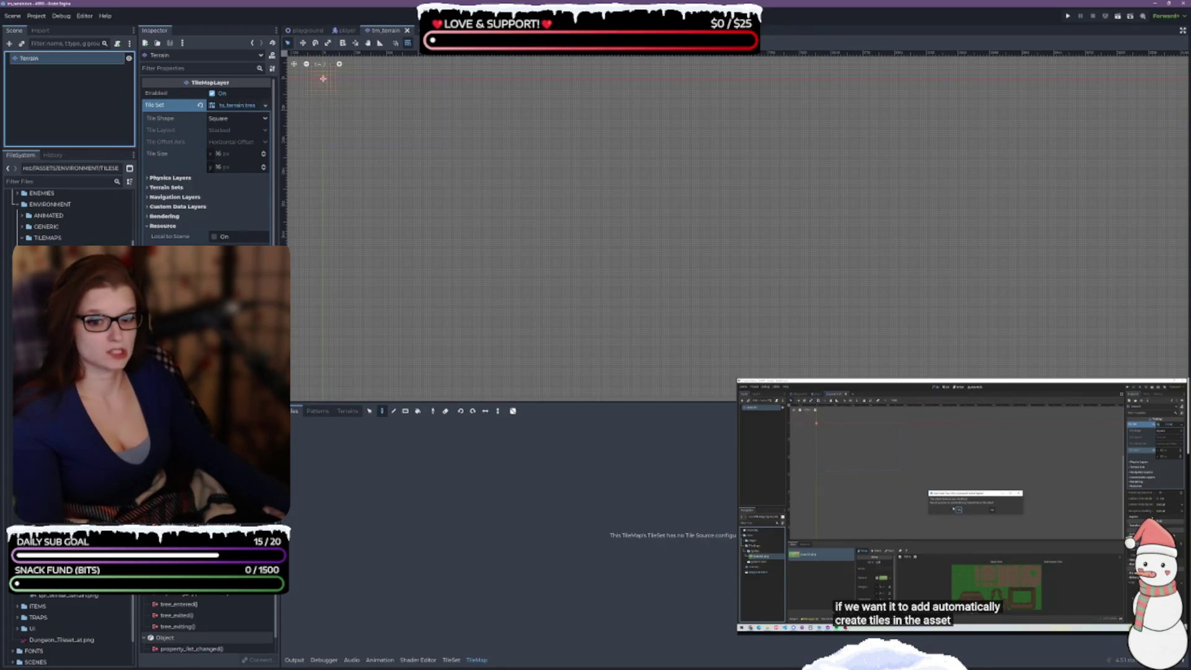
scroll(207, 155, down, 2)
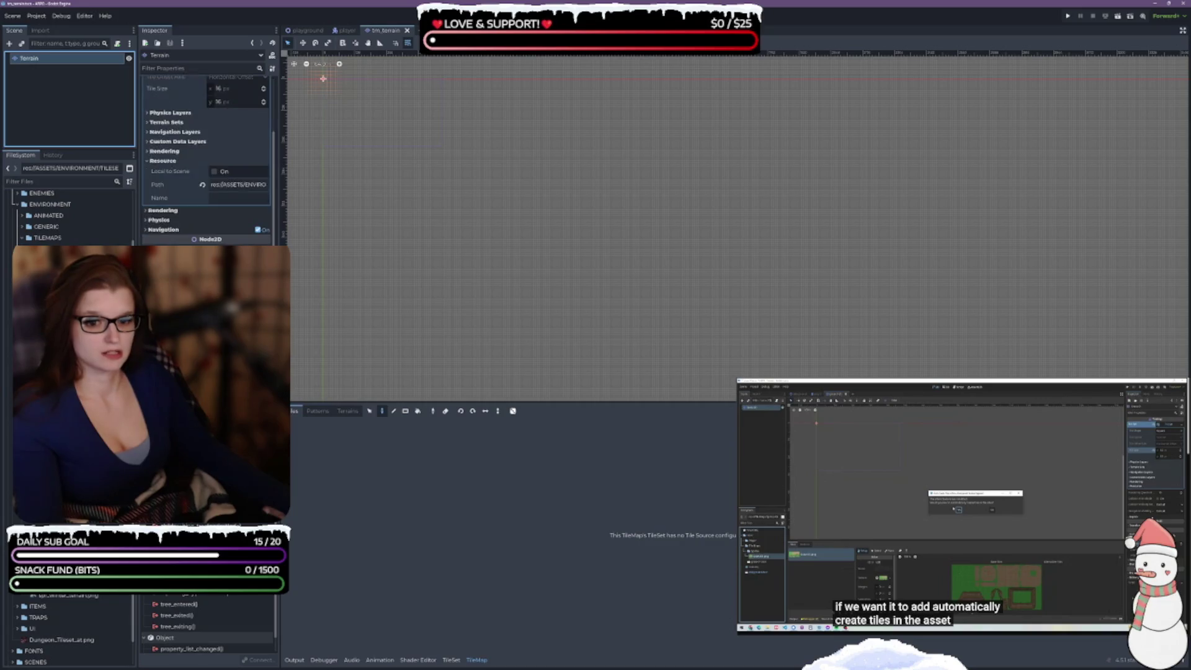
click(308, 431)
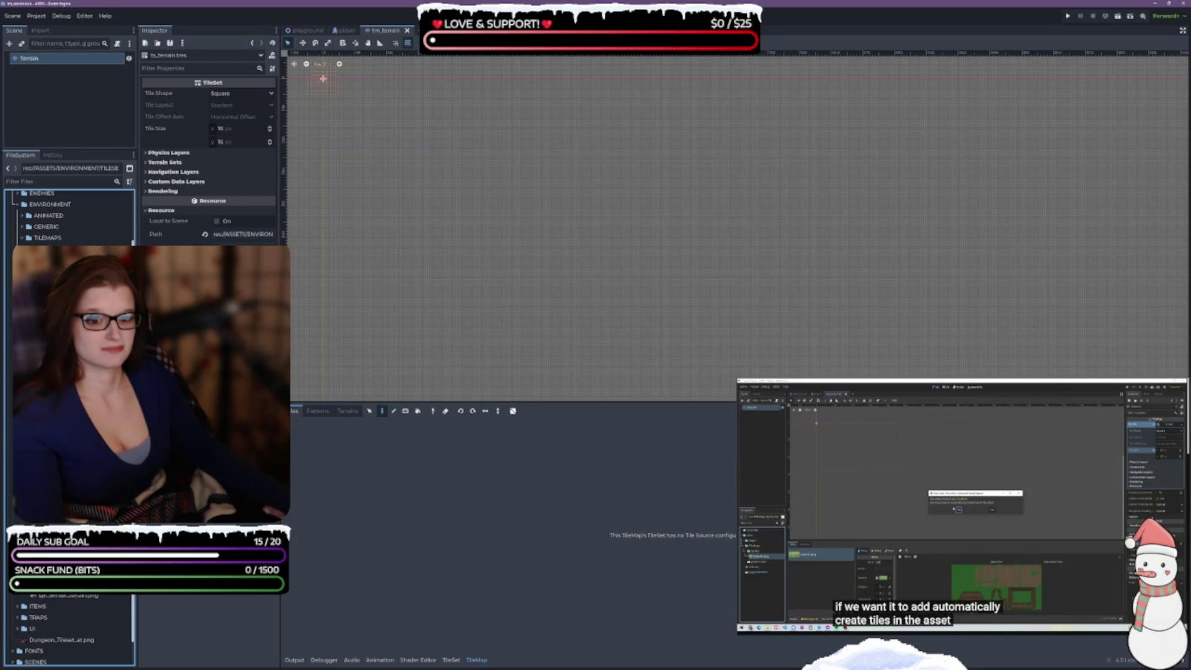
click(346, 411)
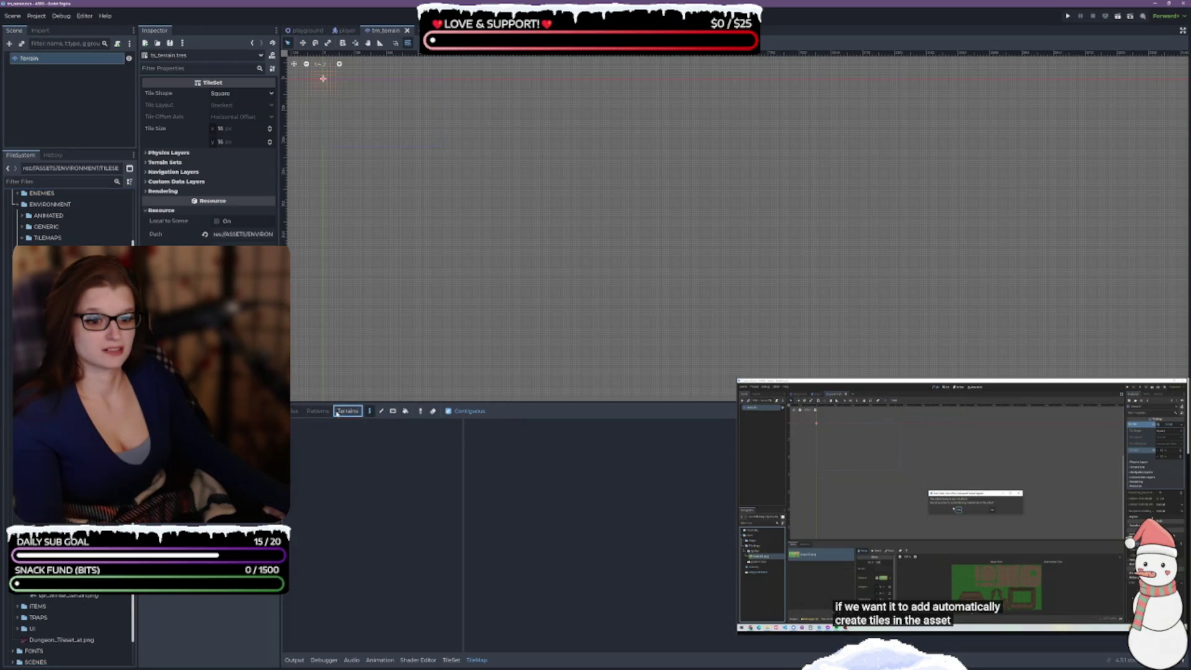
- Add spr_terrain.png to the TileSet's Tile Sources as an atlas source
click(362, 461)
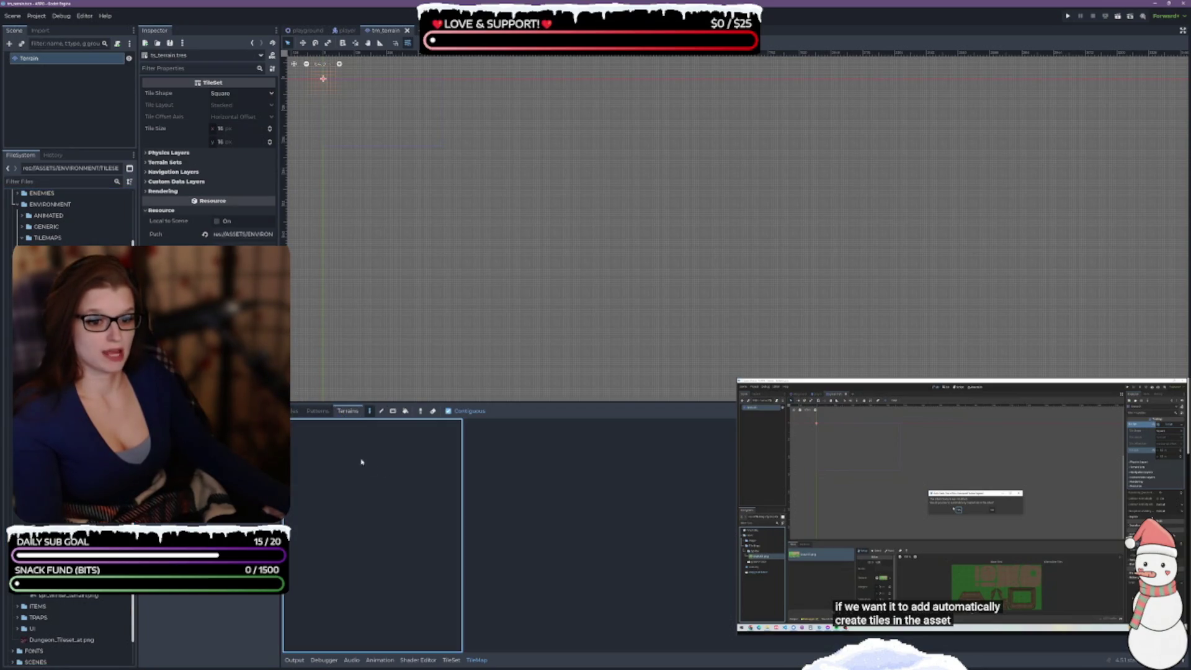
click(93, 434)
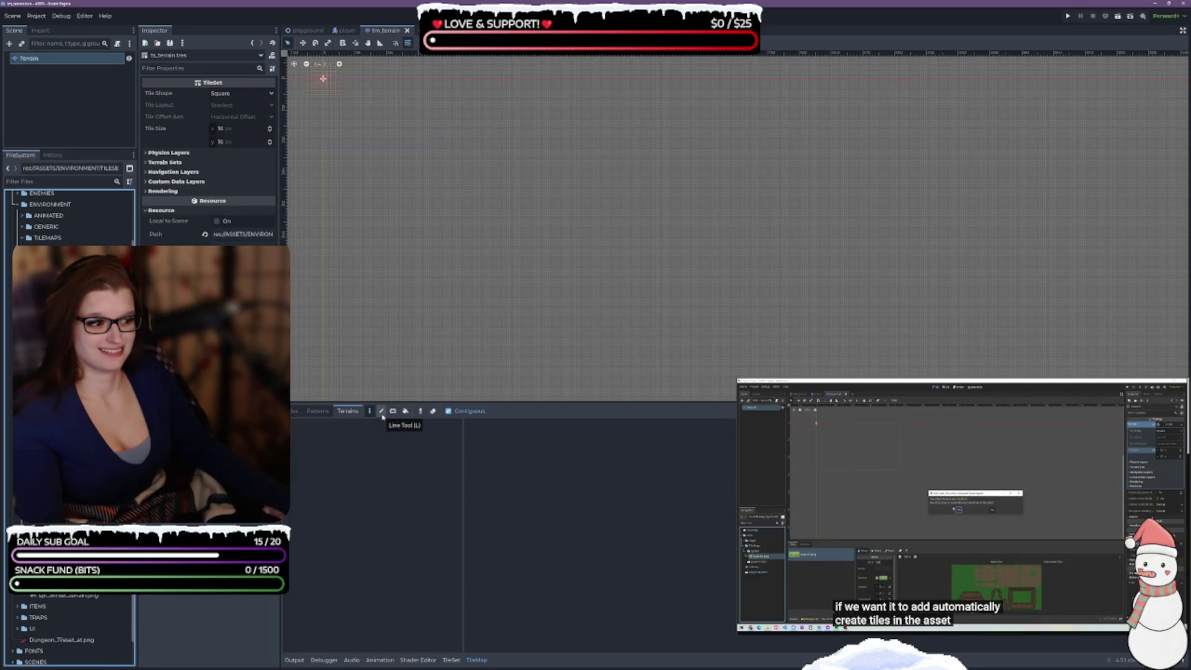
click(451, 659)
mouse_move(69, 597)
mouse_down()
mouse_move(186, 545)
mouse_move(323, 515)
mouse_move(328, 464)
mouse_up()
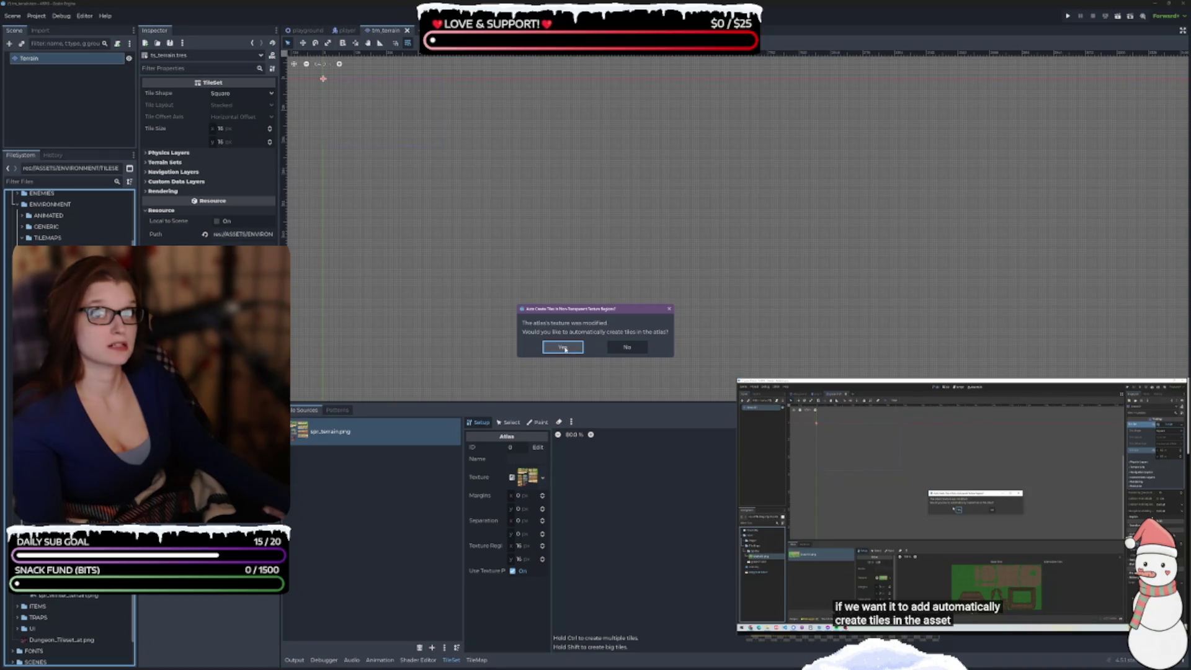
- Auto-create tiles from the atlas, enlarge the TileSet panel areas, and save the scene
click(563, 348)
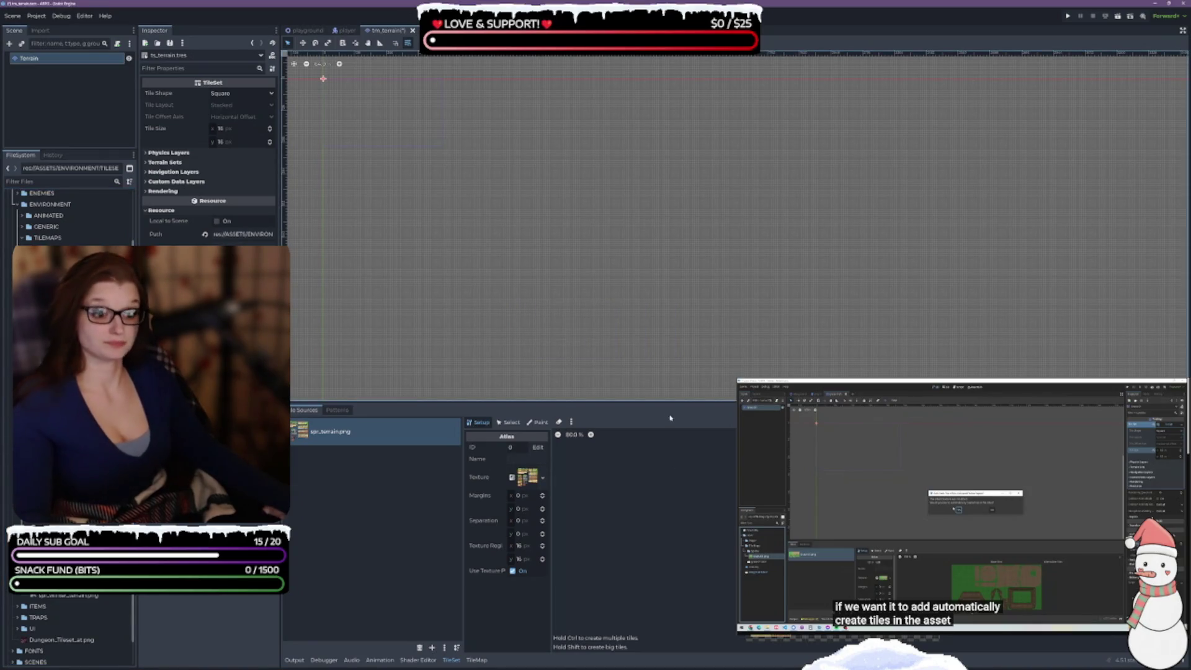
drag(654, 402, 641, 323)
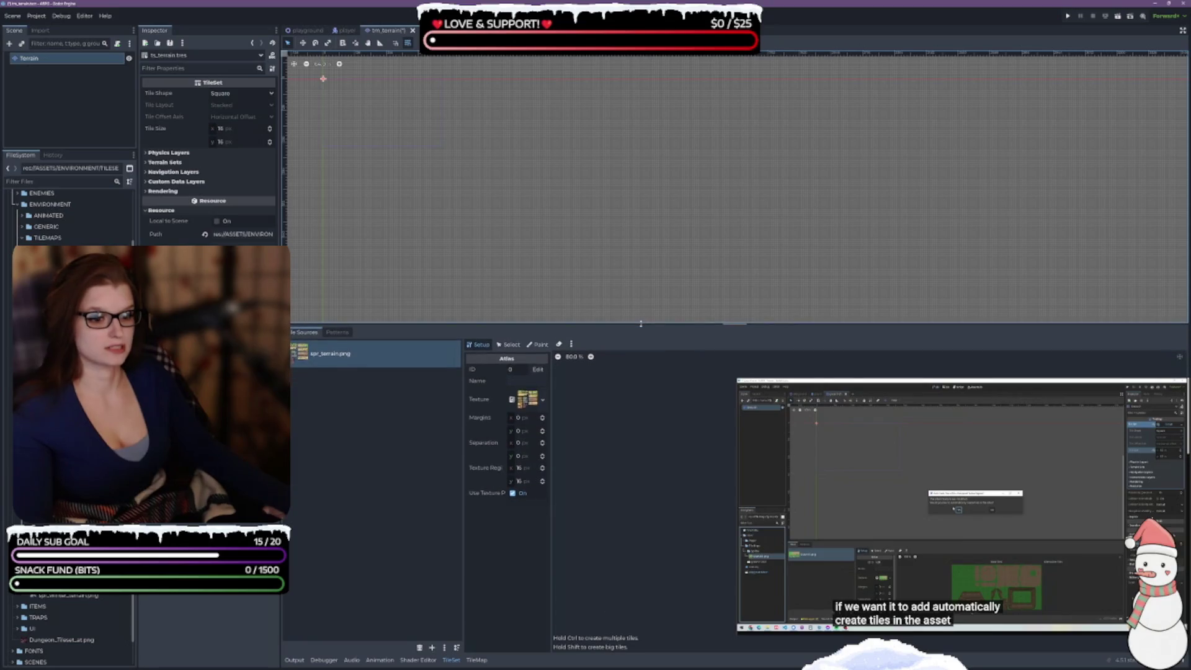
drag(463, 405, 386, 400)
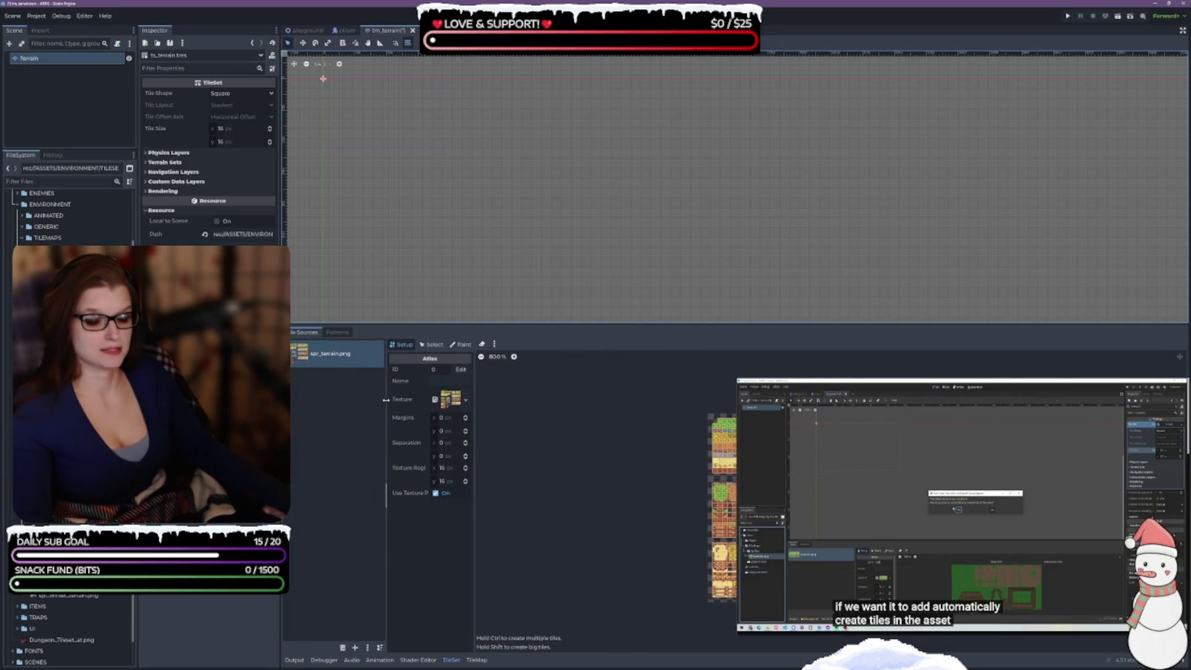
drag(474, 440, 516, 497)
key(ctrl+s)
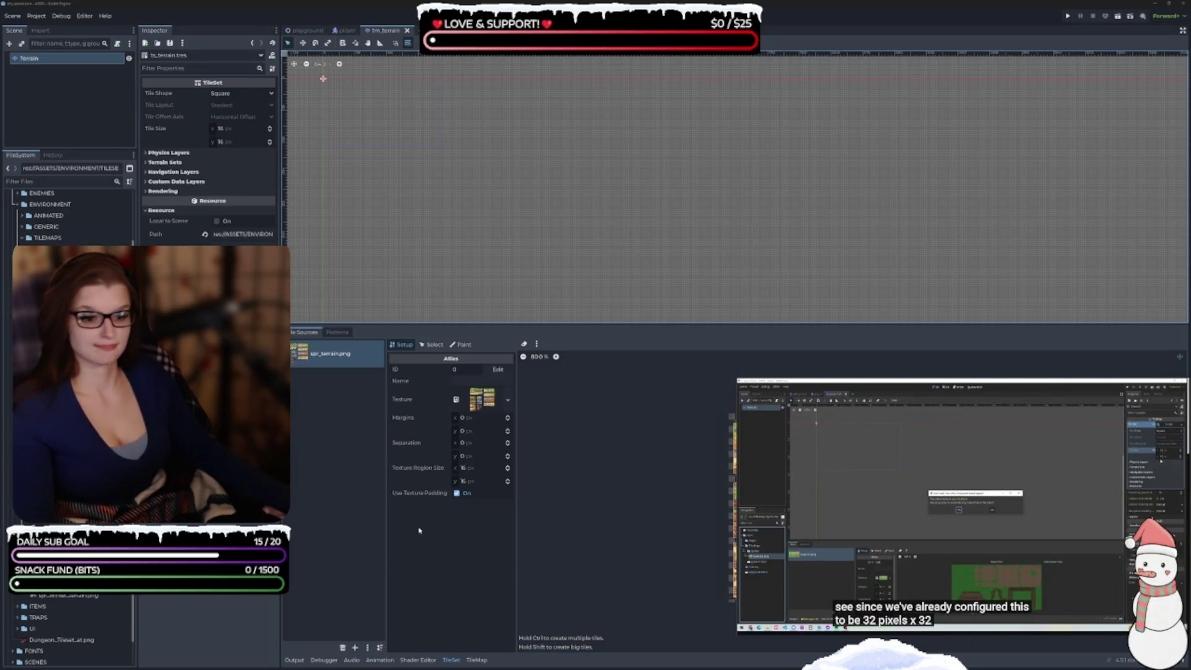
- Zoom the terrain atlas preview, then switch between the TileSet and TileMap editors, ending on TileMap
scroll(817, 486, down, 10)
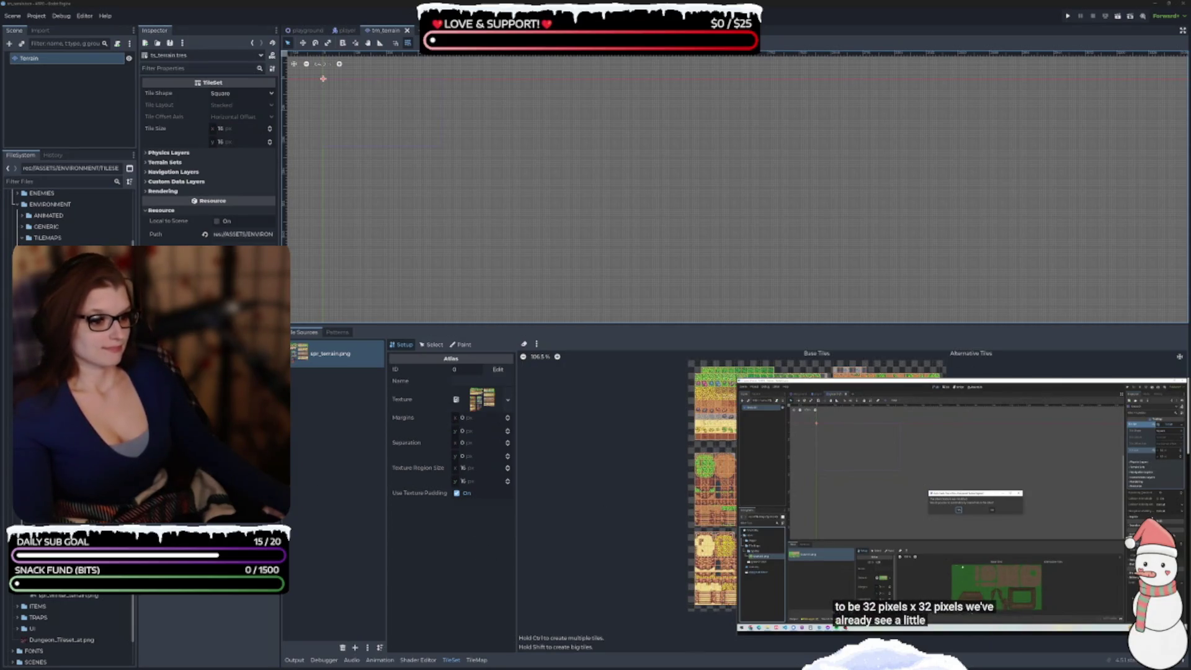
scroll(620, 504, up, 5)
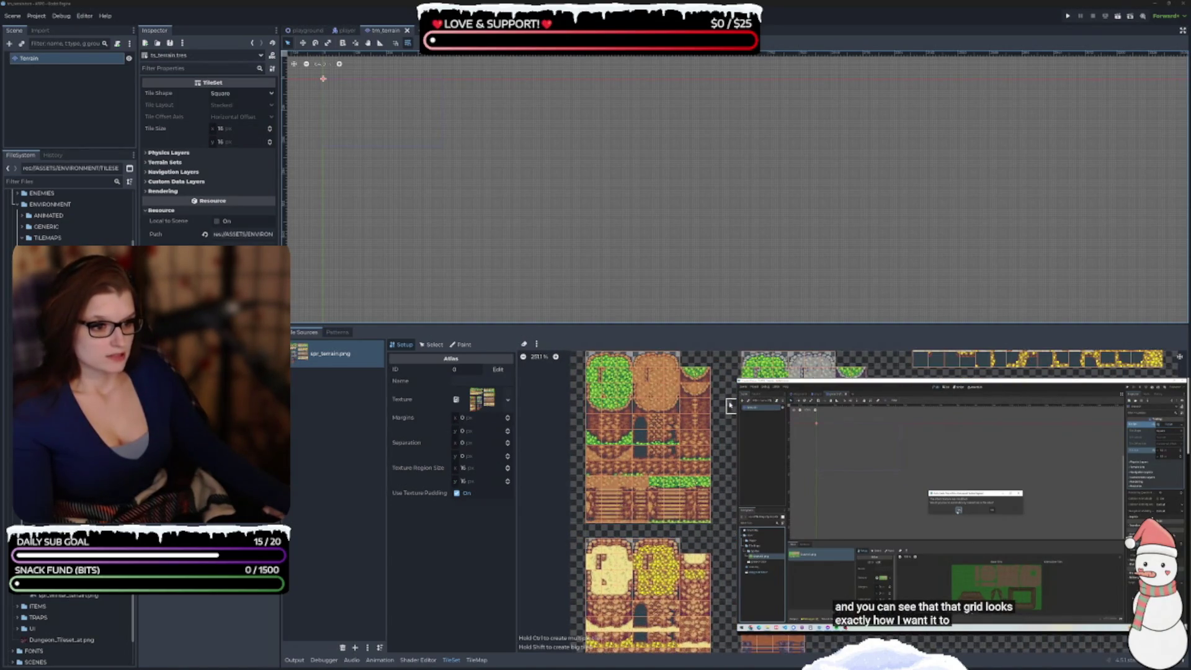
scroll(620, 504, up, 5)
scroll(645, 467, up, 2)
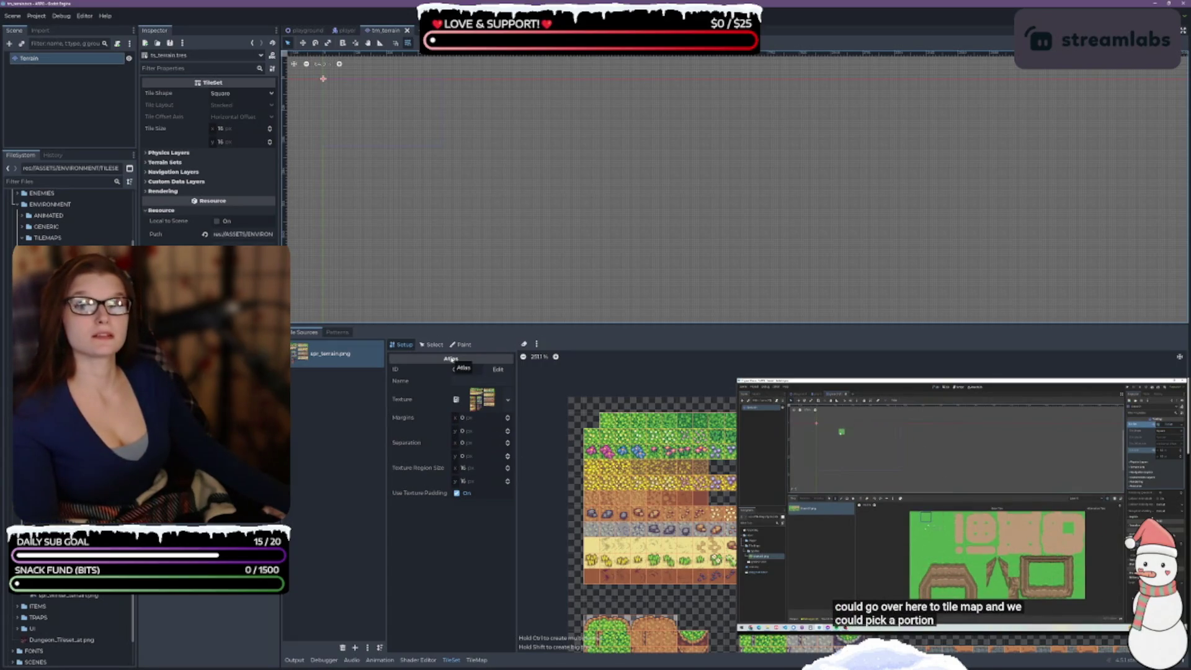
click(469, 383)
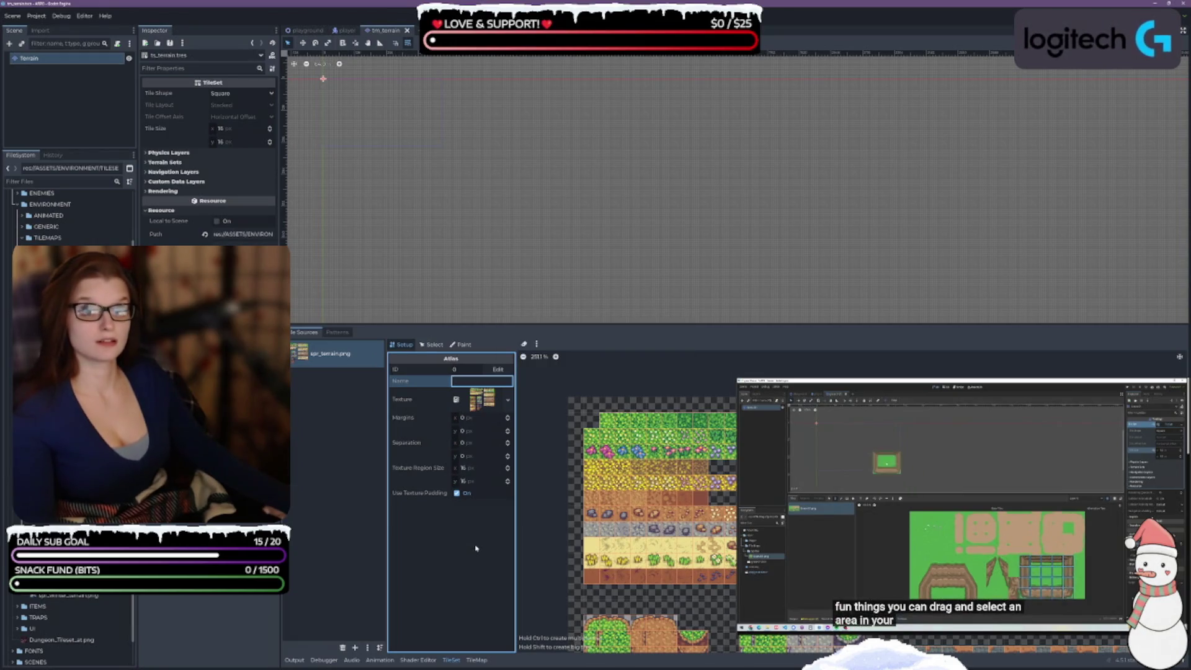
click(478, 660)
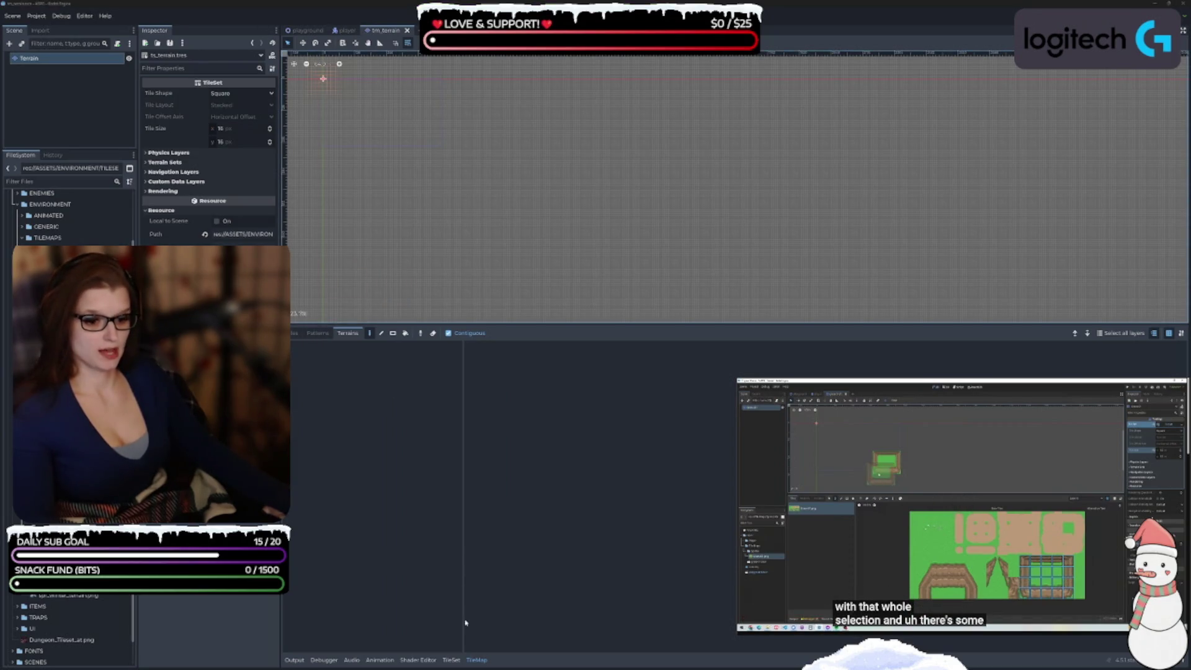
click(451, 661)
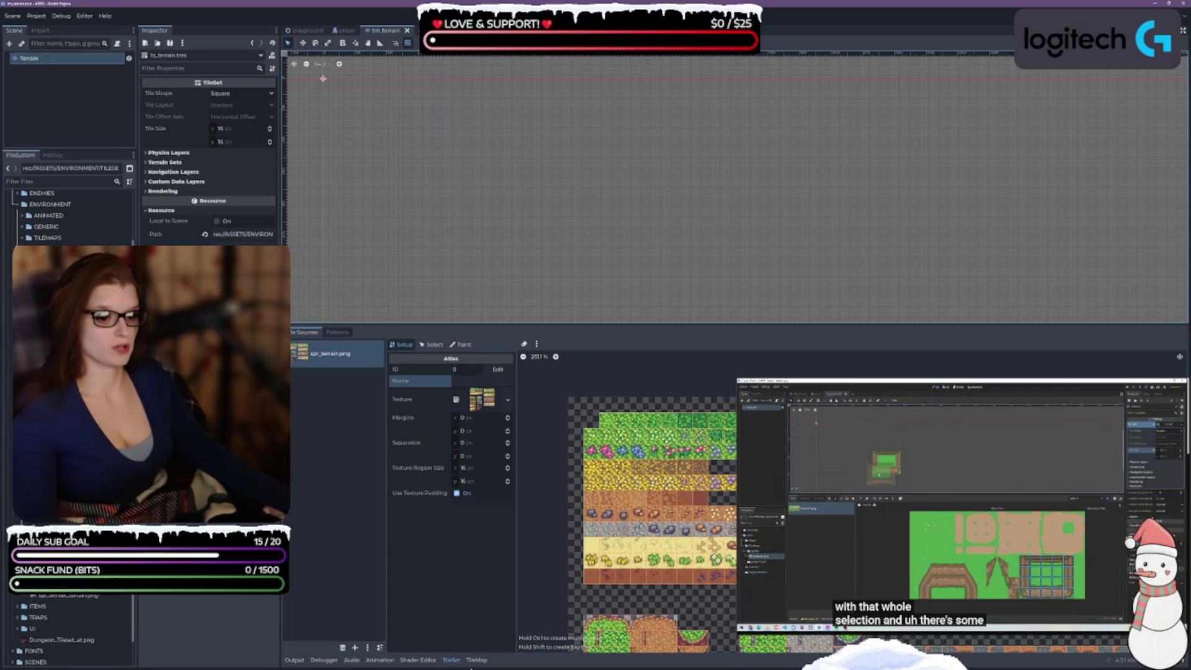
click(477, 660)
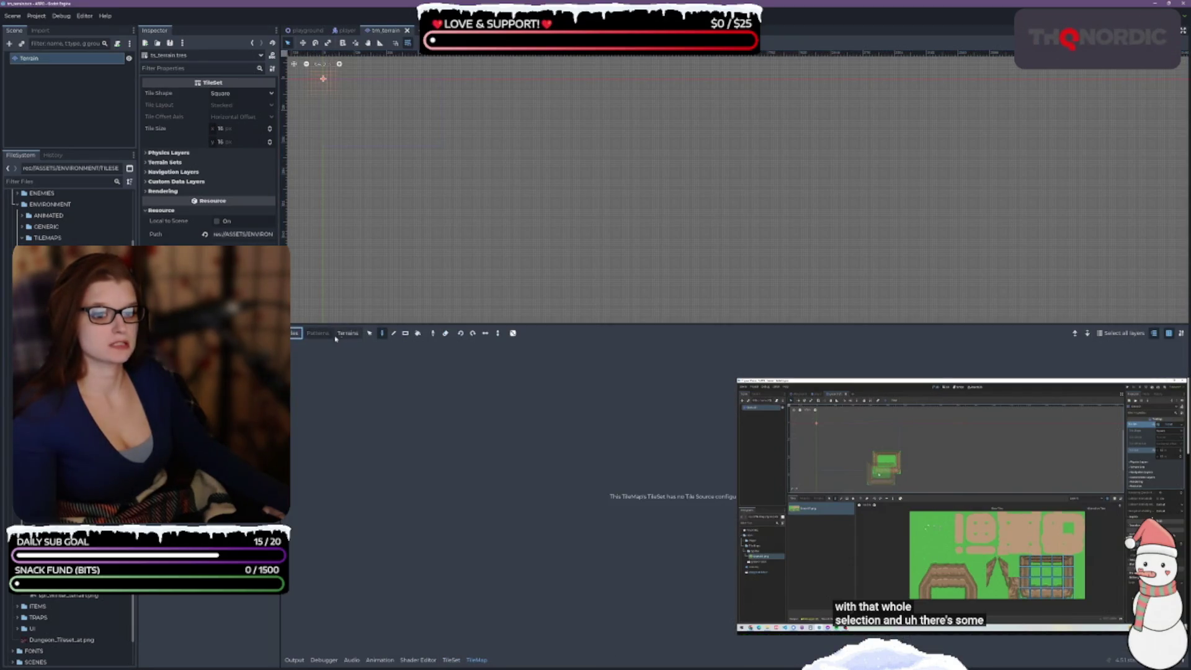
- Select the Terrain node, assign ts_terrain.tres as its Tile Set, and return to the TileSet editor
click(340, 334)
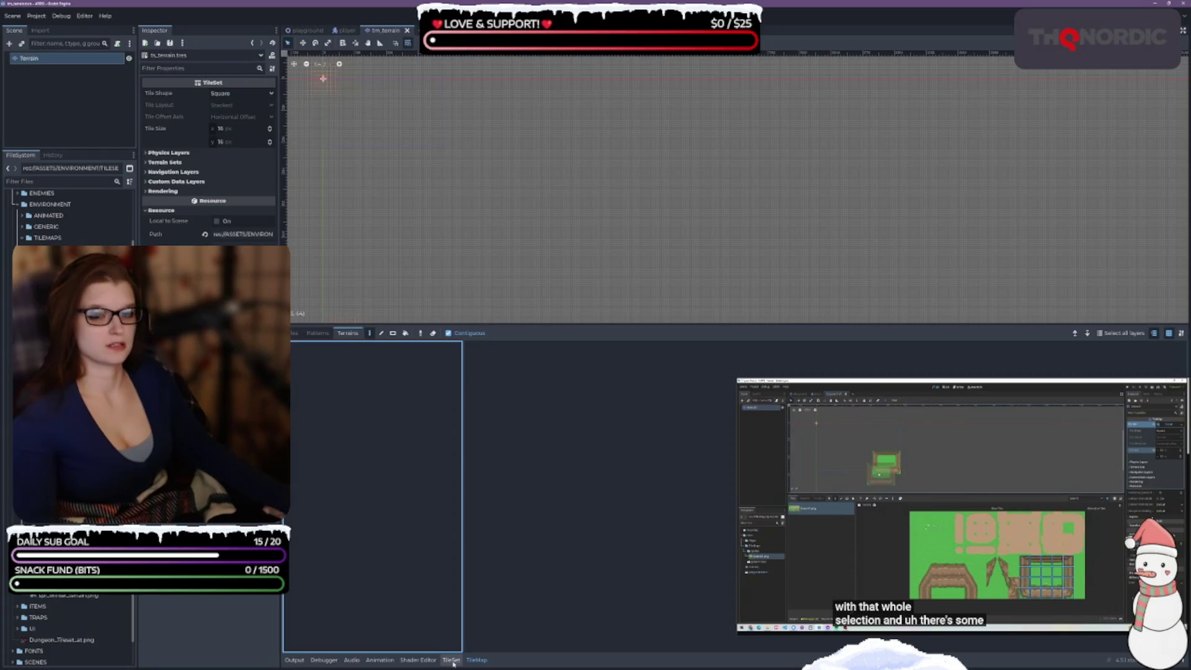
click(68, 58)
scroll(174, 168, up, 3)
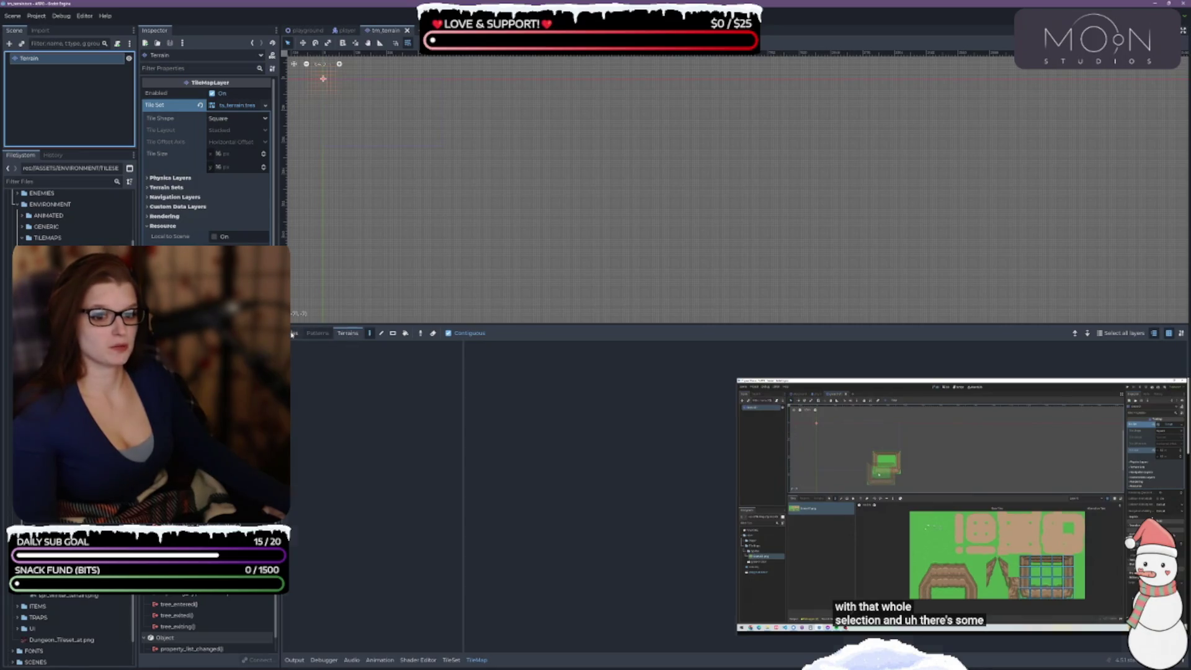
click(295, 334)
click(340, 334)
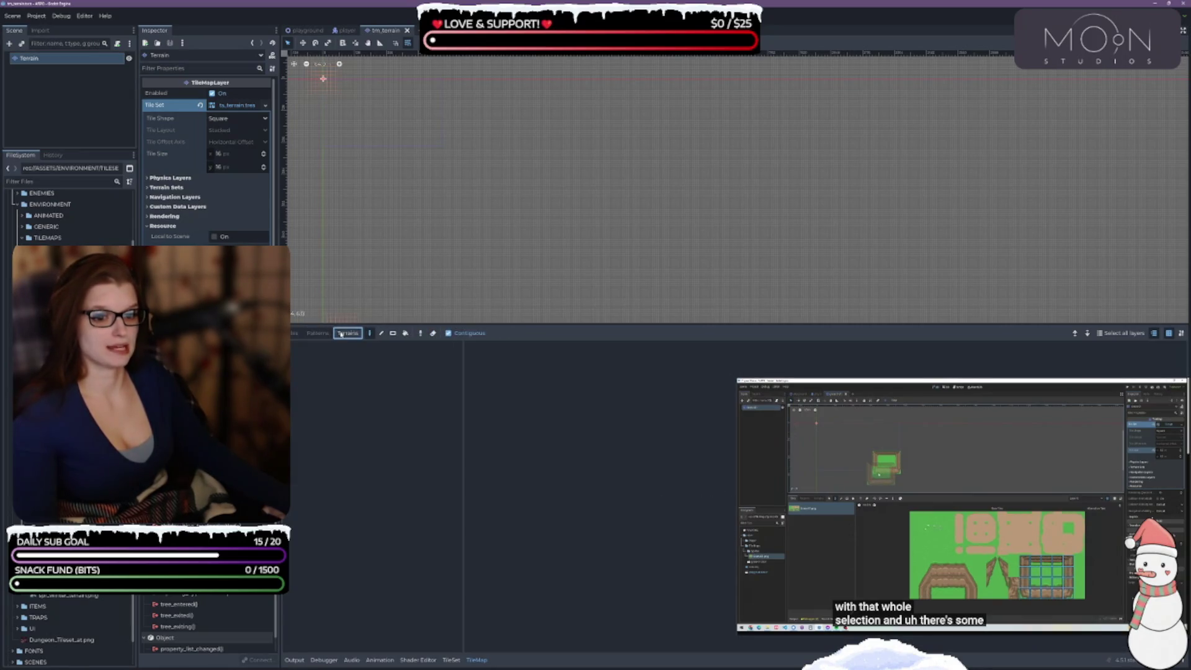
click(336, 393)
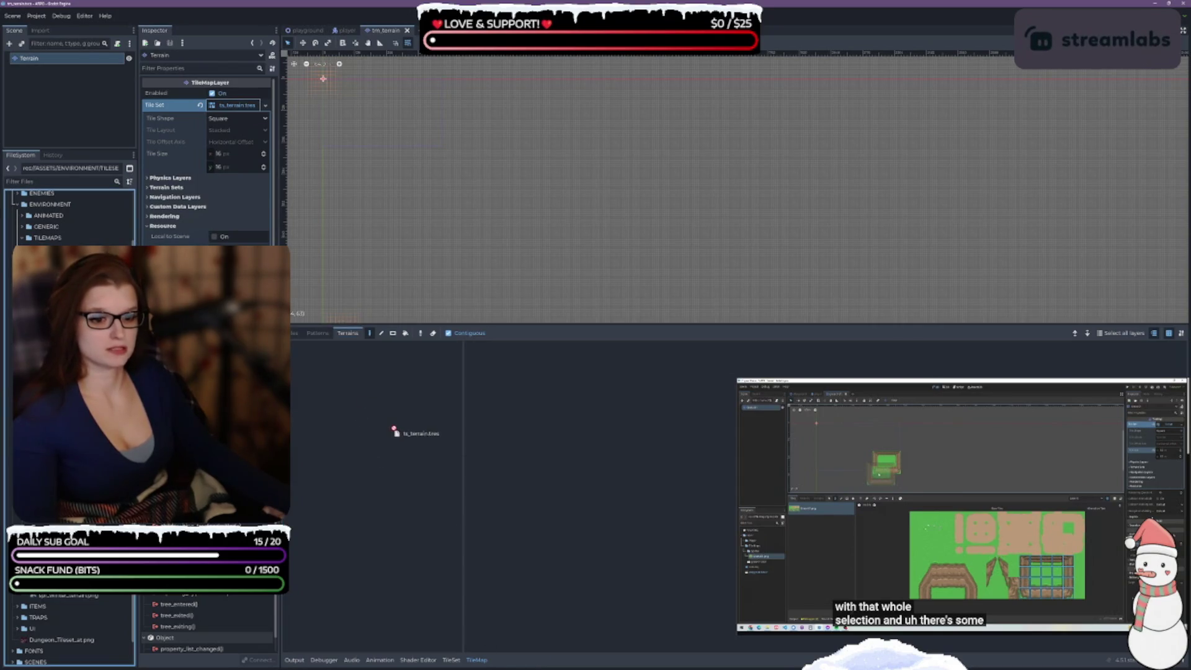
click(293, 333)
mouse_move(236, 105)
mouse_down()
mouse_move(314, 411)
mouse_move(380, 447)
mouse_move(486, 447)
mouse_move(481, 456)
mouse_move(623, 634)
mouse_up()
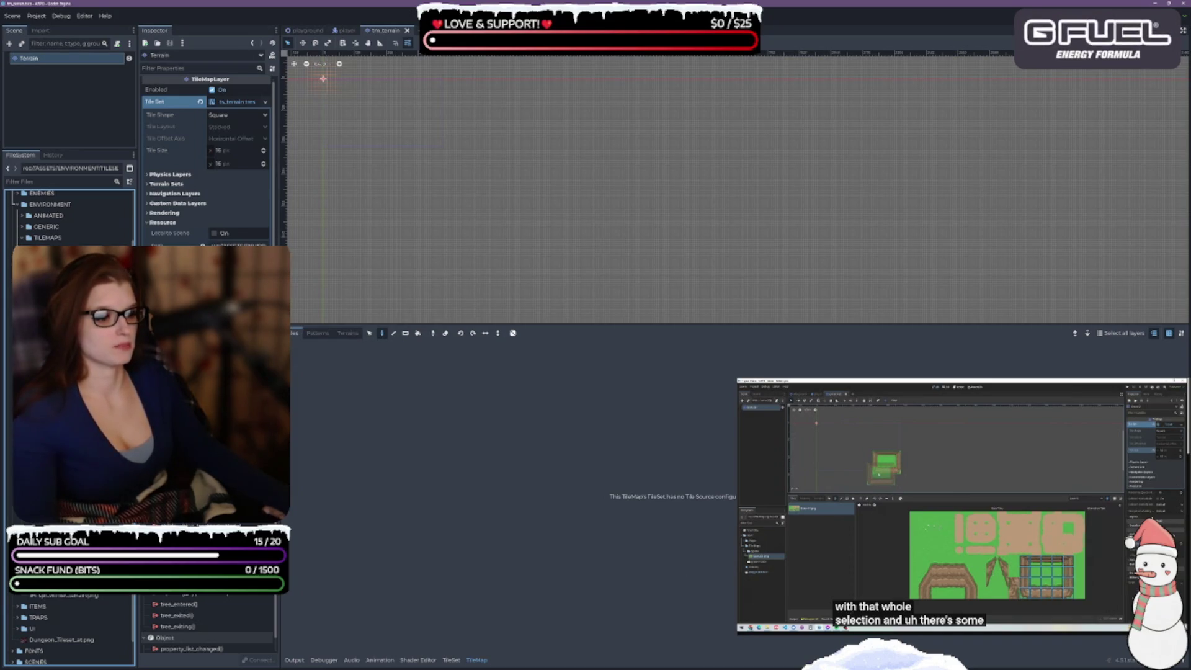
click(451, 660)
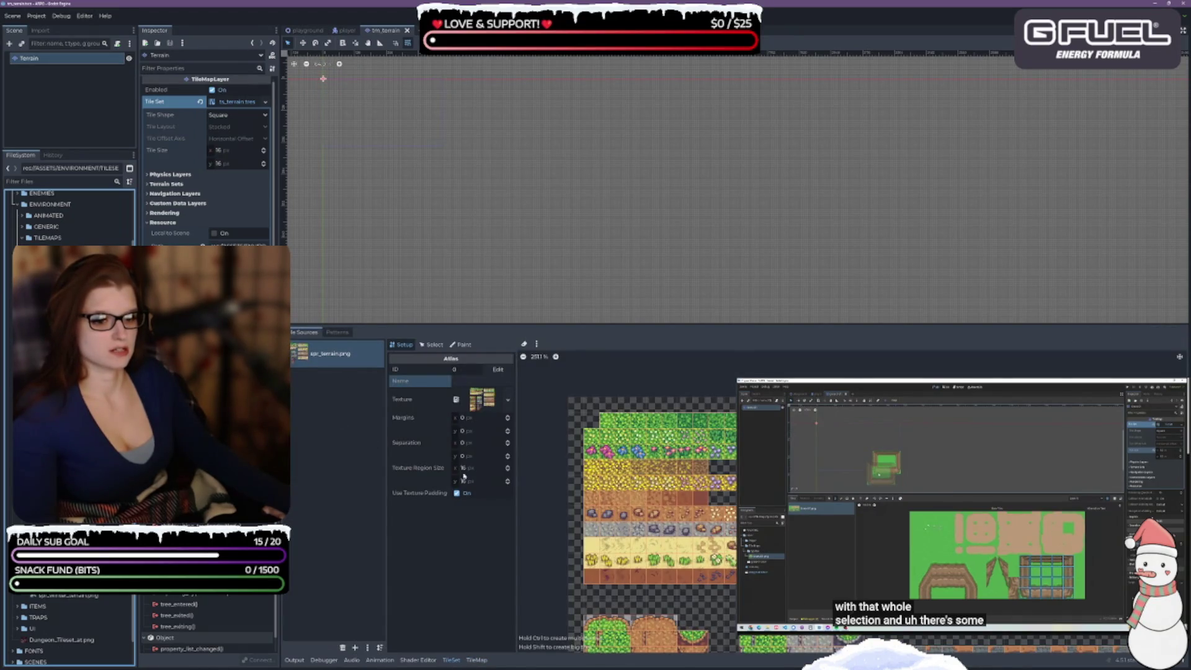
- Select the spr_terrain.png atlas source, zoom out its atlas, and start editing its Name field
click(456, 558)
click(335, 363)
click(456, 546)
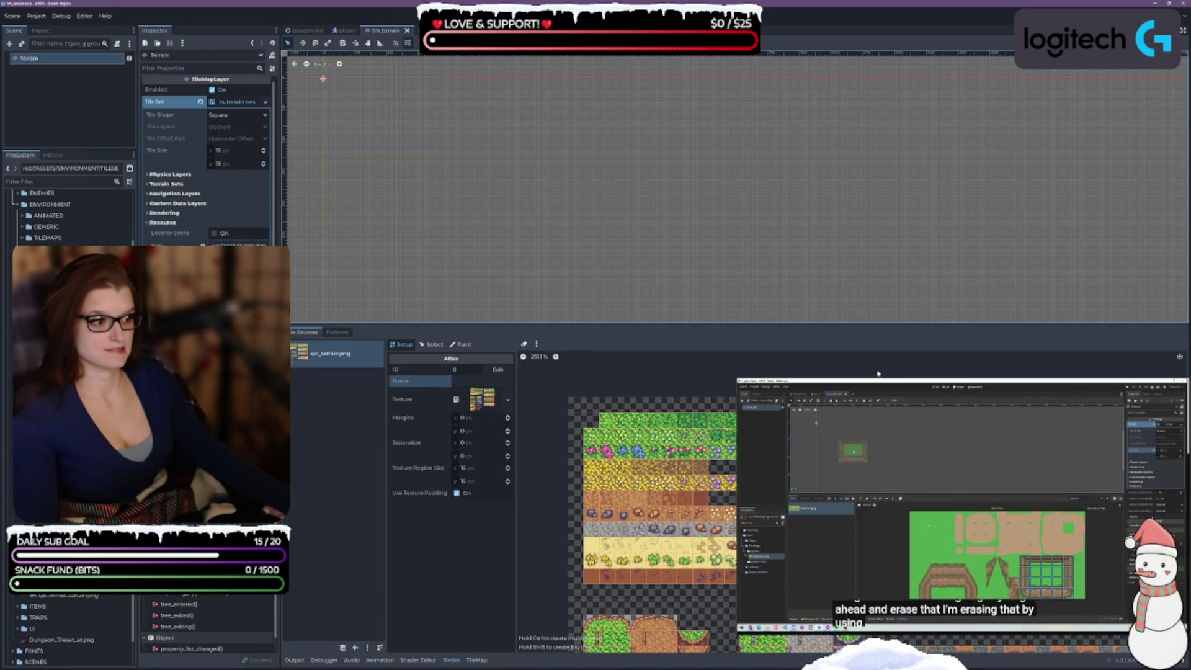
scroll(863, 395, down, 2)
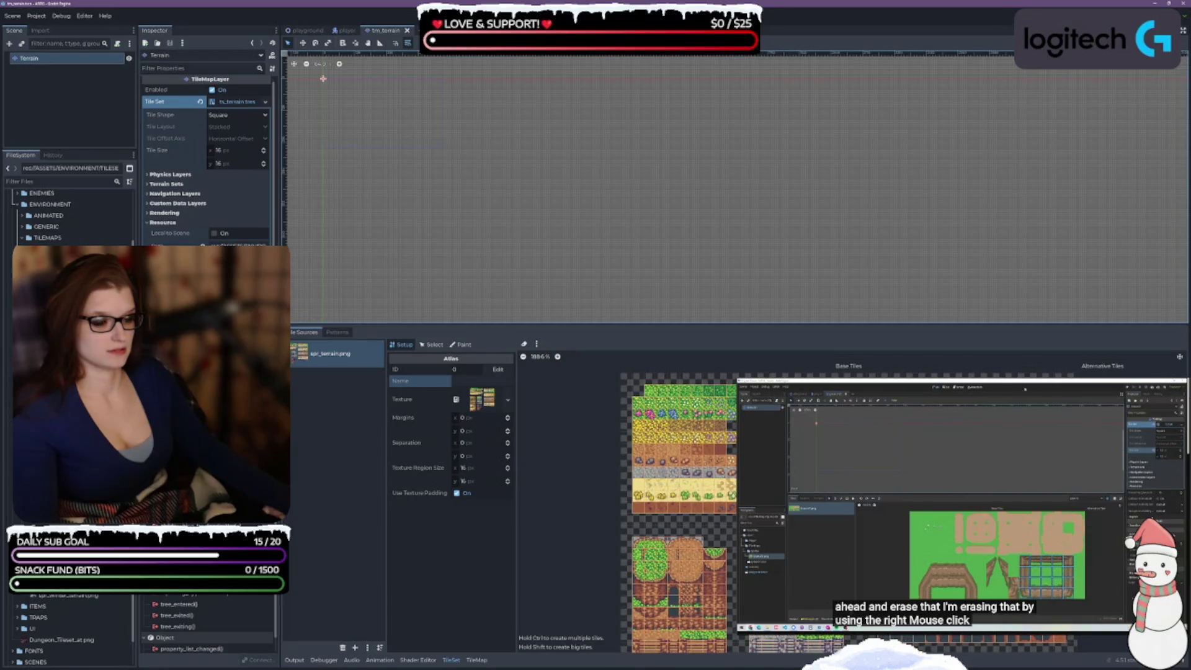
click(456, 591)
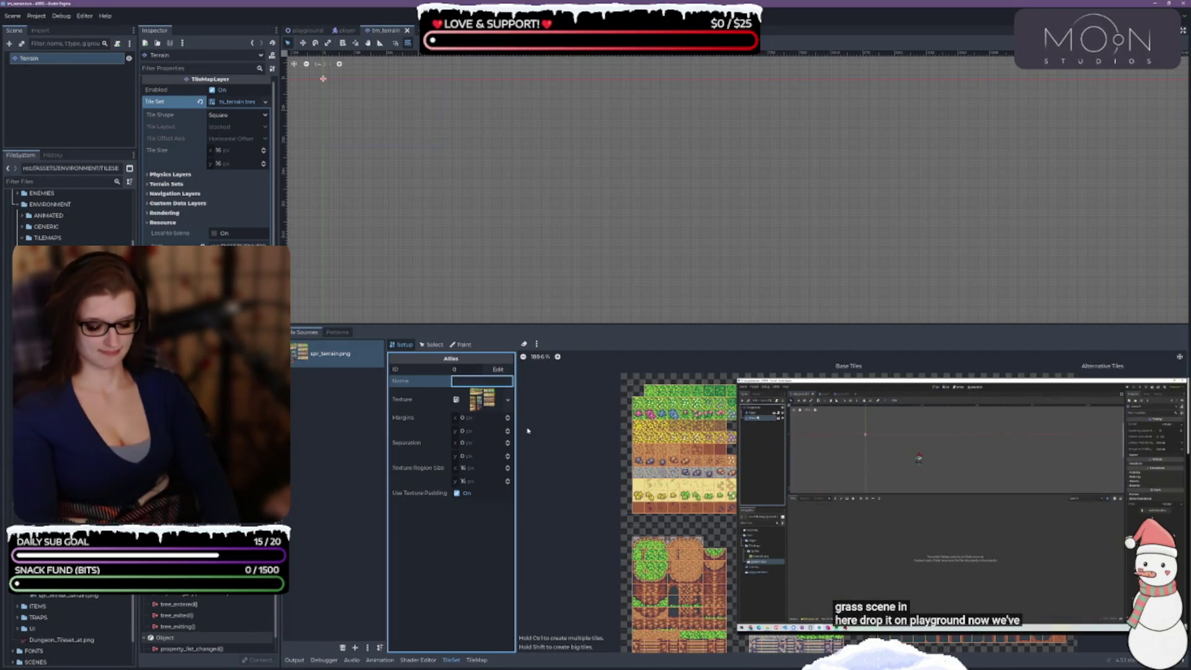
text(terrain)
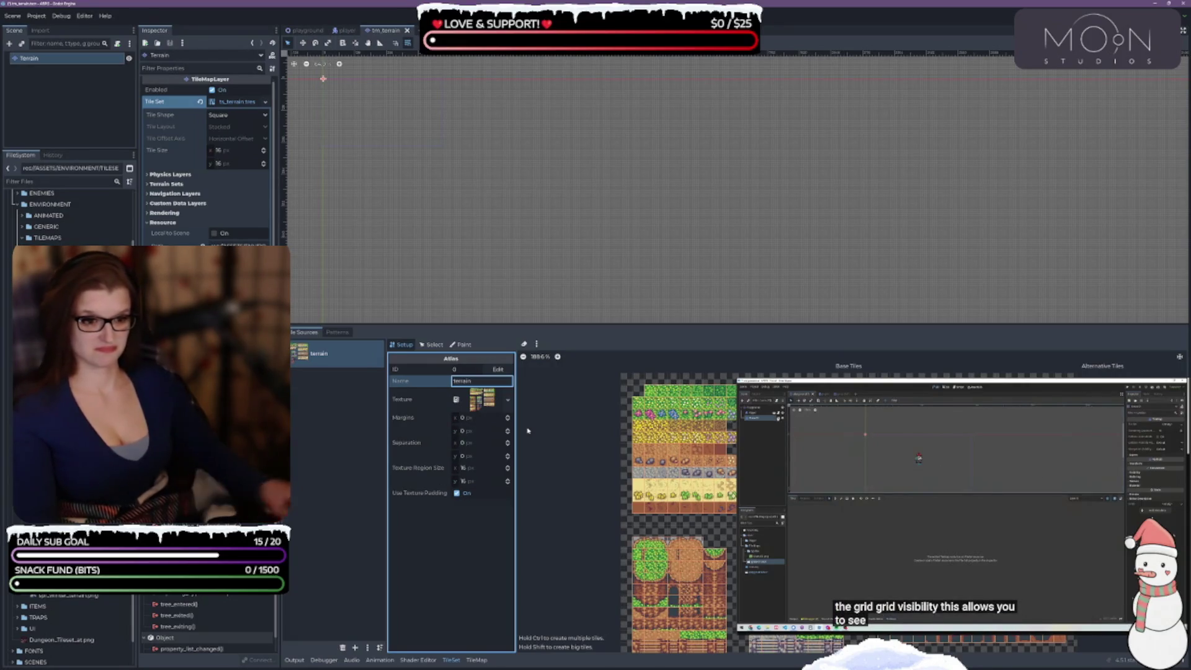
click(457, 535)
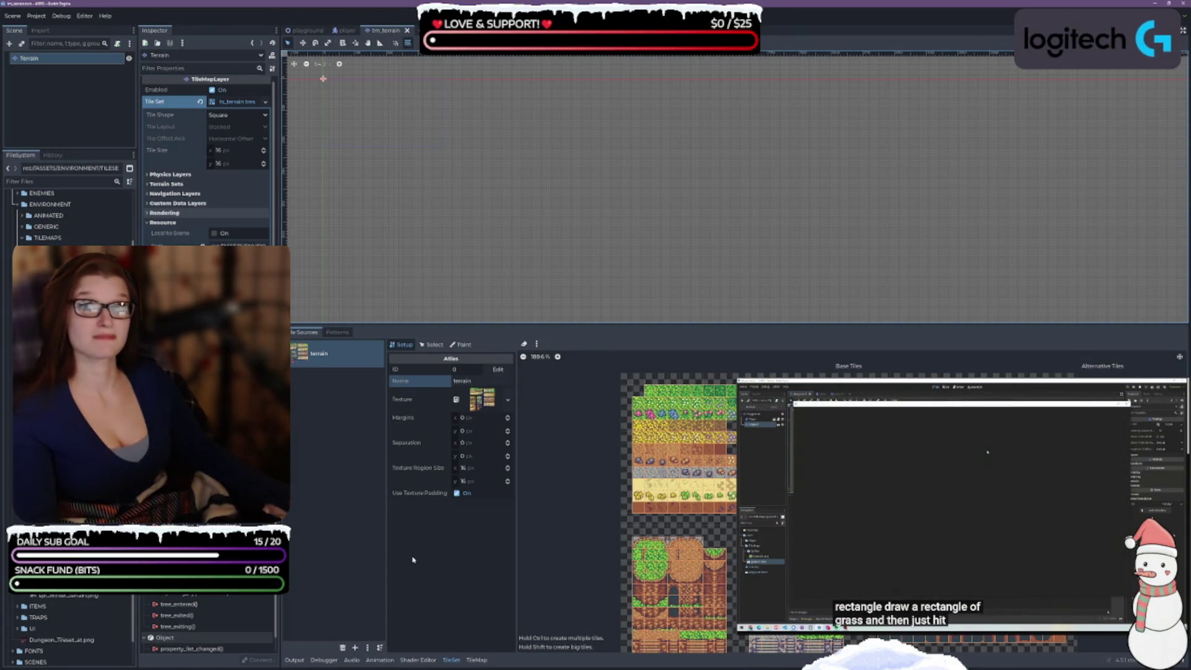
click(476, 659)
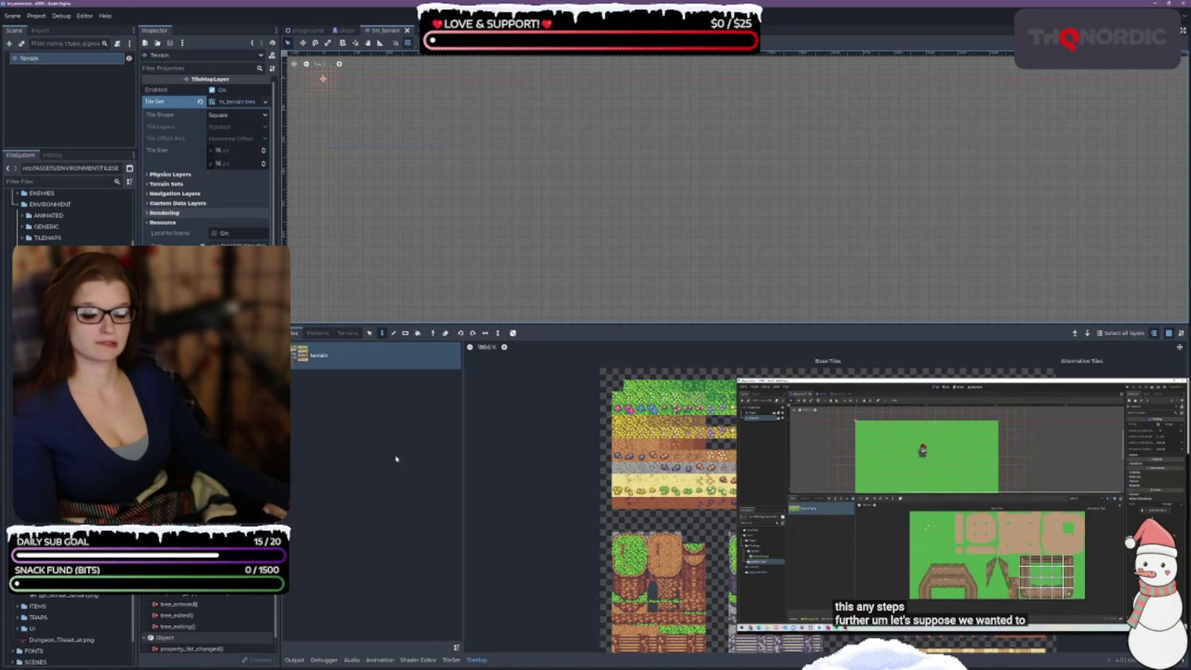
click(451, 659)
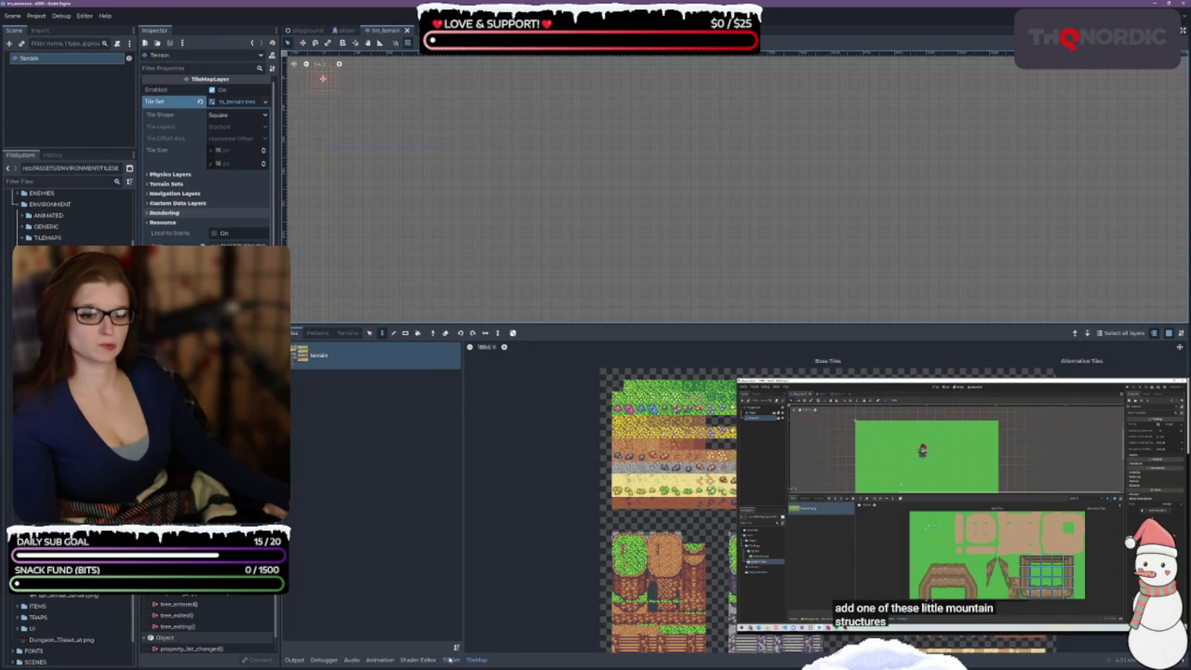
click(468, 381)
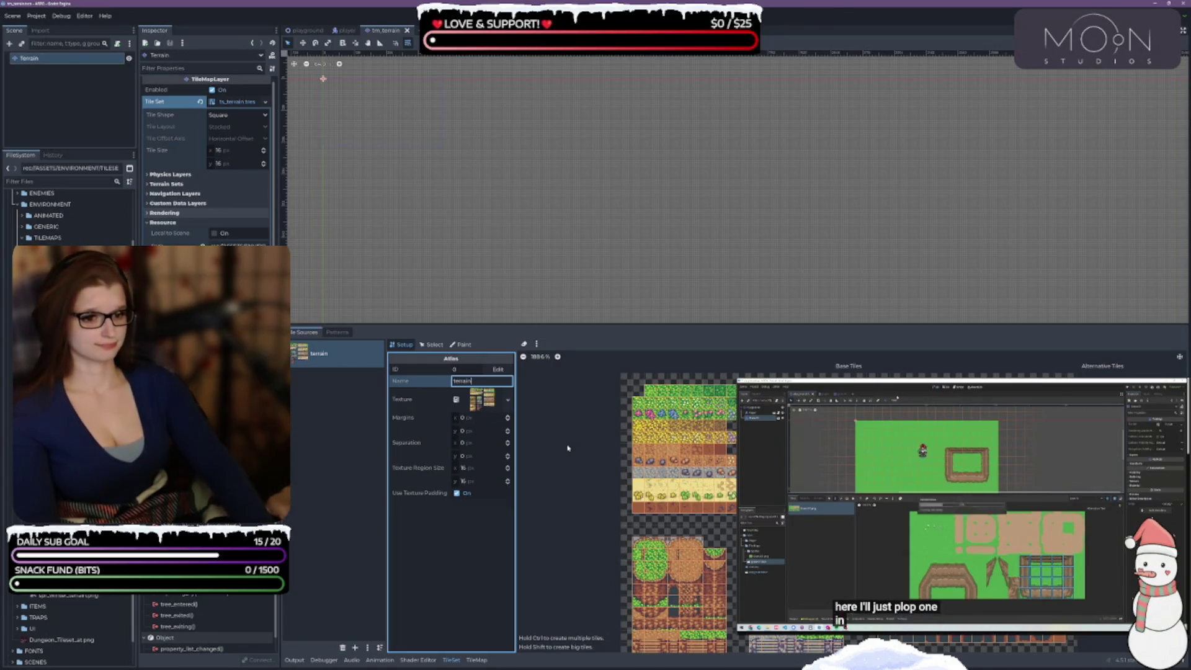
key(Home)
text(ts_)
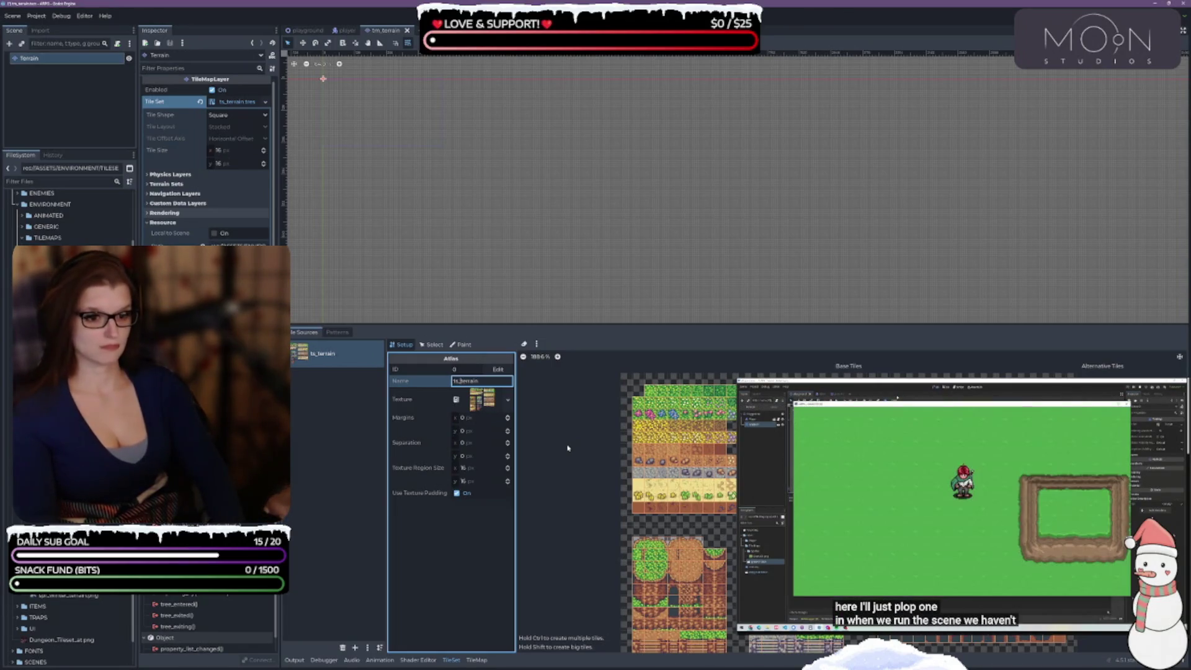
key(BackSpace)
key(BackSpace)
key(BackSpace)
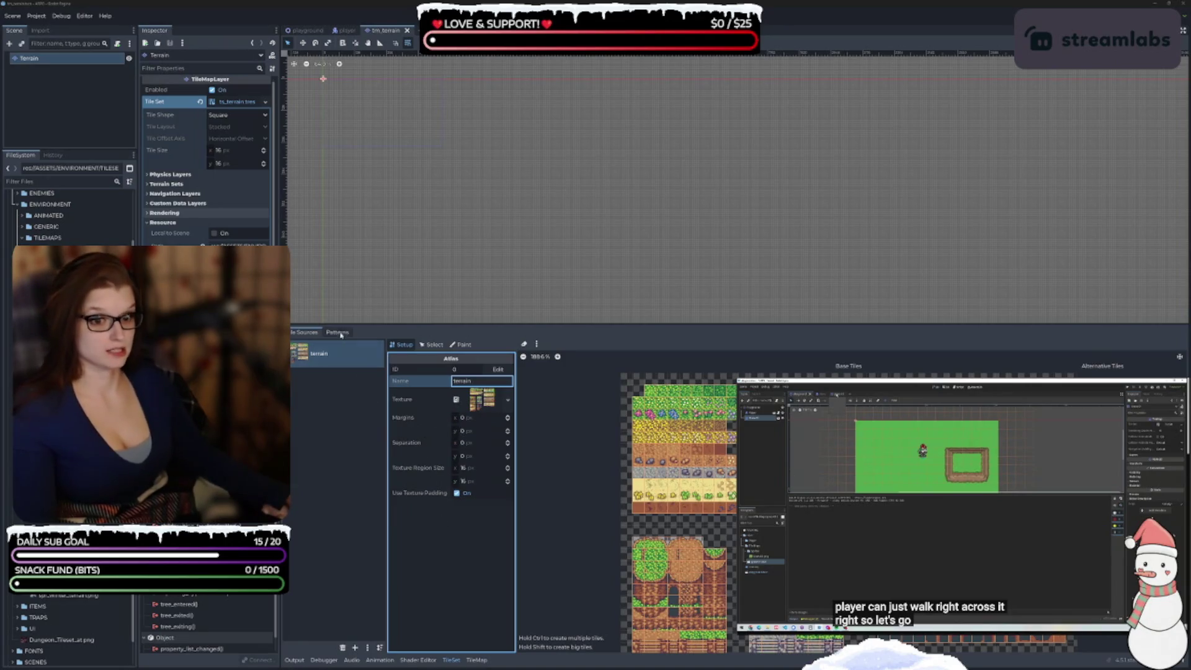
- Switch the TileSet editor to Paint mode with Z Index as the painted property
click(432, 345)
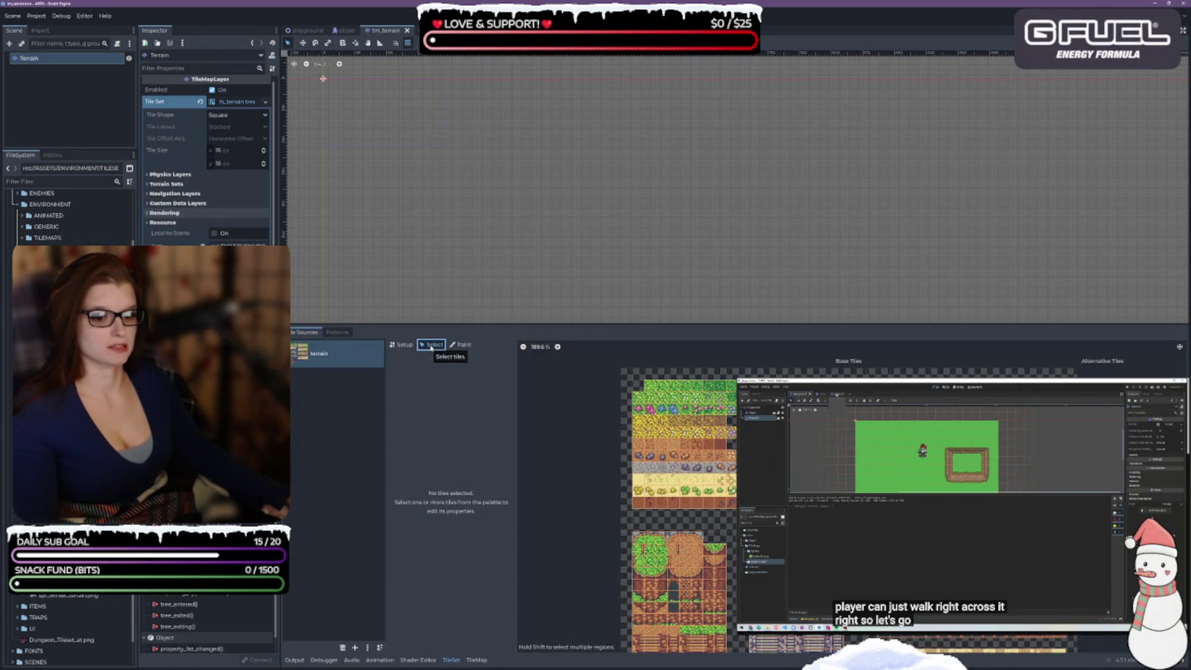
click(462, 346)
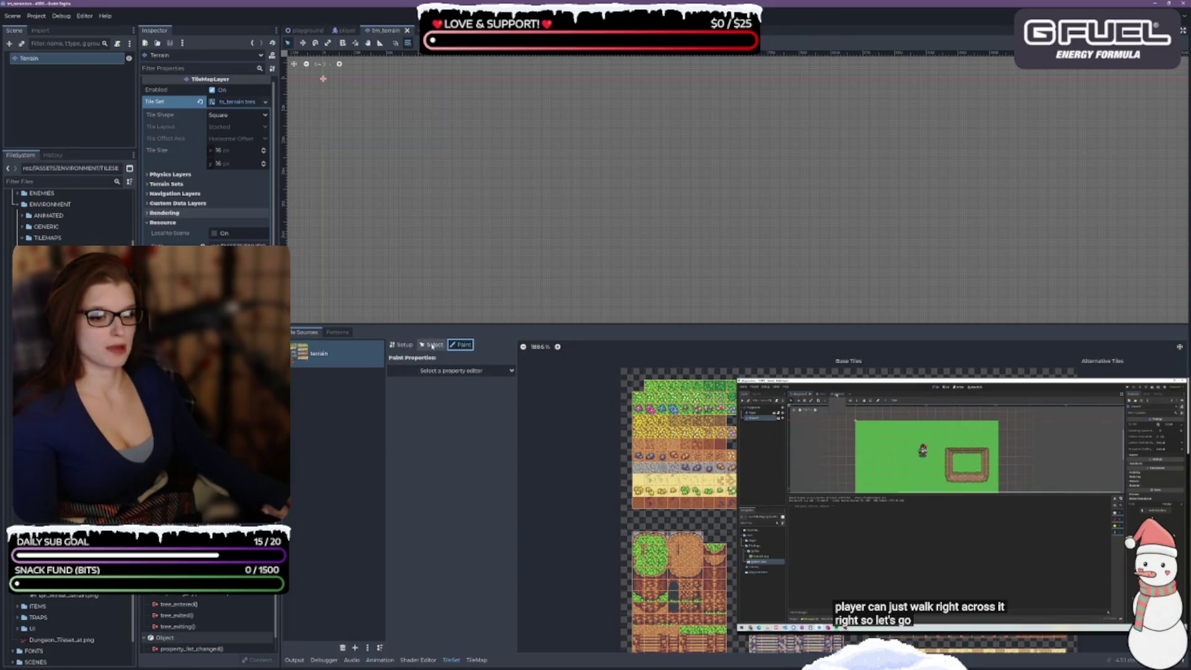
click(461, 371)
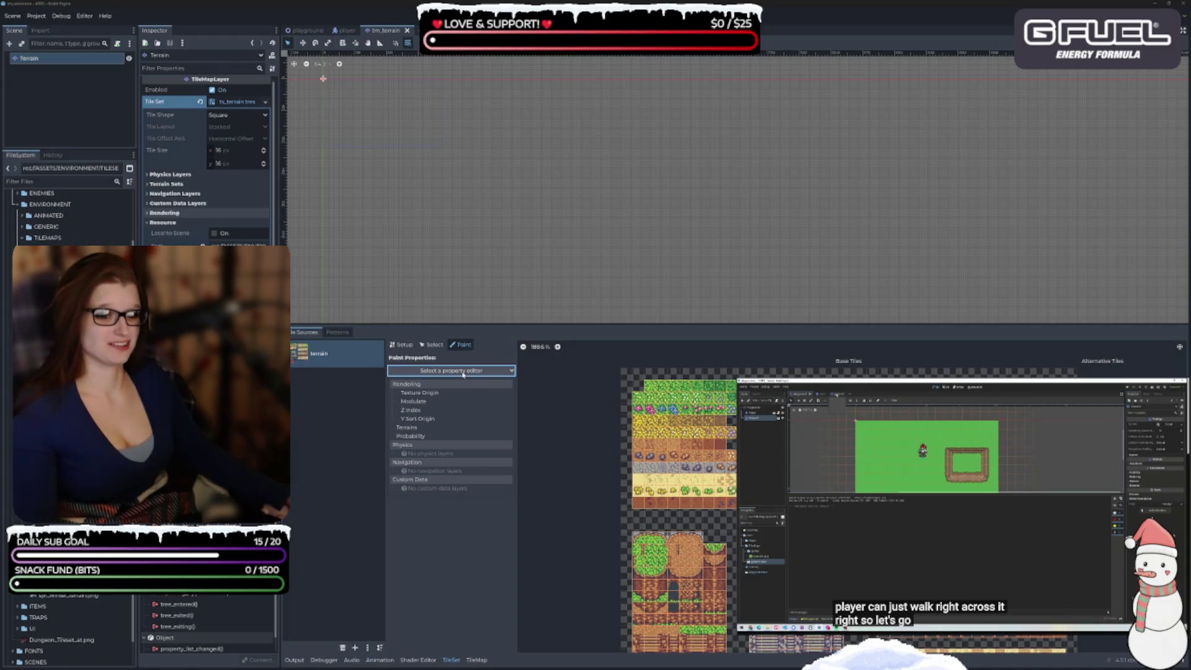
click(410, 410)
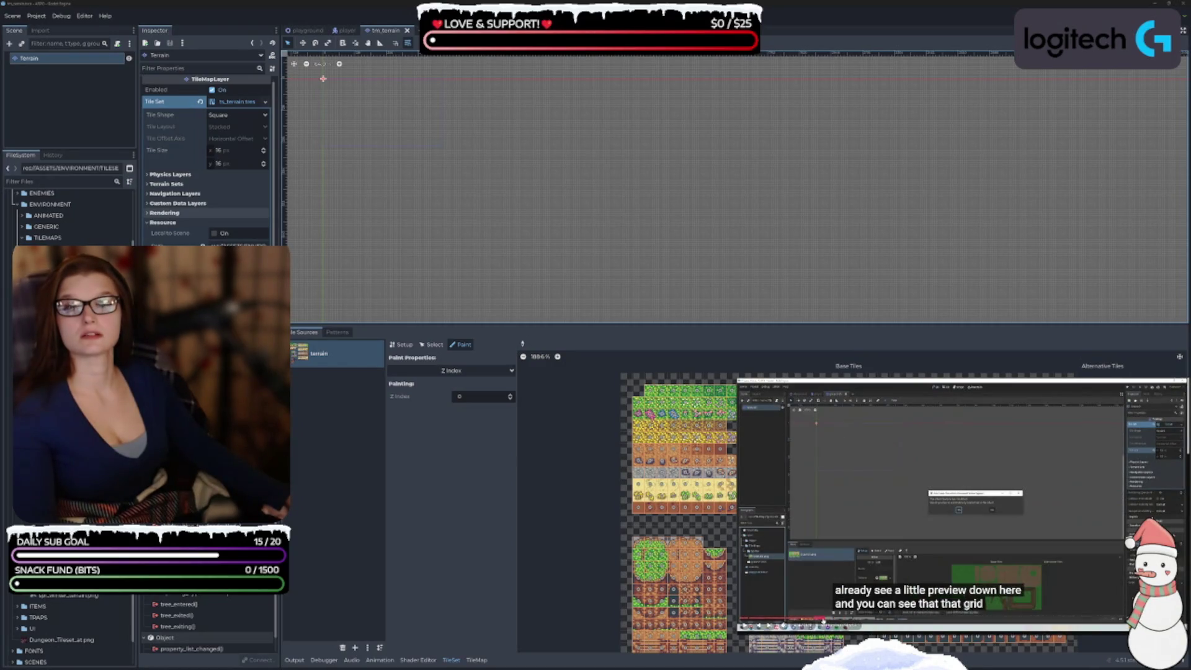
- Set the Z Index paint value to -1
drag(818, 620, 802, 621)
click(911, 540)
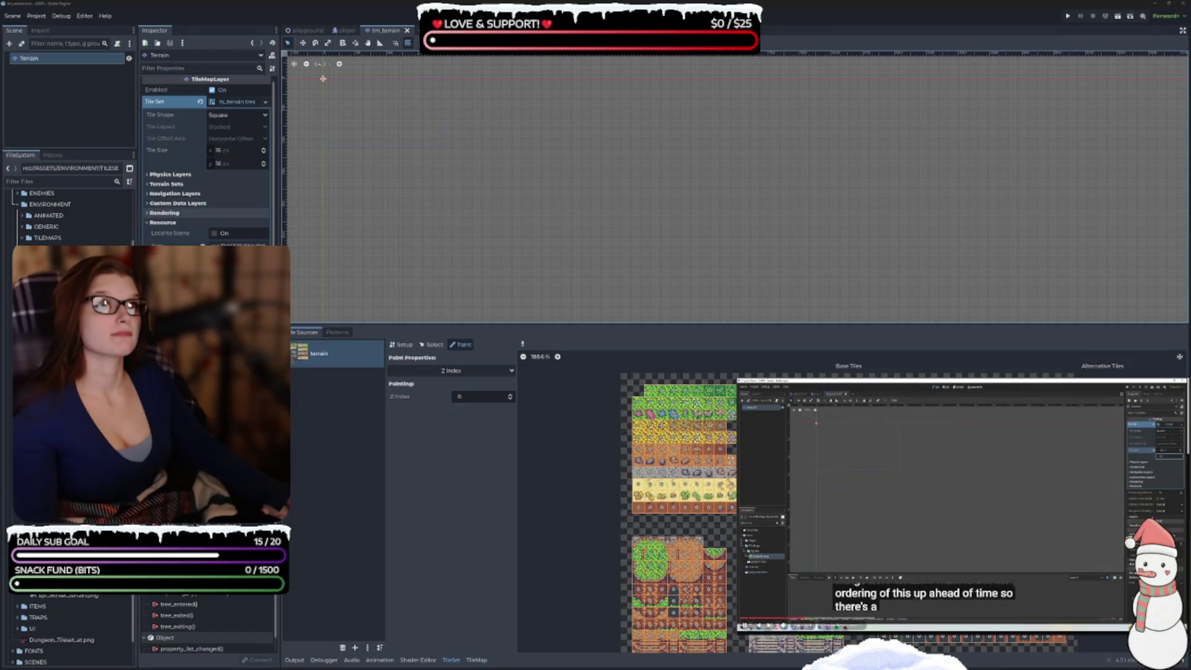
click(487, 397)
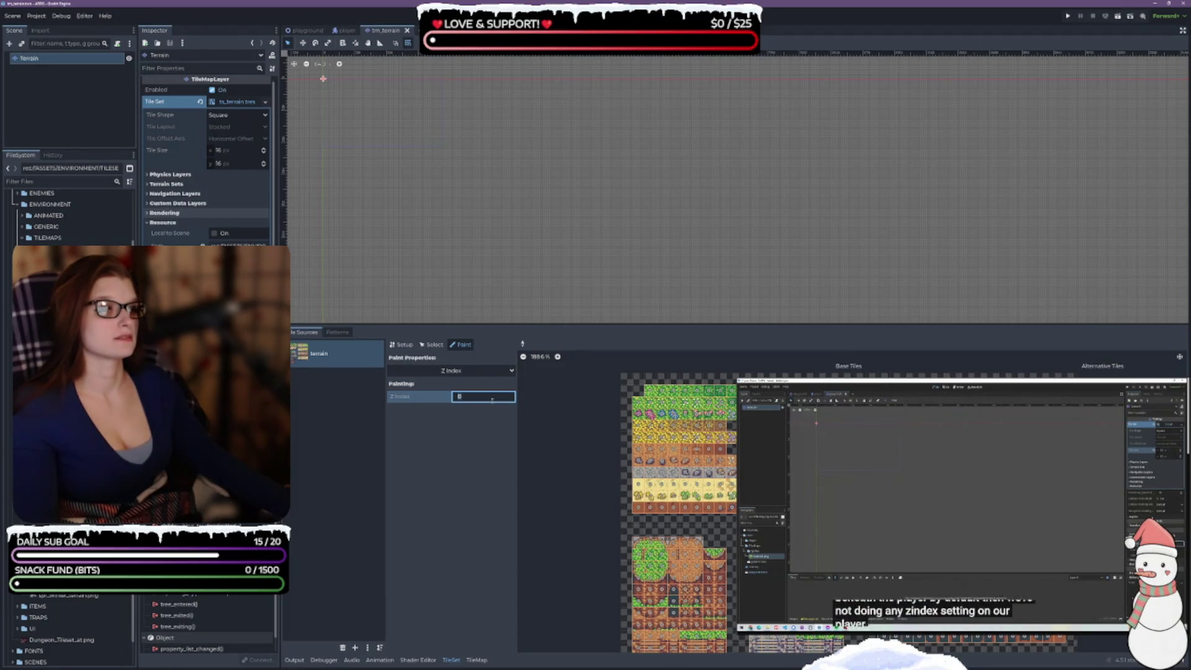
text(-1)
key(Return)
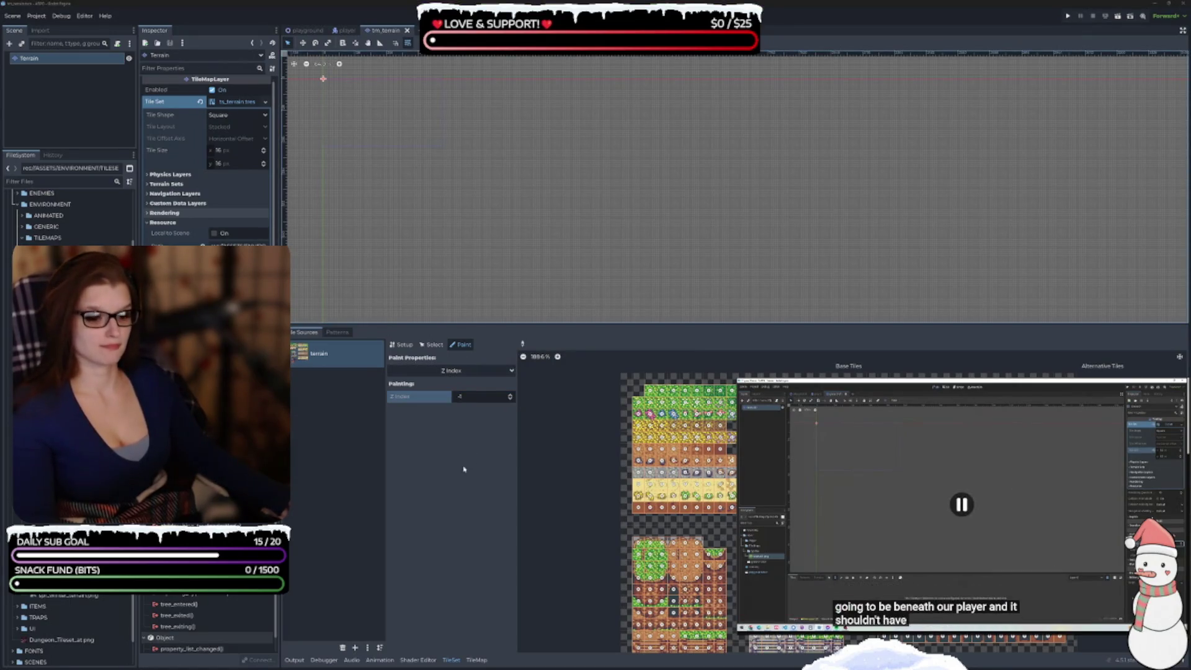
- Preview the Texture Origin, Modulate and Terrains paint properties, then return to the atlas Setup page
click(451, 370)
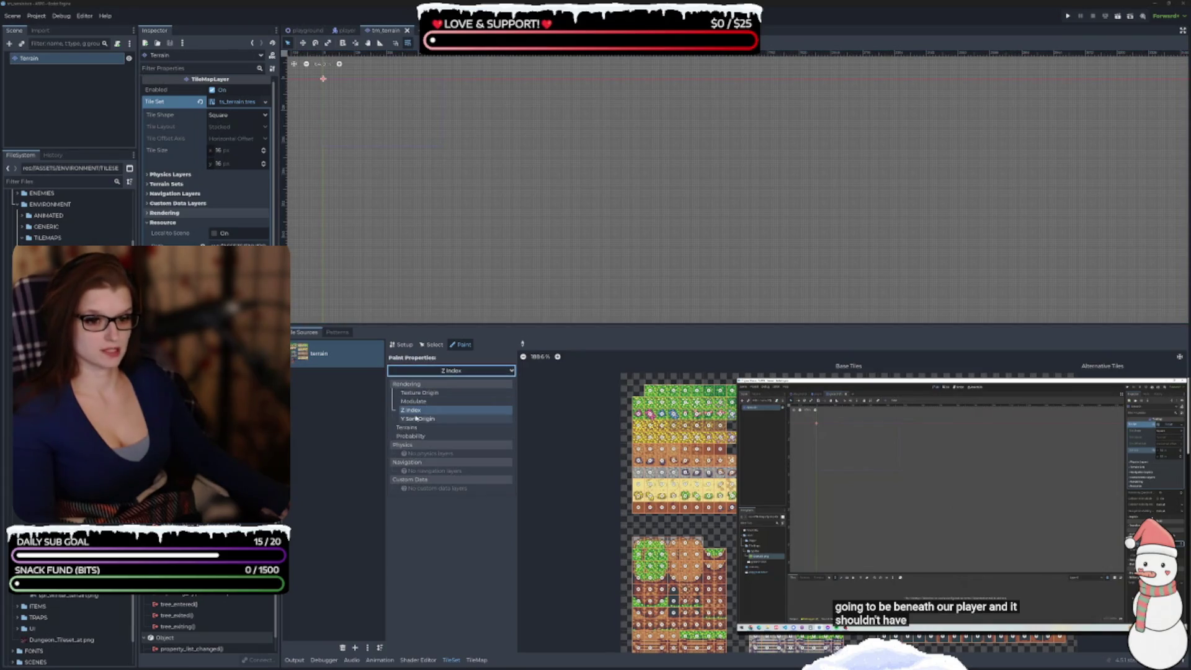
click(434, 393)
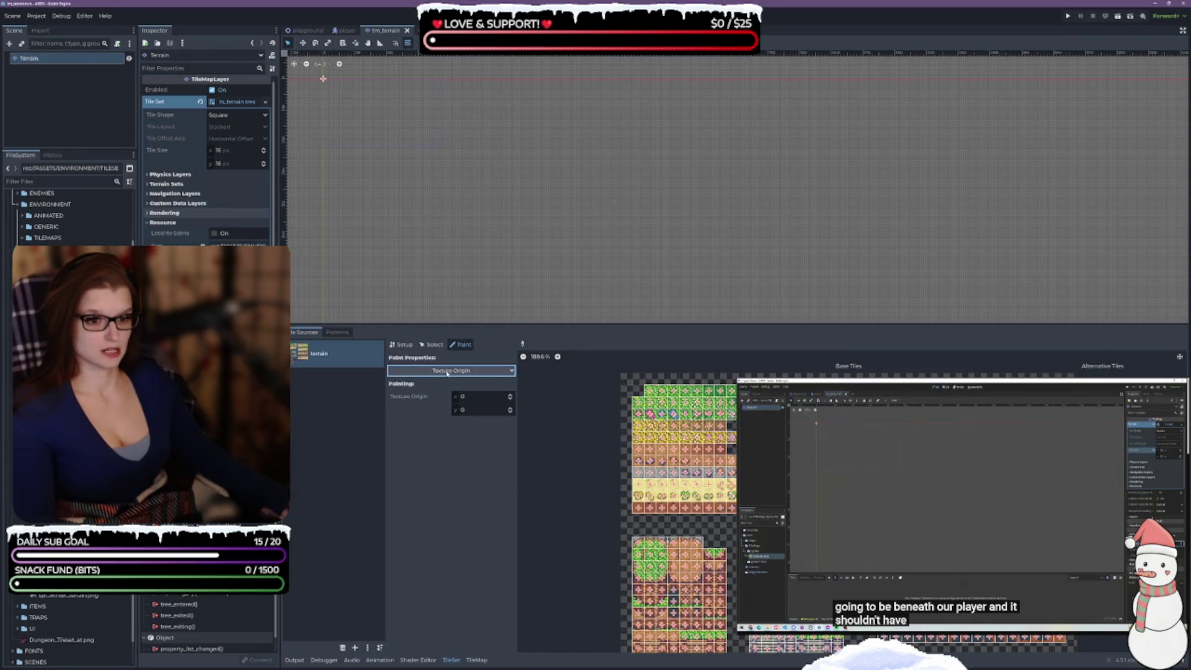
click(438, 371)
click(436, 407)
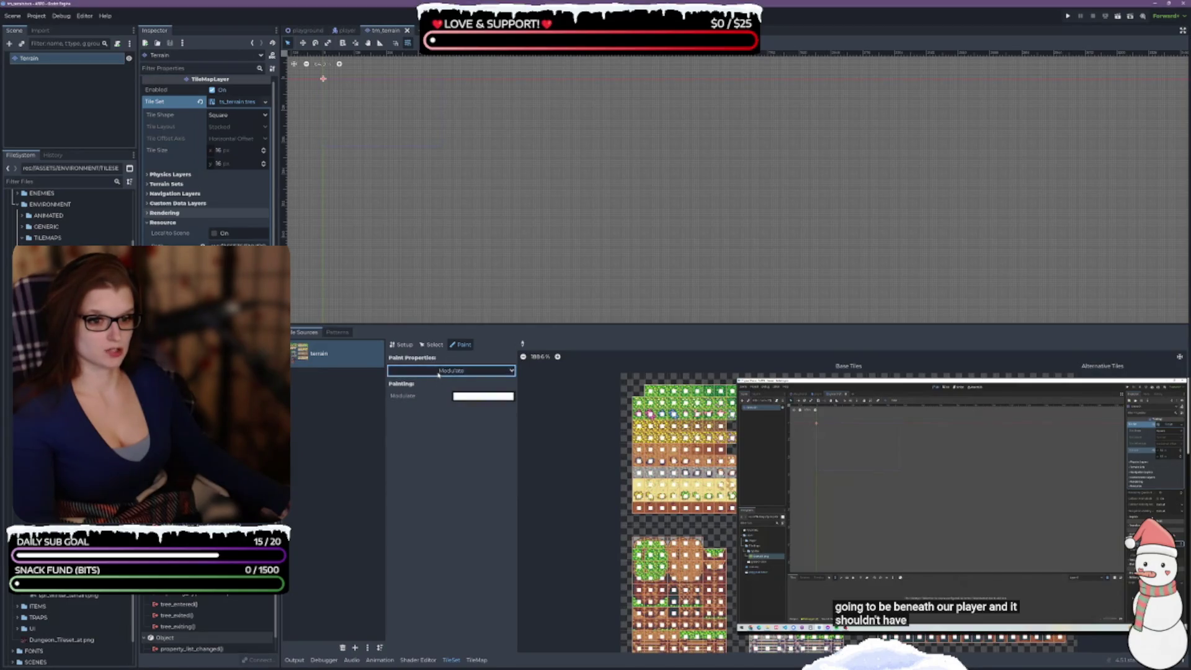
click(438, 372)
click(439, 428)
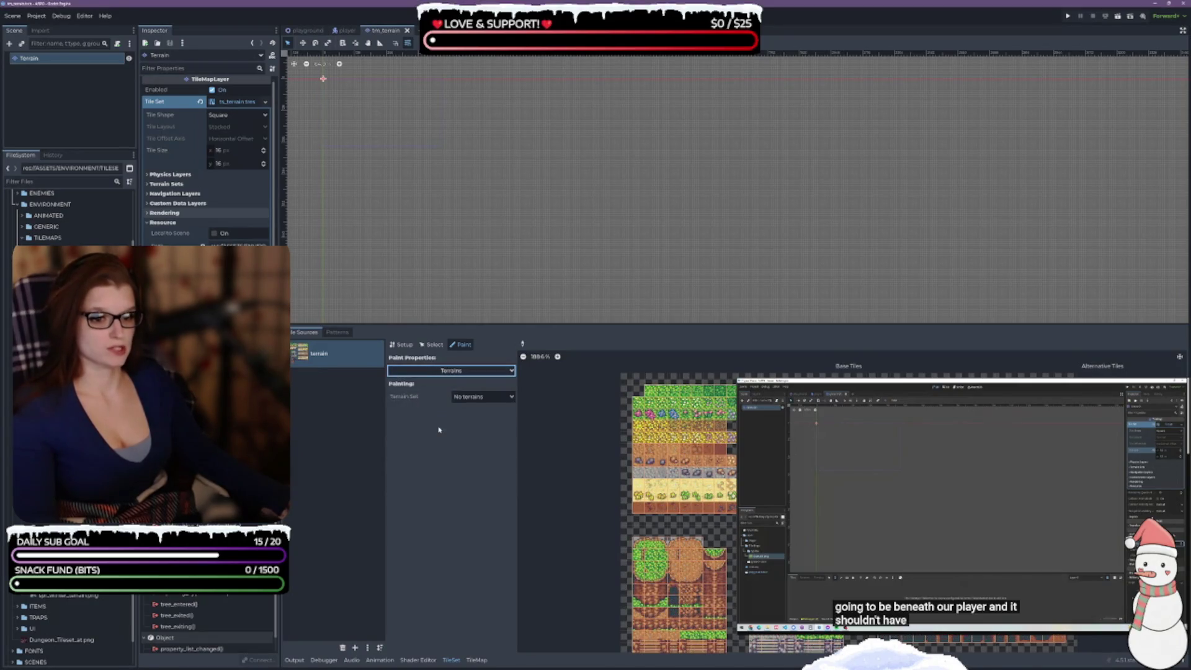
click(476, 399)
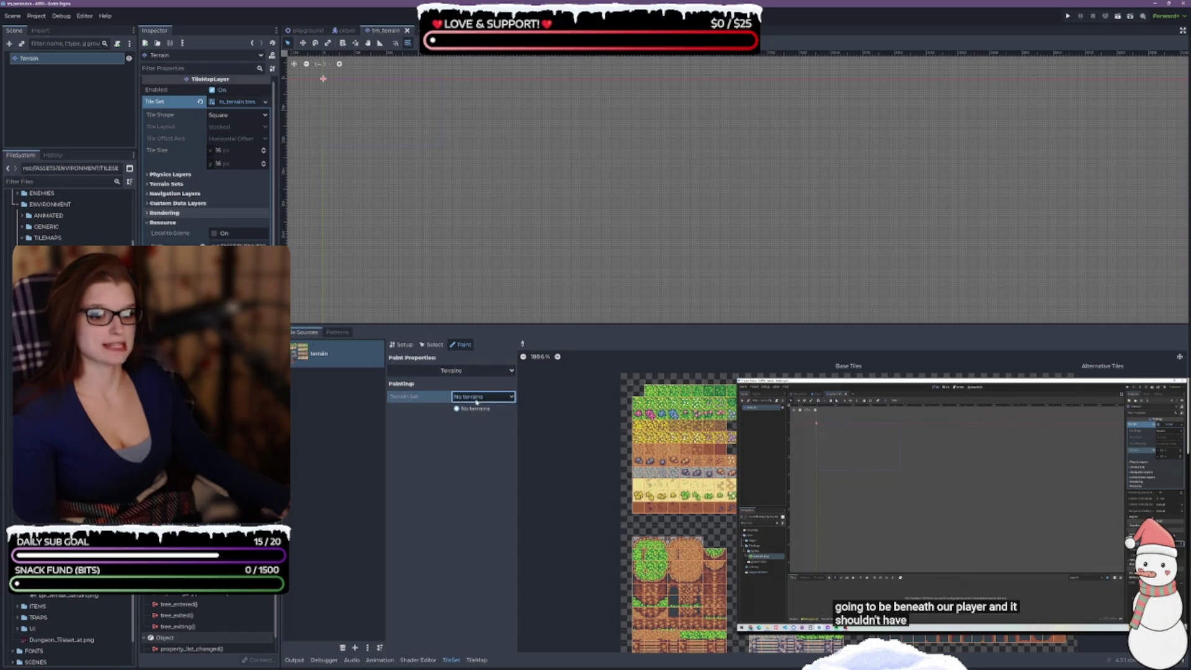
click(439, 371)
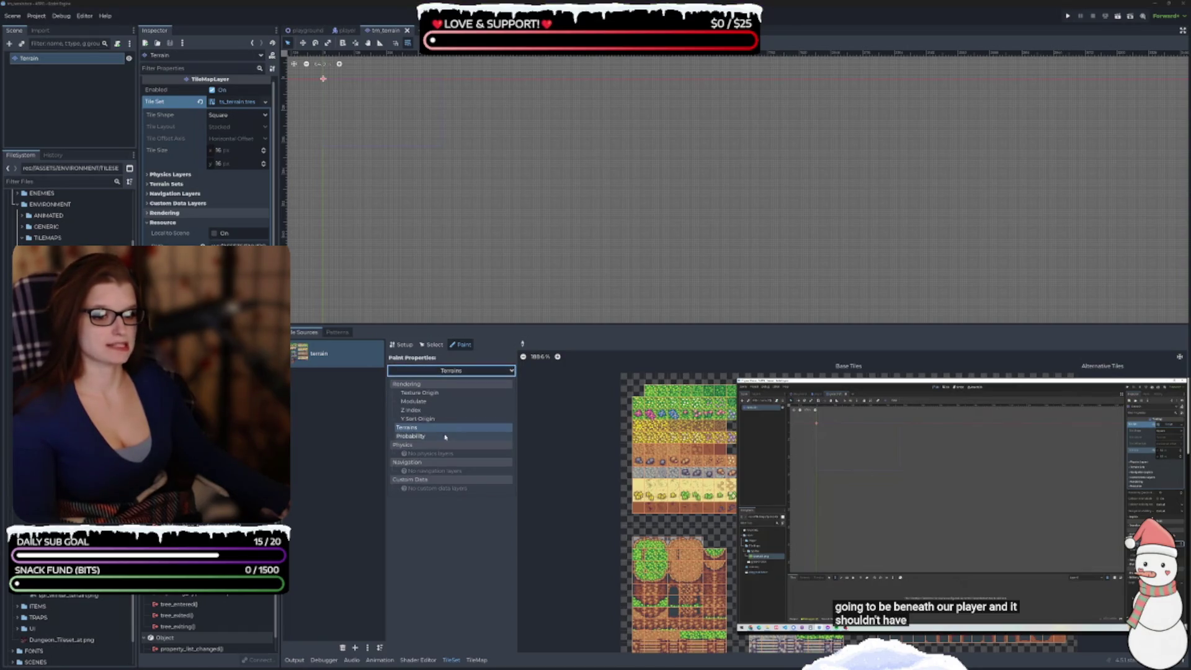
click(452, 369)
click(474, 398)
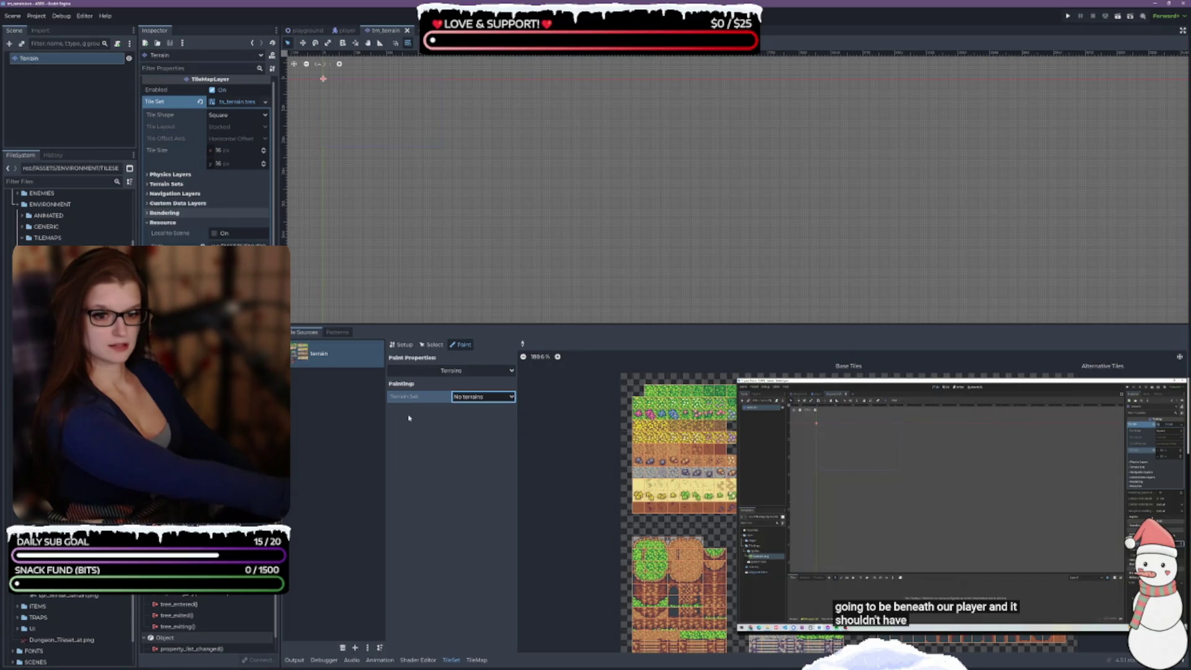
click(401, 344)
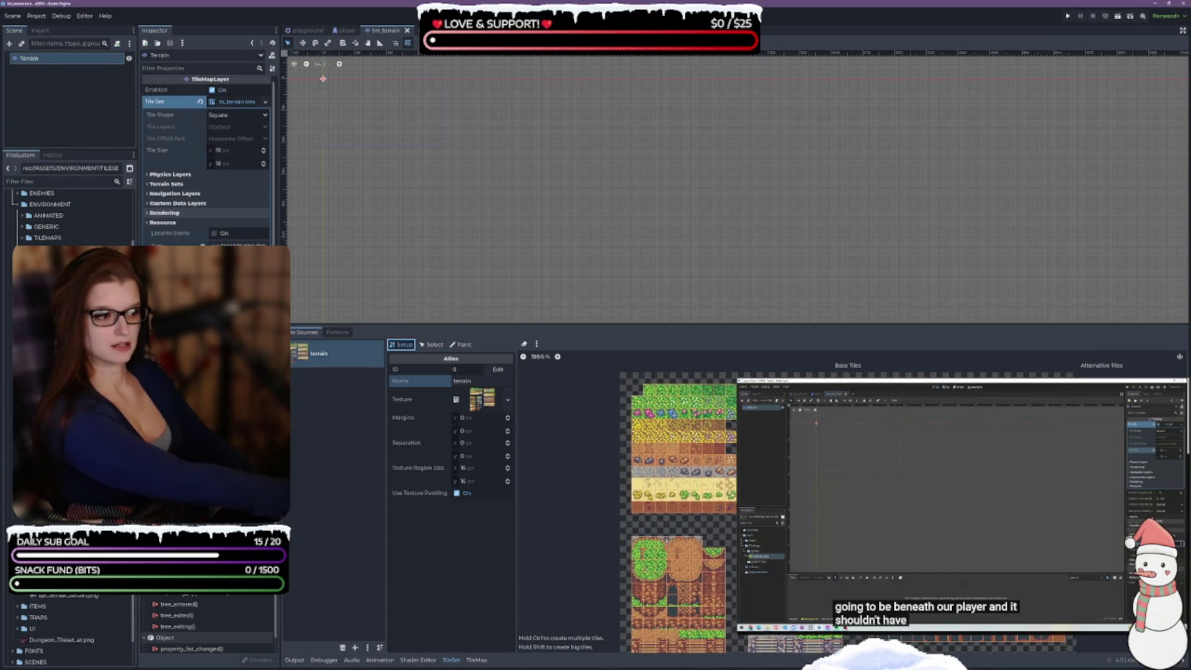
- Glance at Patterns, return to Tile Sources, and bring up the TileMap painting editor
scroll(843, 526, up, 1)
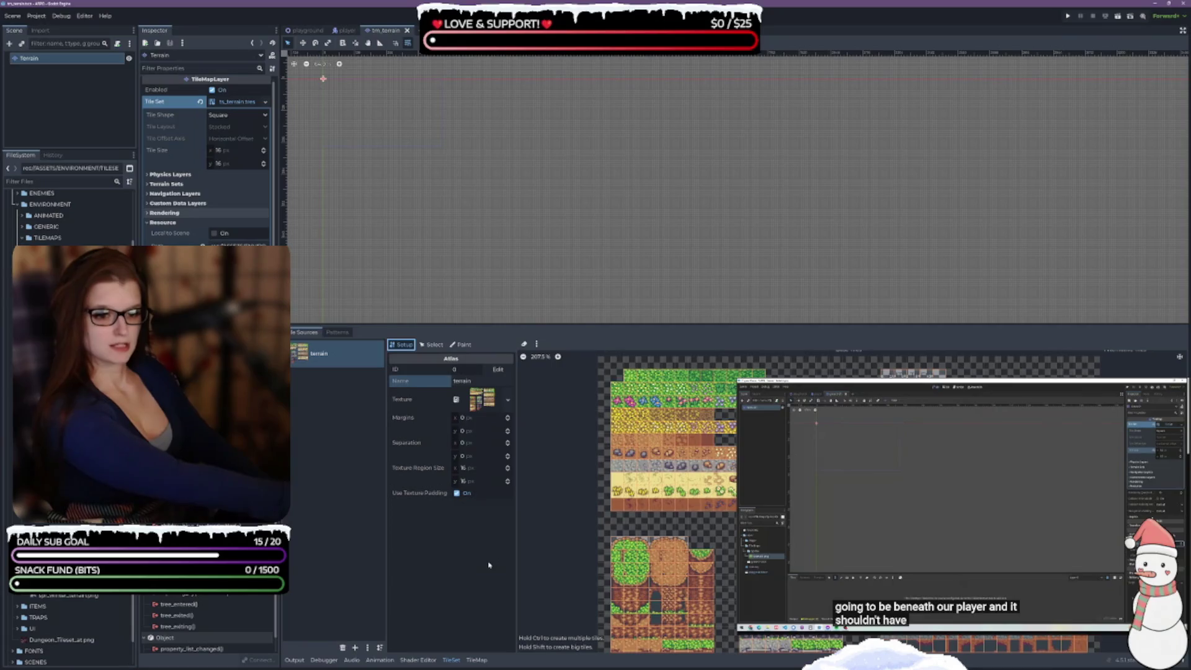
click(343, 334)
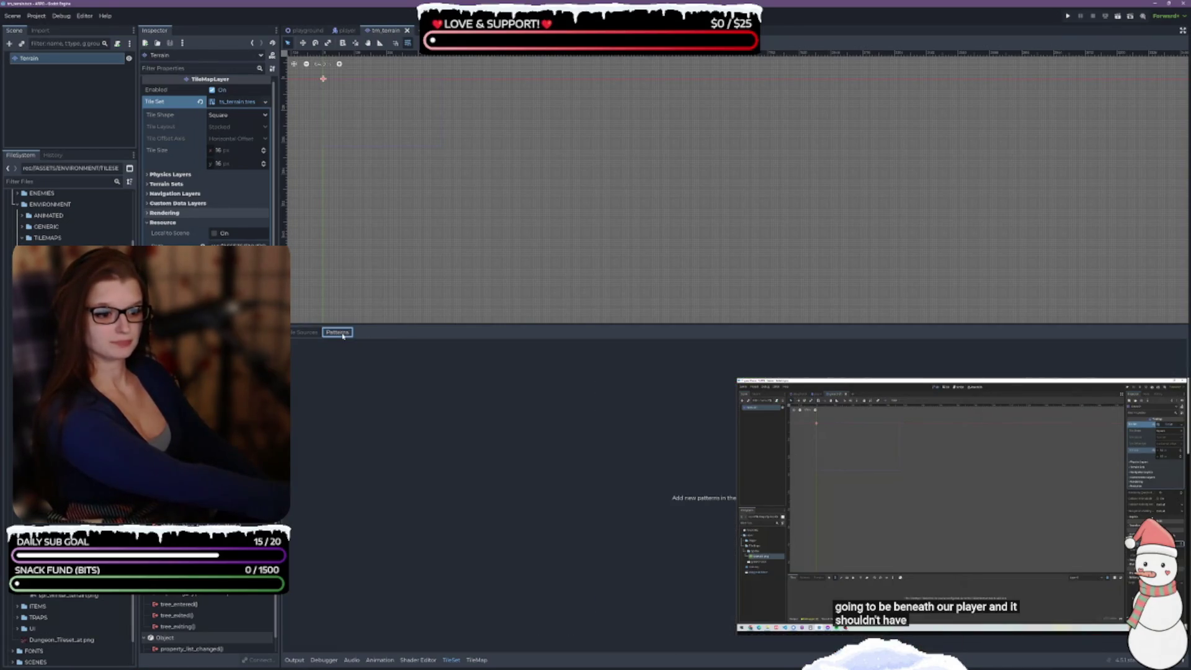
click(308, 333)
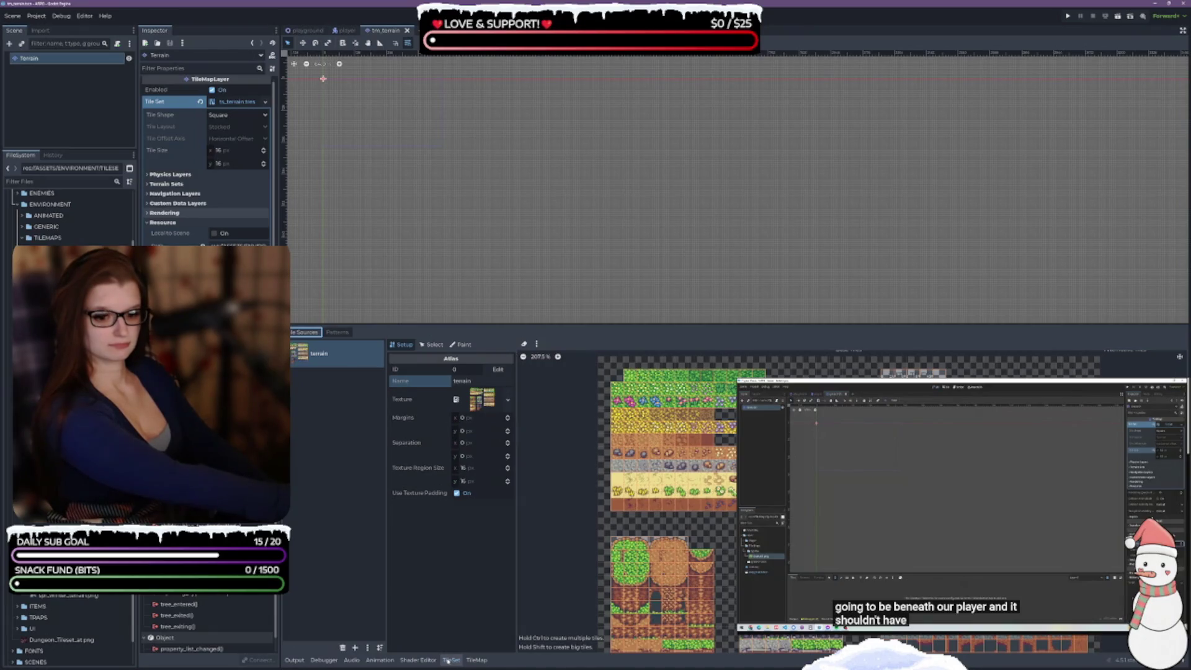
click(476, 661)
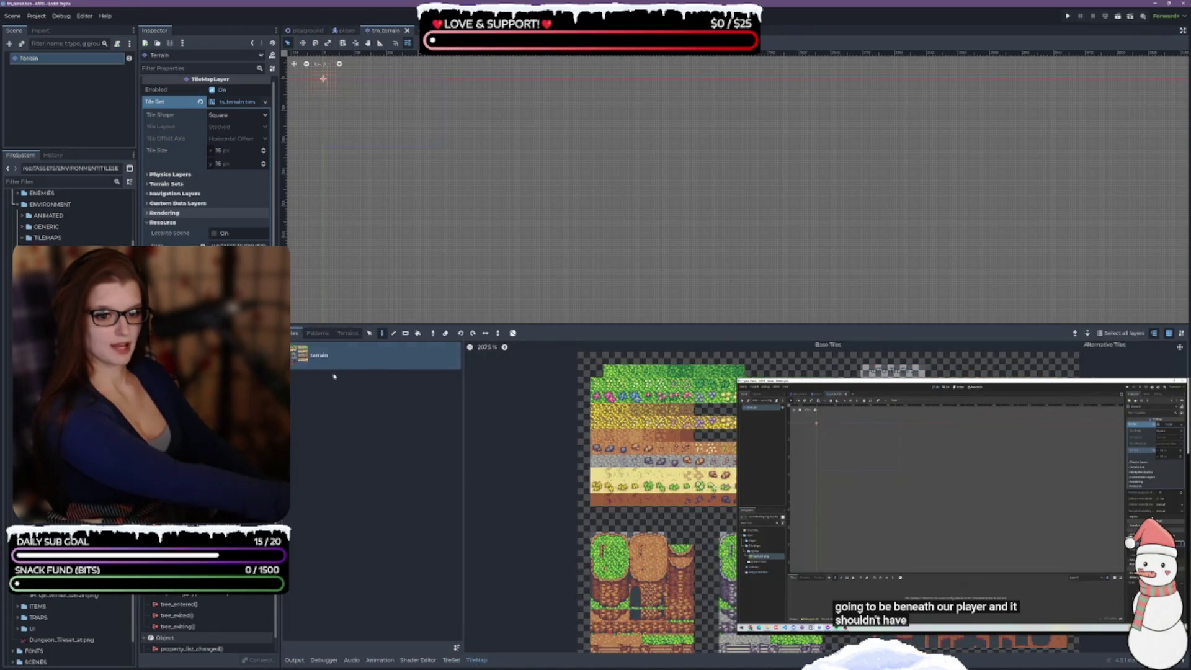
- Confirm the tile map's Terrains list is empty, then go back to Tiles and the TileSet editor
click(346, 334)
click(364, 415)
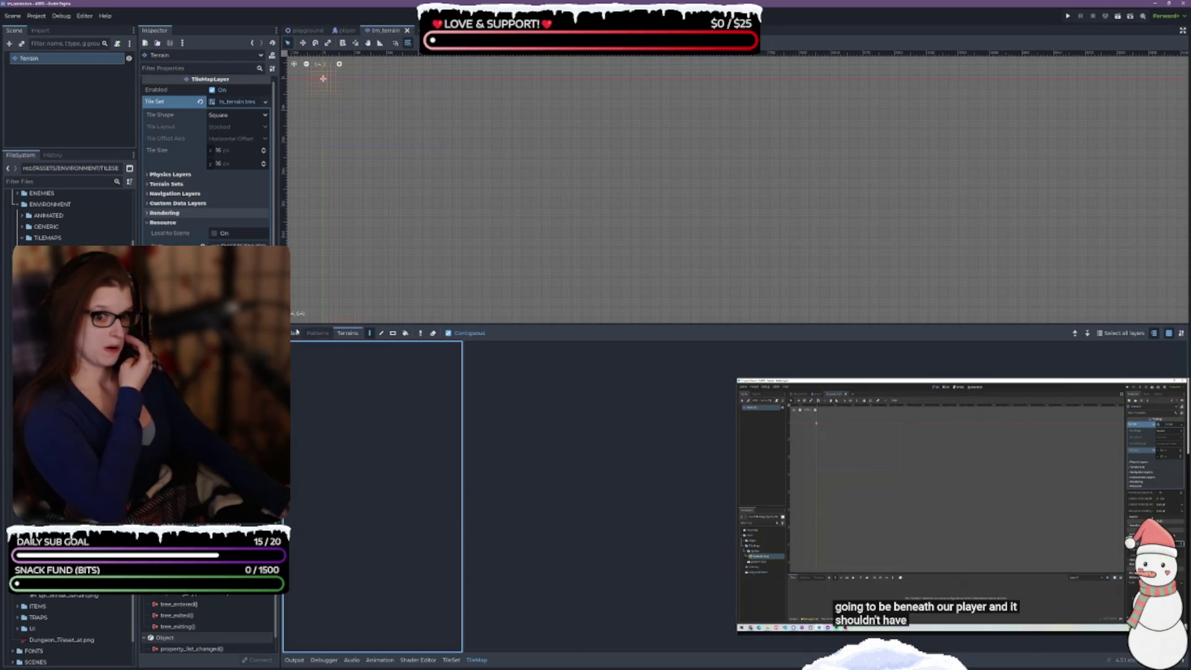
click(296, 332)
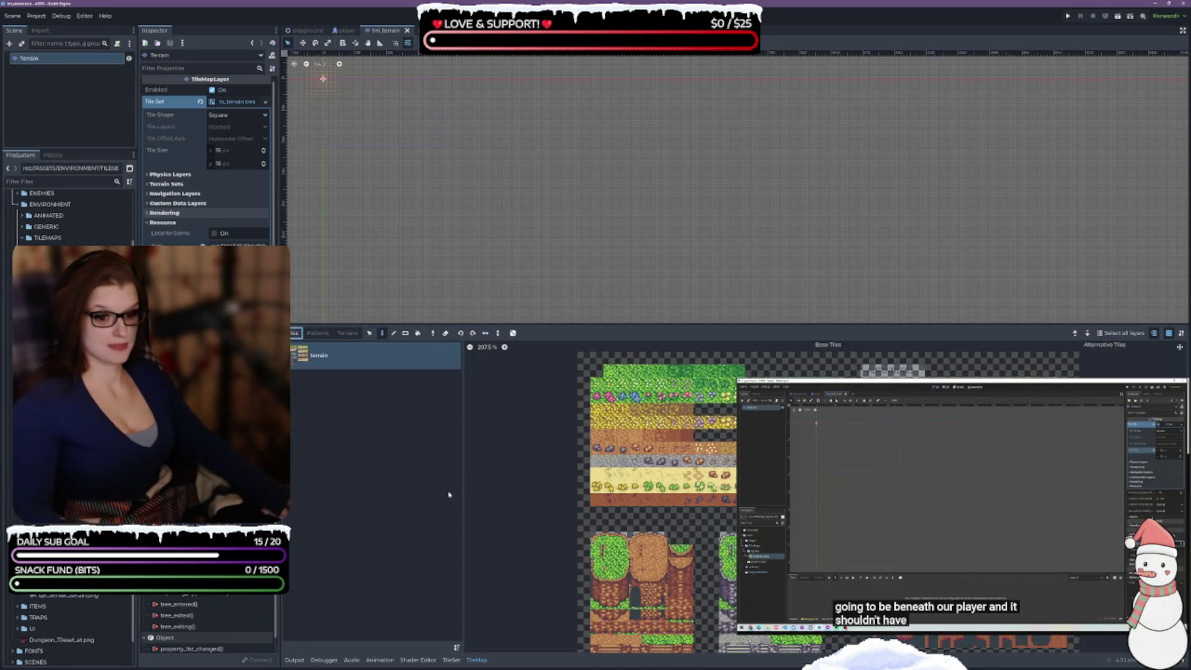
click(451, 659)
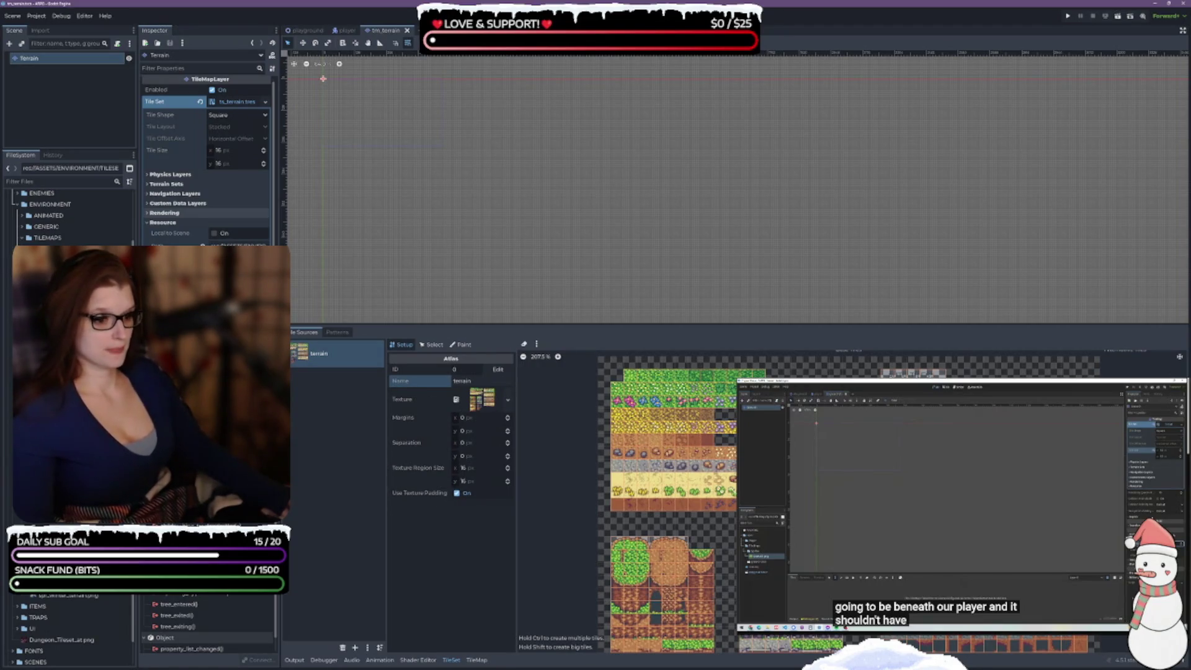
- Turn three empty cells of the terrain atlas into tiles and save ts_terrain.tres
scroll(603, 427, down, 1)
scroll(721, 547, up, 2)
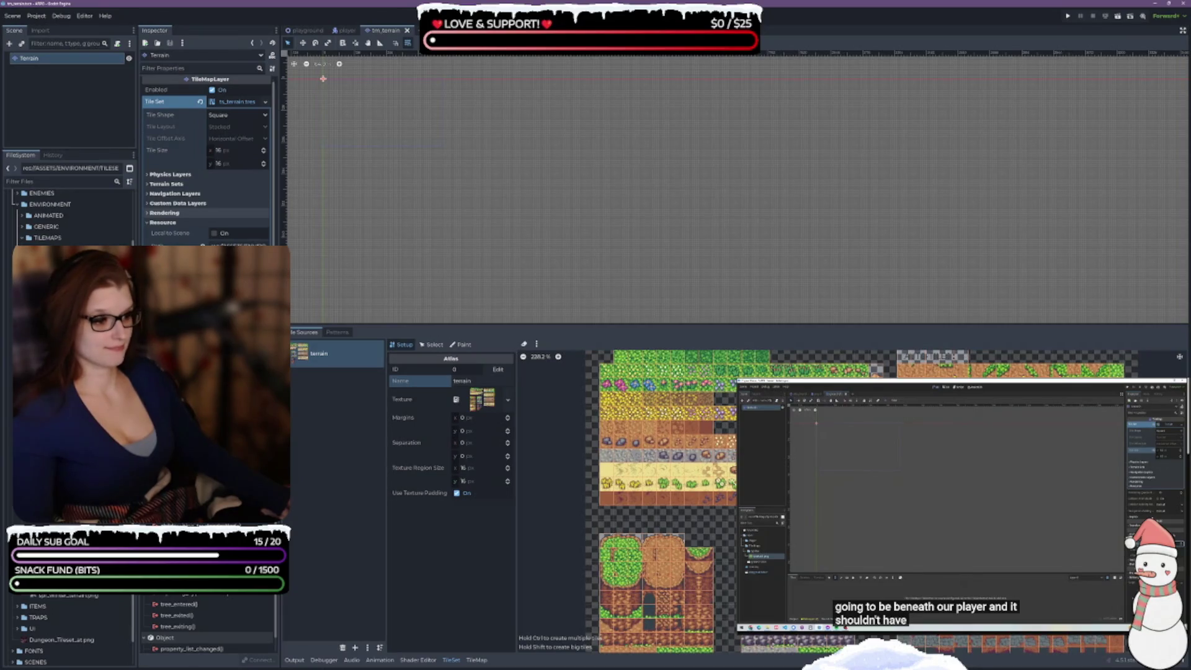
scroll(621, 496, up, 4)
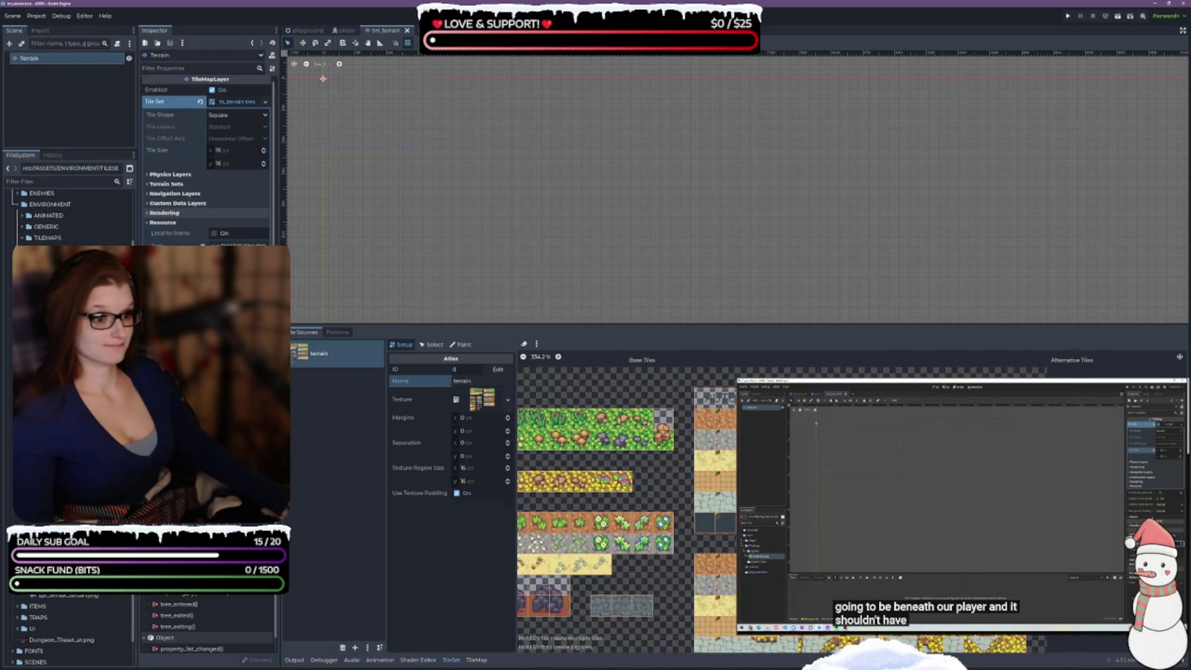
scroll(620, 497, up, 1)
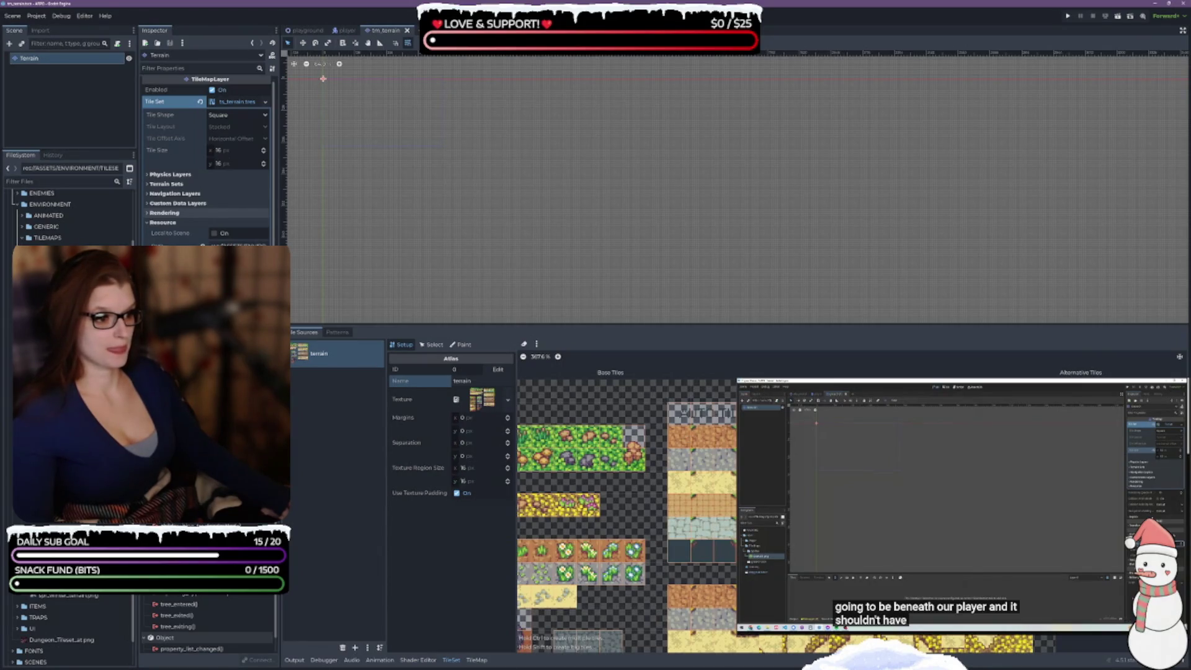
click(656, 437)
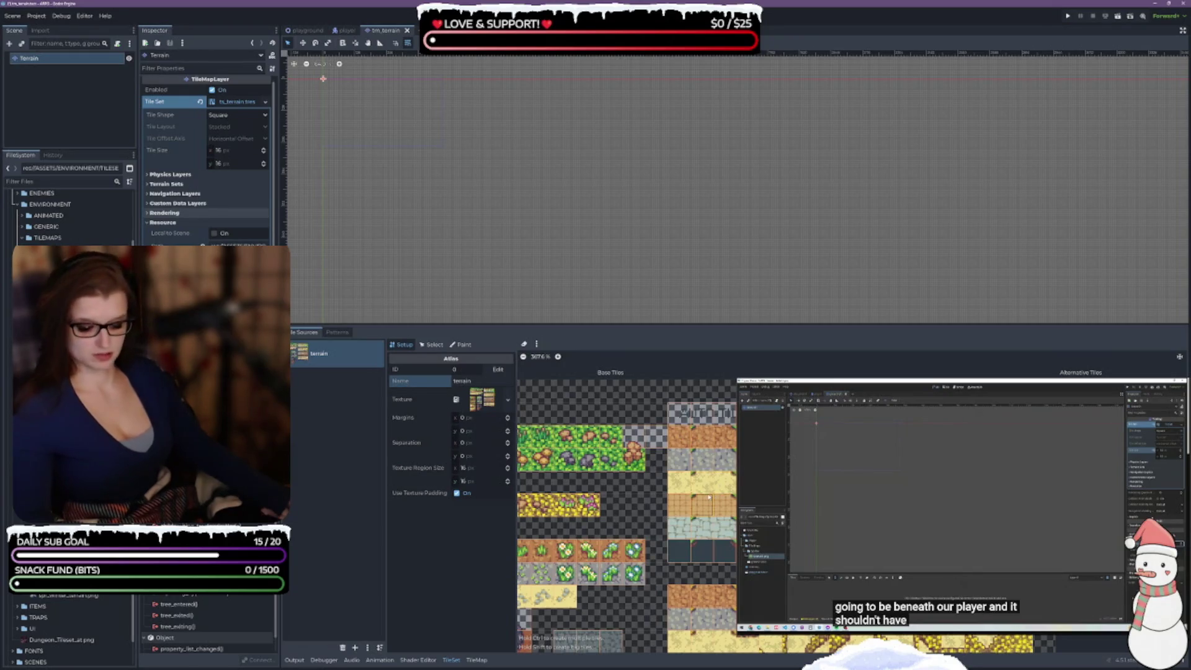
click(652, 439)
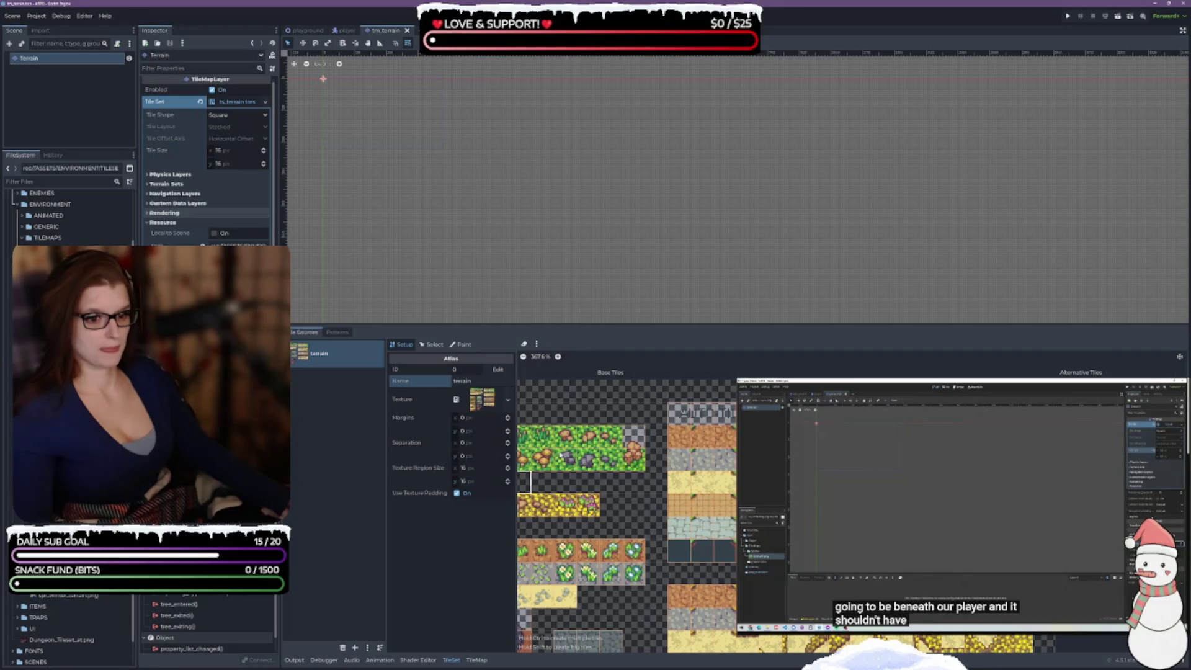
click(637, 402)
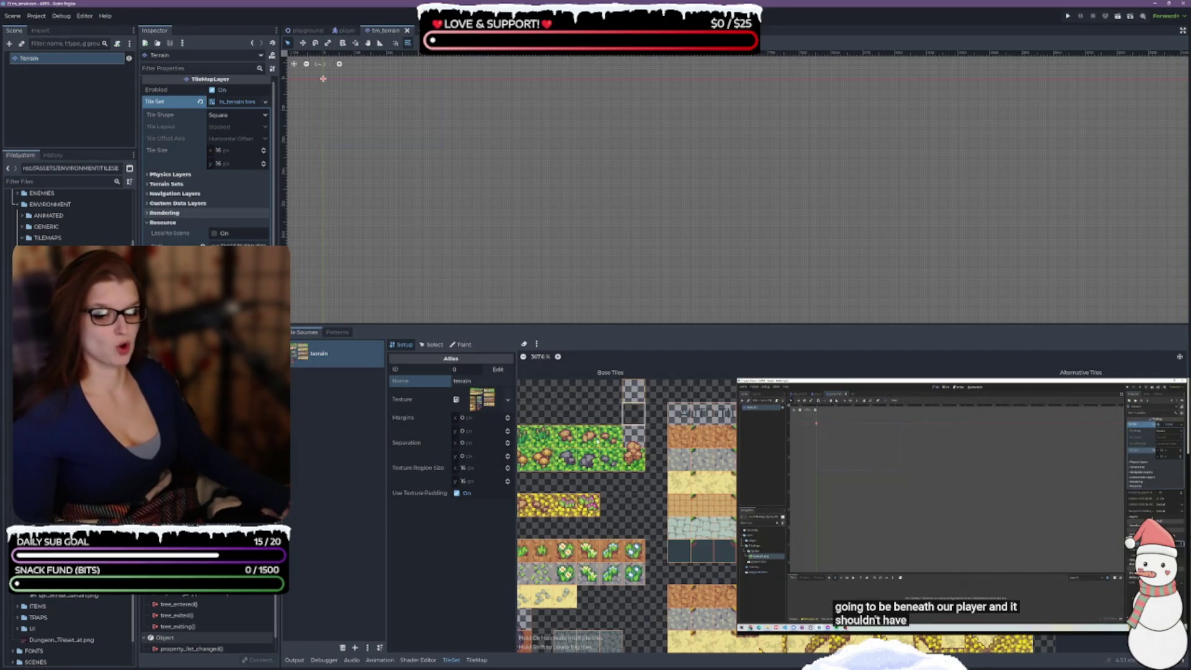
key(ctrl+s)
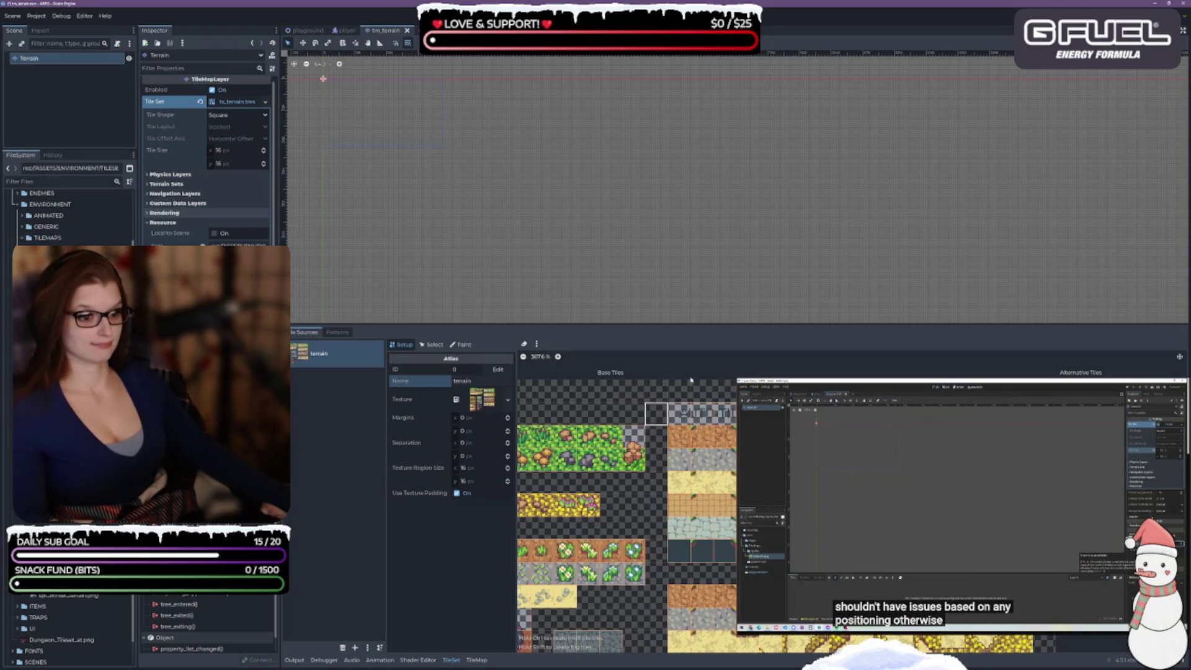
- Select the Terrain node and expand the tileset's Terrain Sets settings in the Inspector
scroll(683, 472, down, 3)
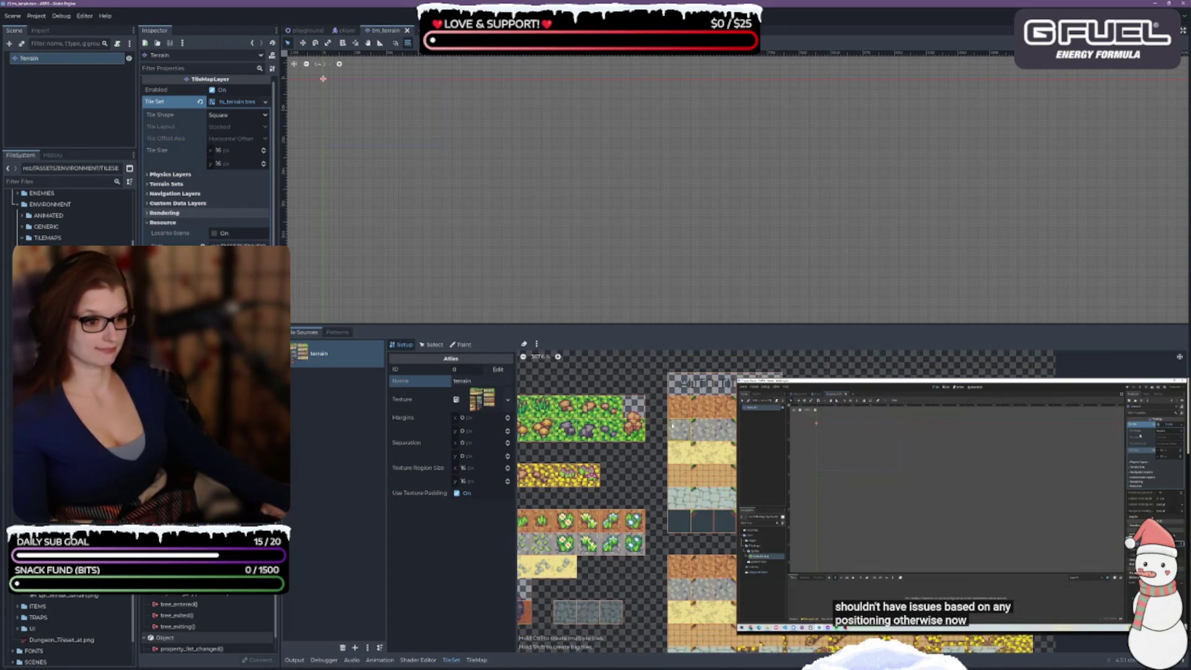
scroll(675, 489, down, 1)
scroll(675, 489, down, 1)
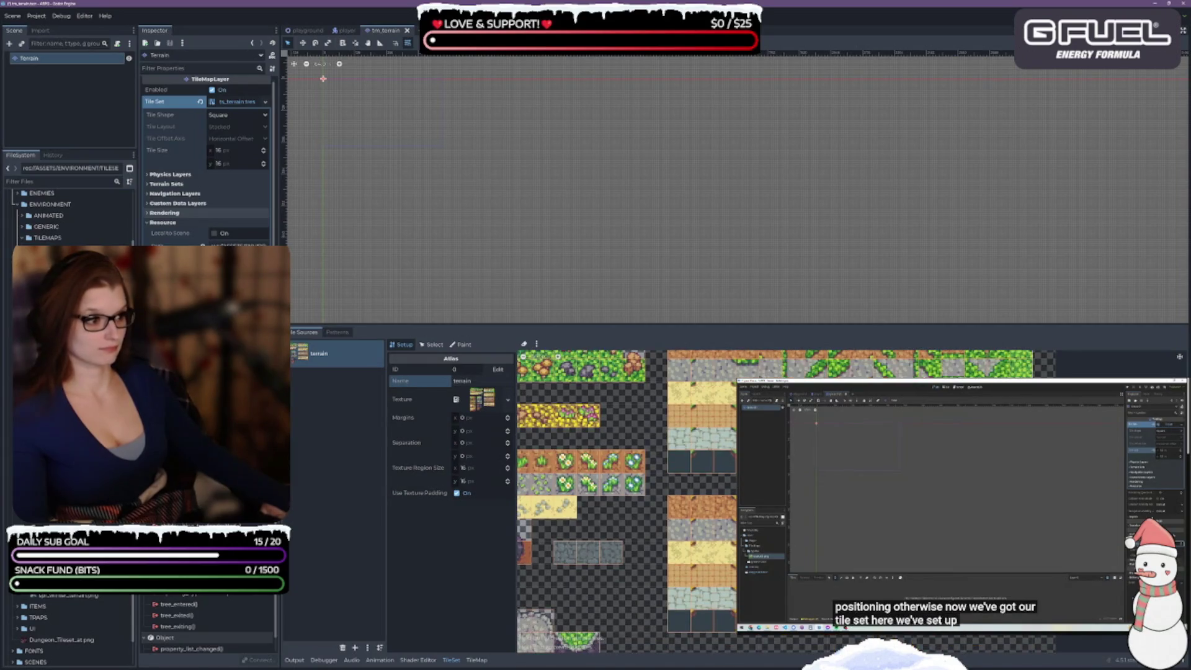
scroll(674, 489, down, 3)
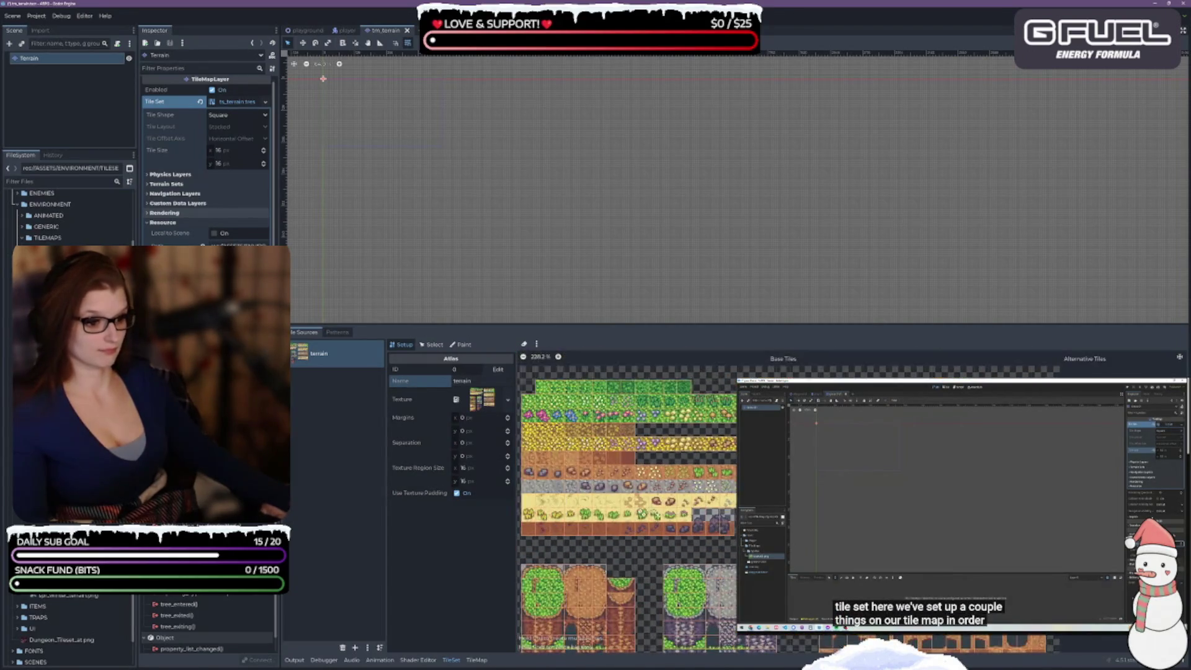
scroll(701, 496, down, 2)
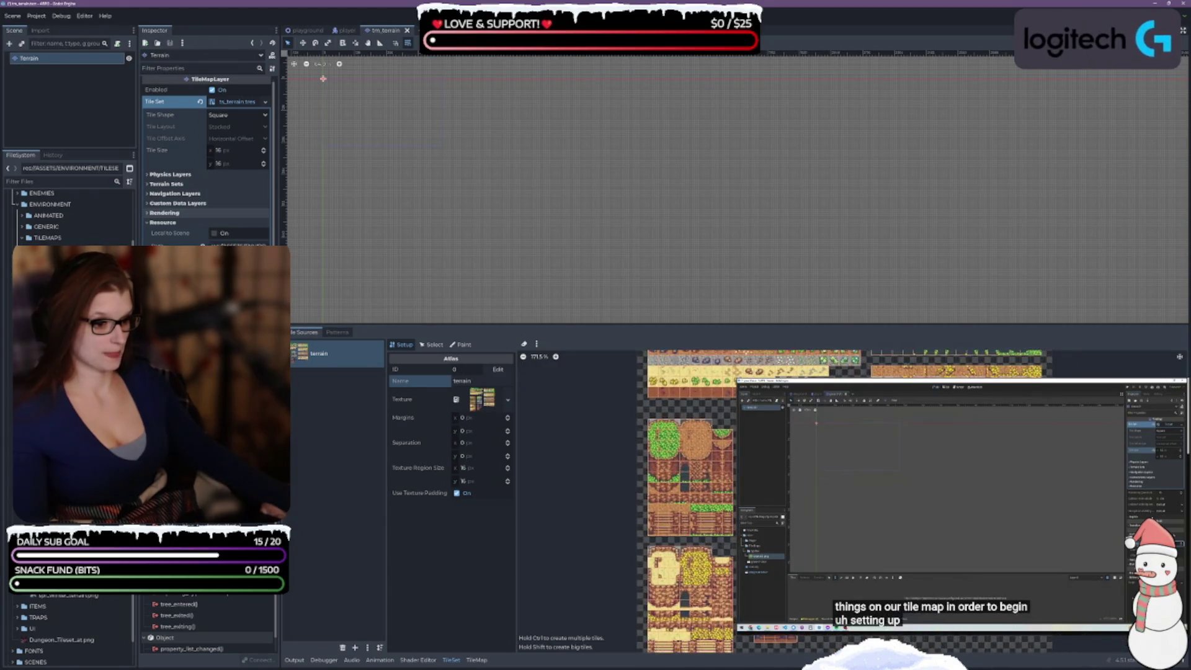
scroll(701, 496, up, 4)
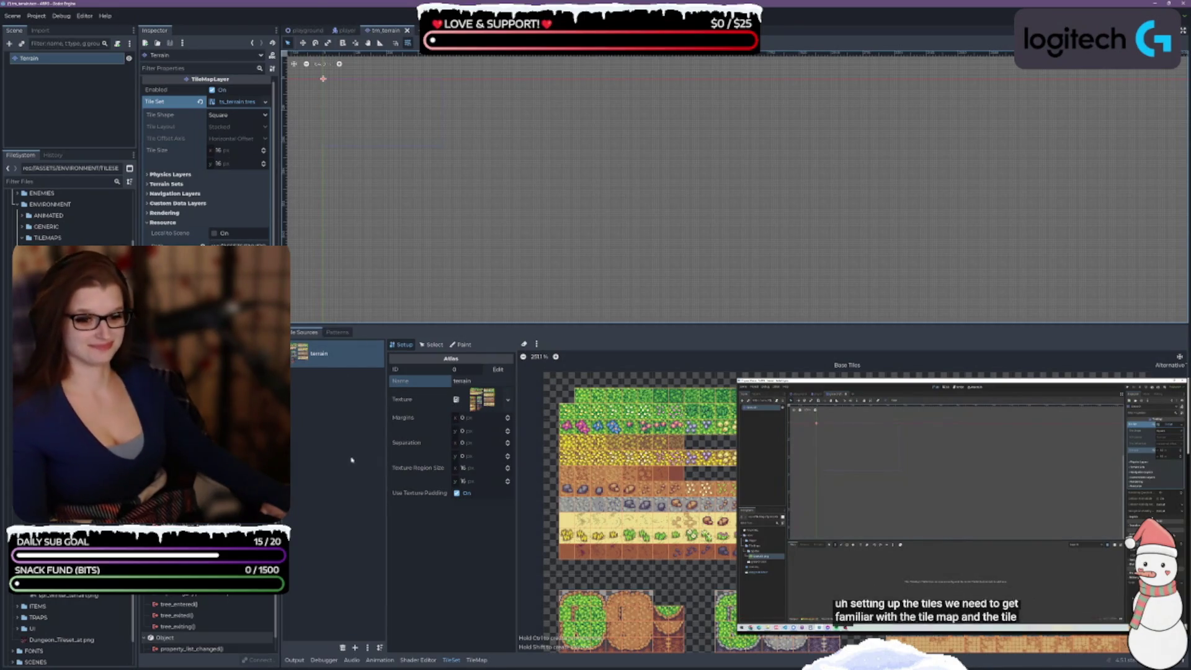
click(47, 59)
mouse_move(160, 114)
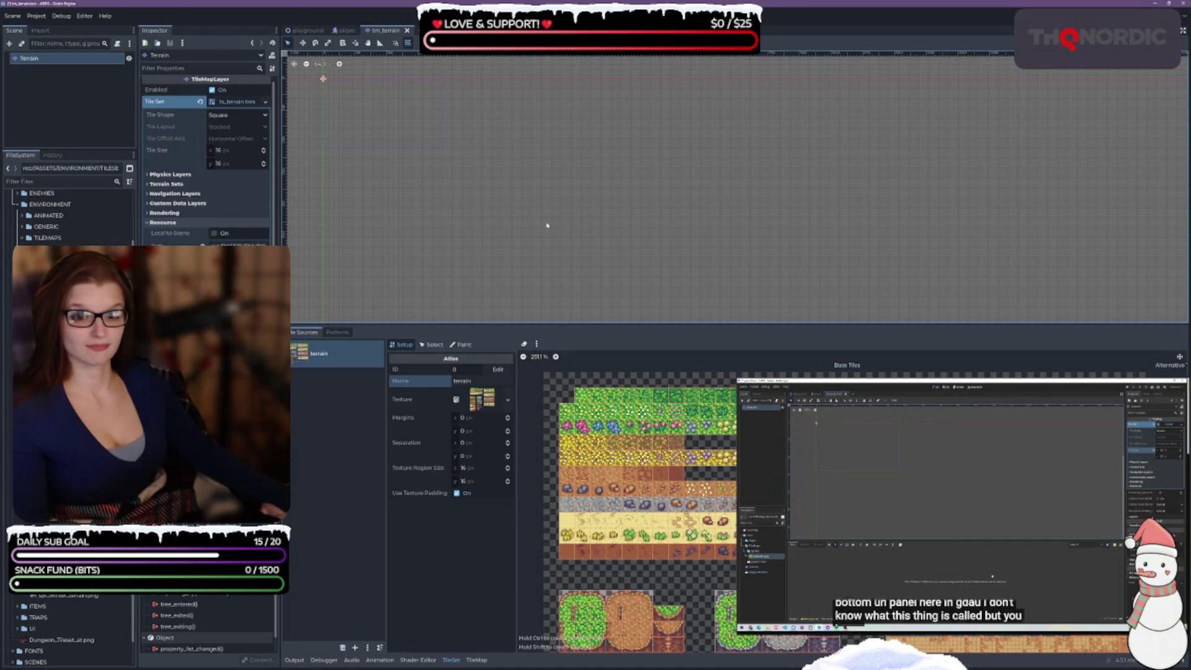
click(161, 184)
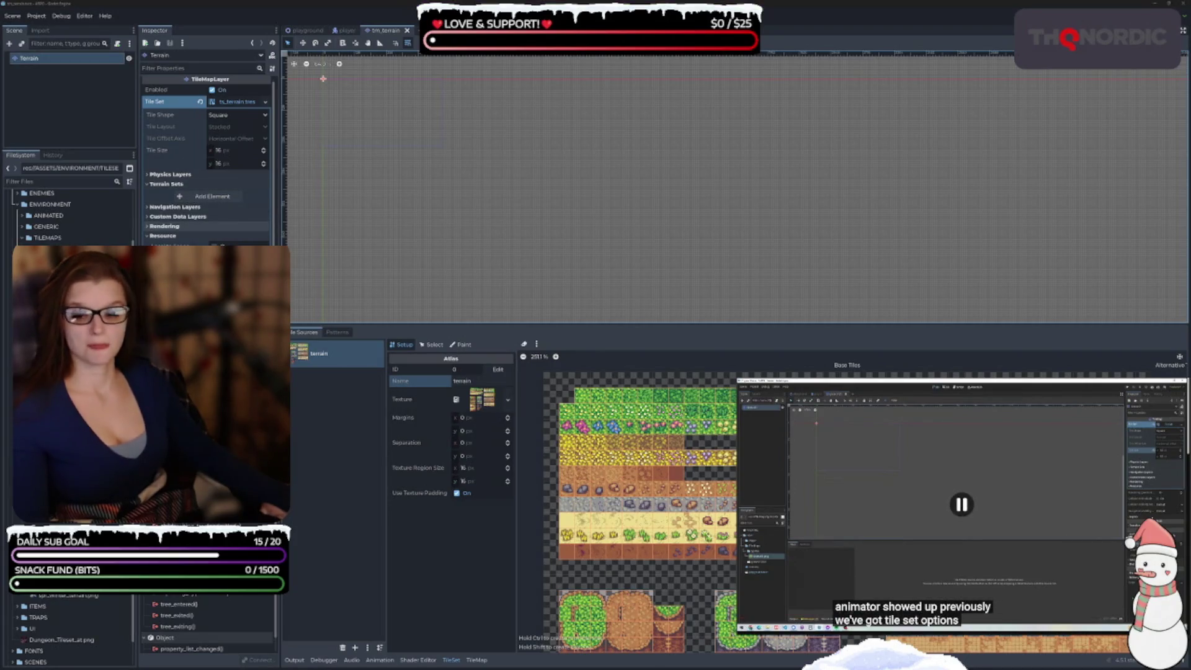
- View the terrain sprite sheet PNG in the external image viewer, zooming in and out
scroll(892, 620, down, 5)
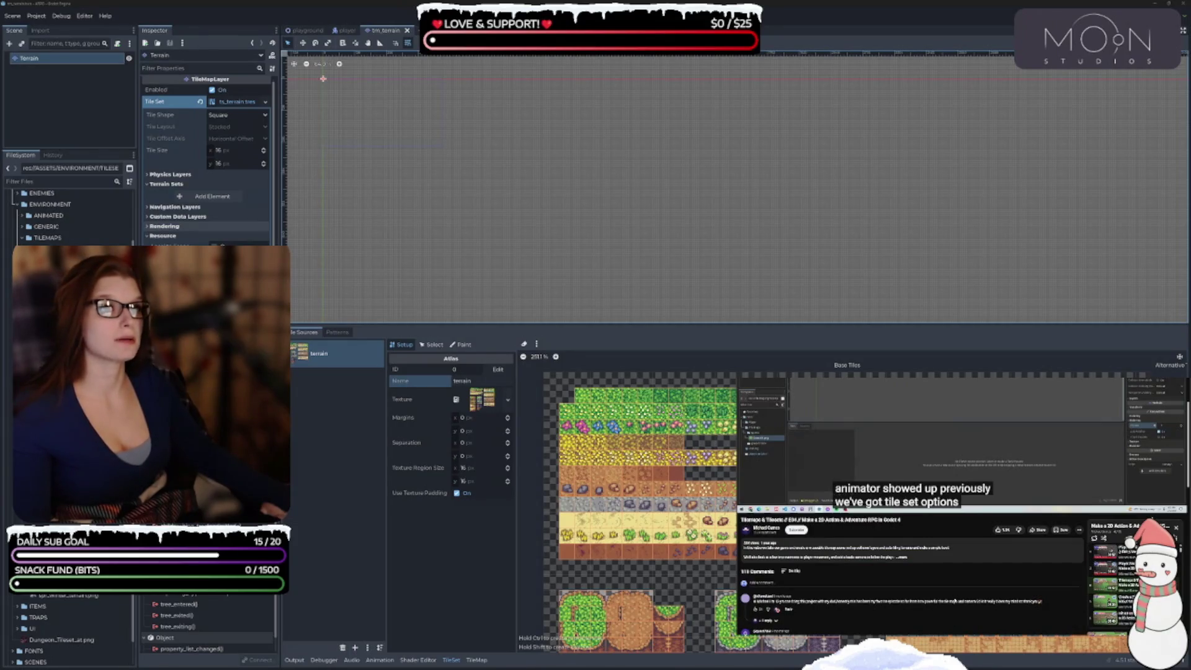
scroll(1111, 586, up, 3)
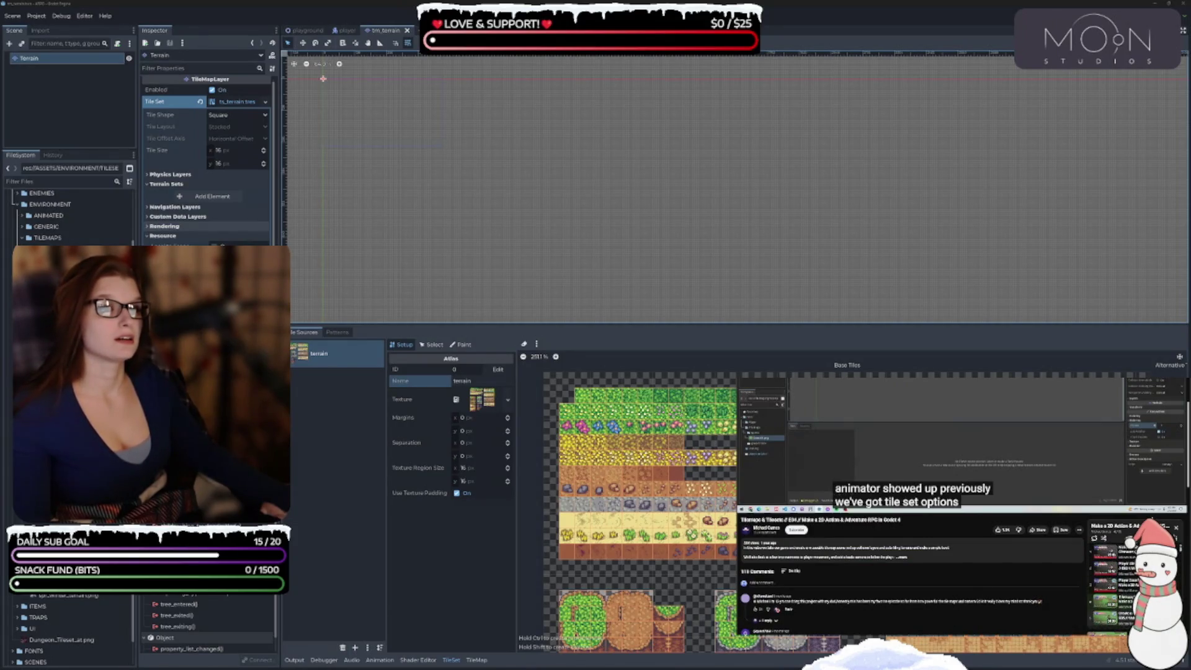
scroll(1111, 587, down, 3)
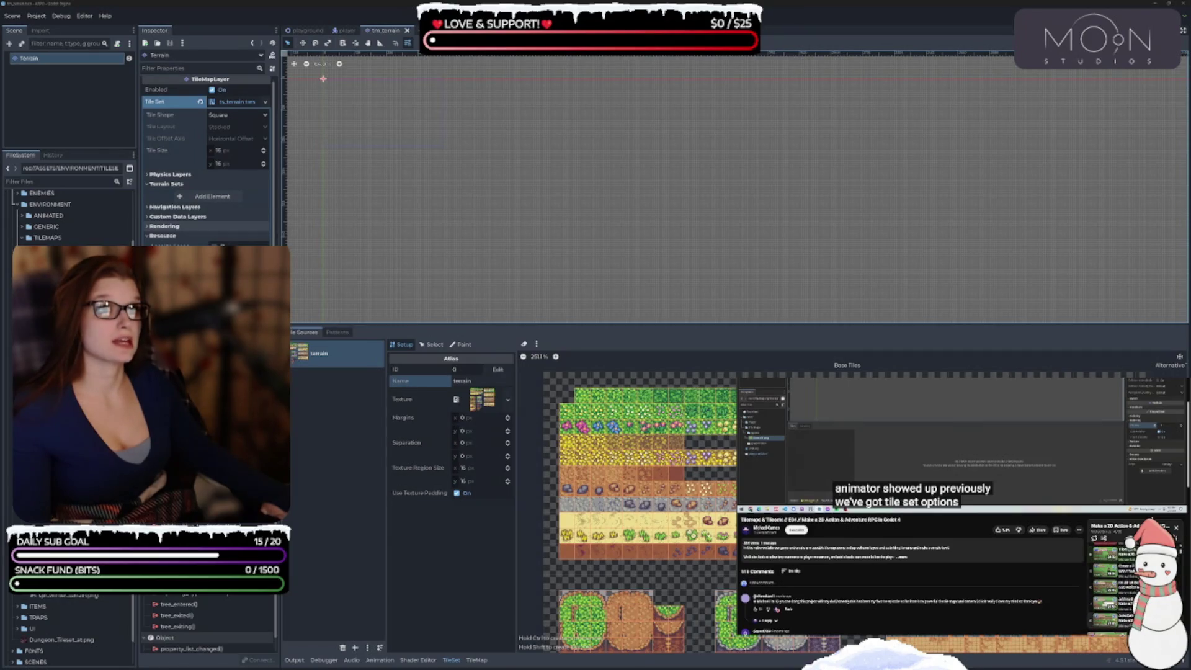
key(f)
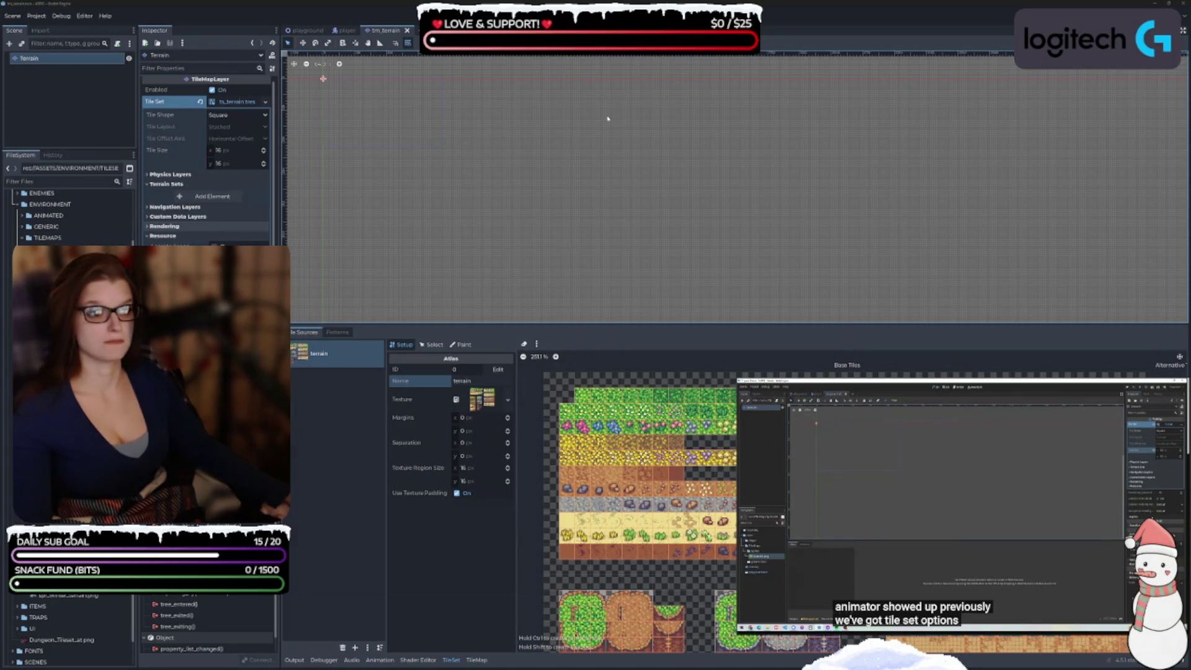
scroll(521, 382, up, 5)
scroll(386, 194, down, 2)
scroll(426, 309, up, 2)
scroll(632, 303, down, 2)
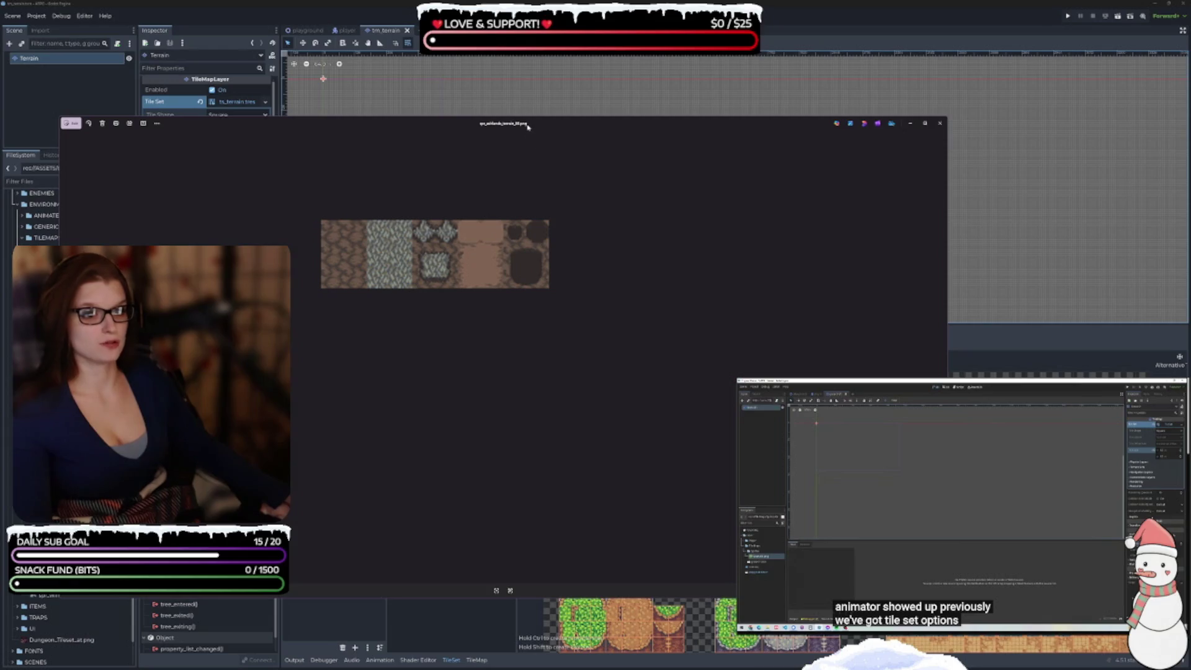
- Browse the vertical terrain, beach, castle, desert and dungeon tileset images in the viewer
drag(528, 126, 607, 128)
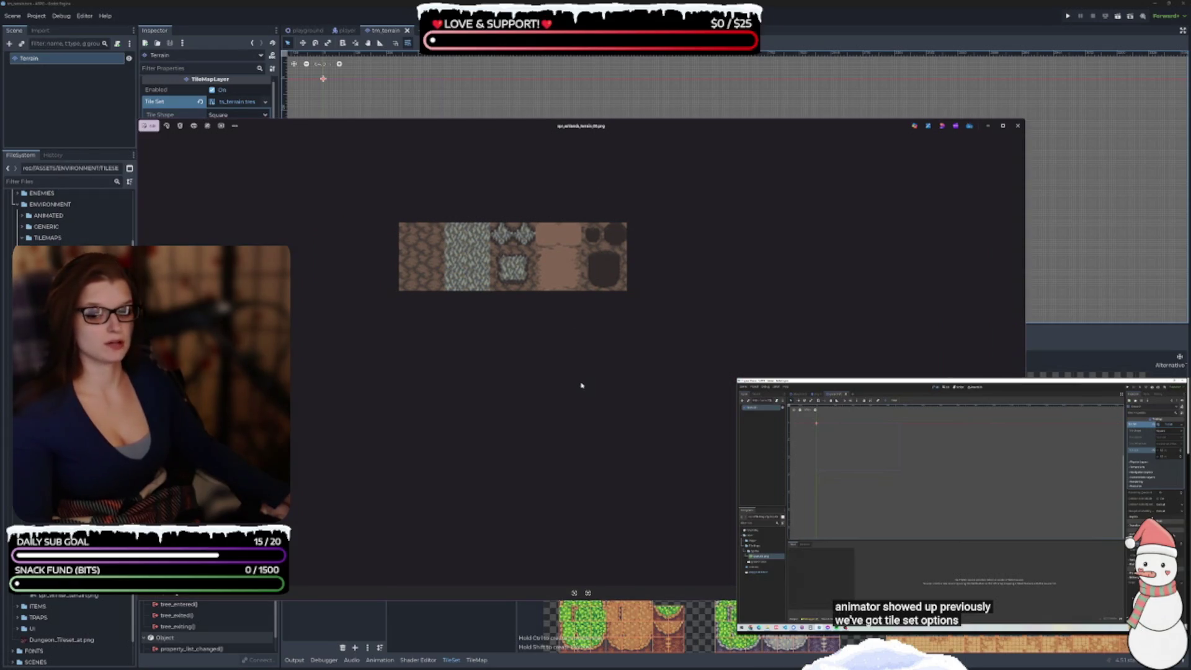
click(1017, 366)
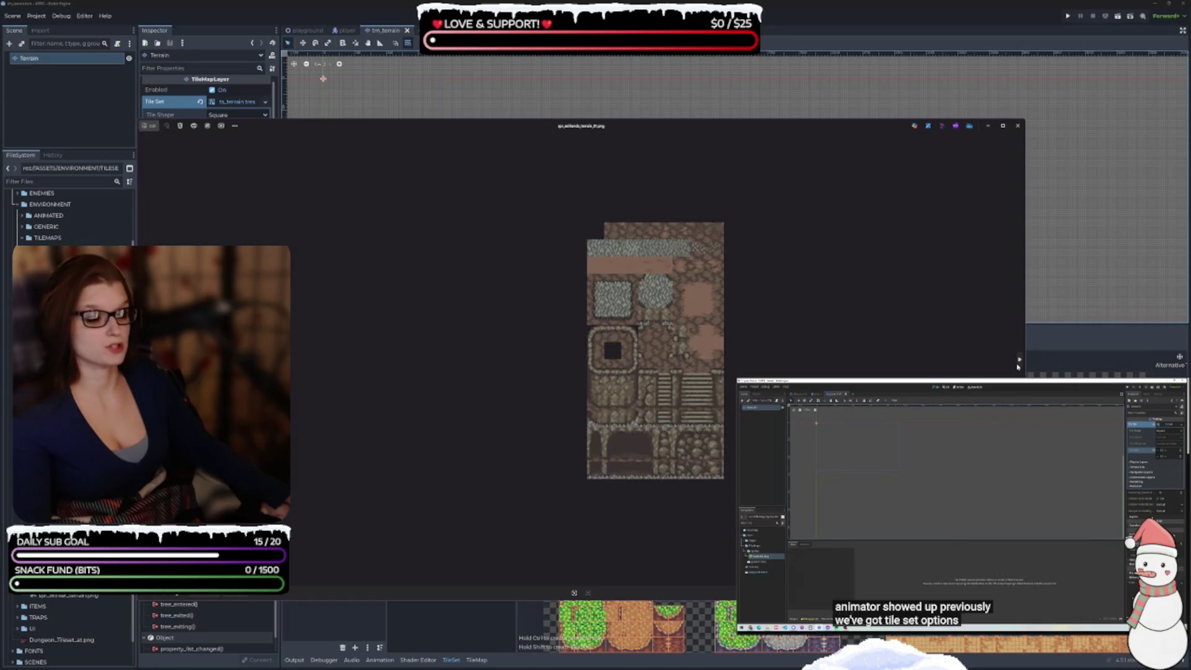
click(1017, 366)
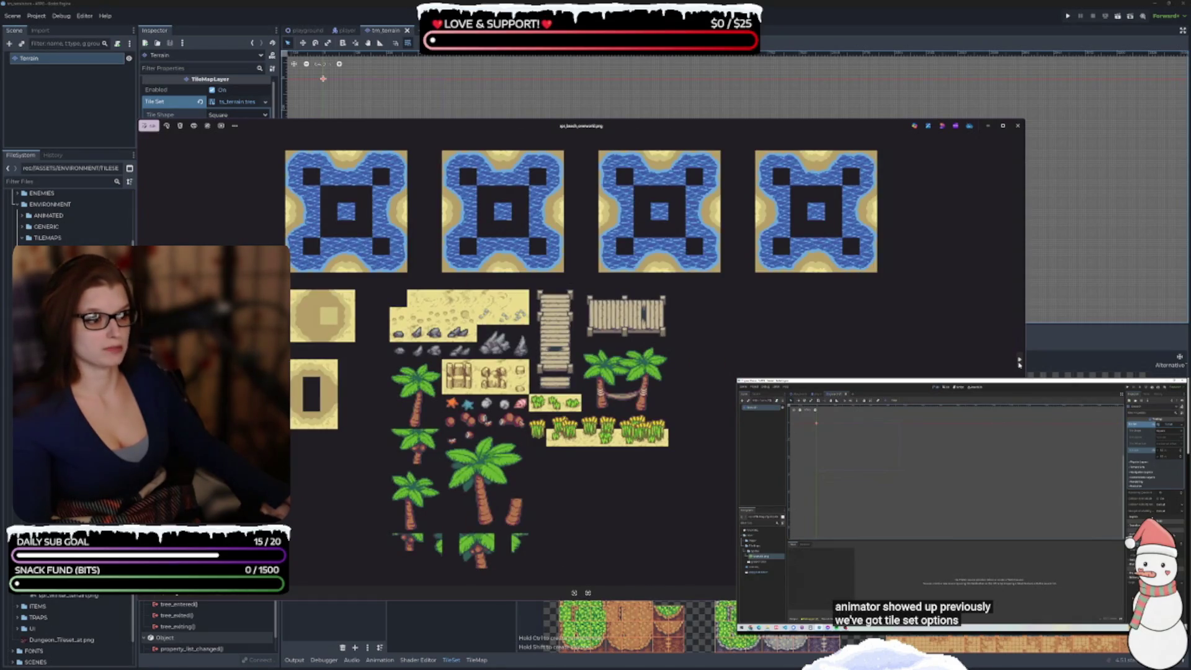
click(1019, 364)
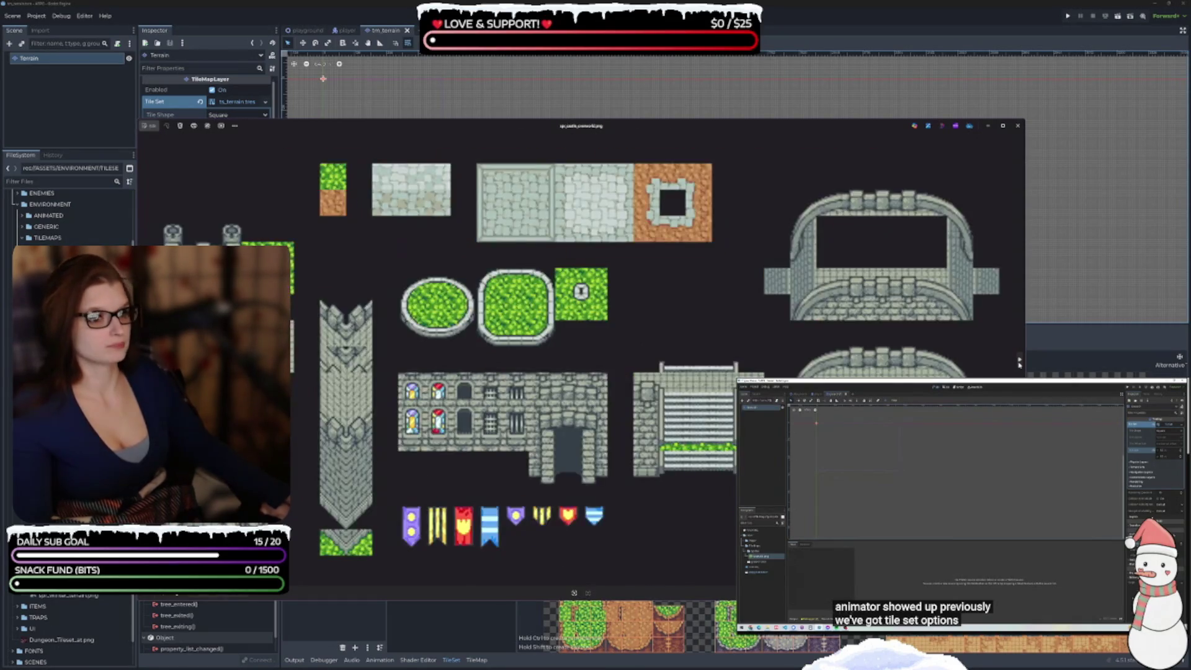
click(1019, 362)
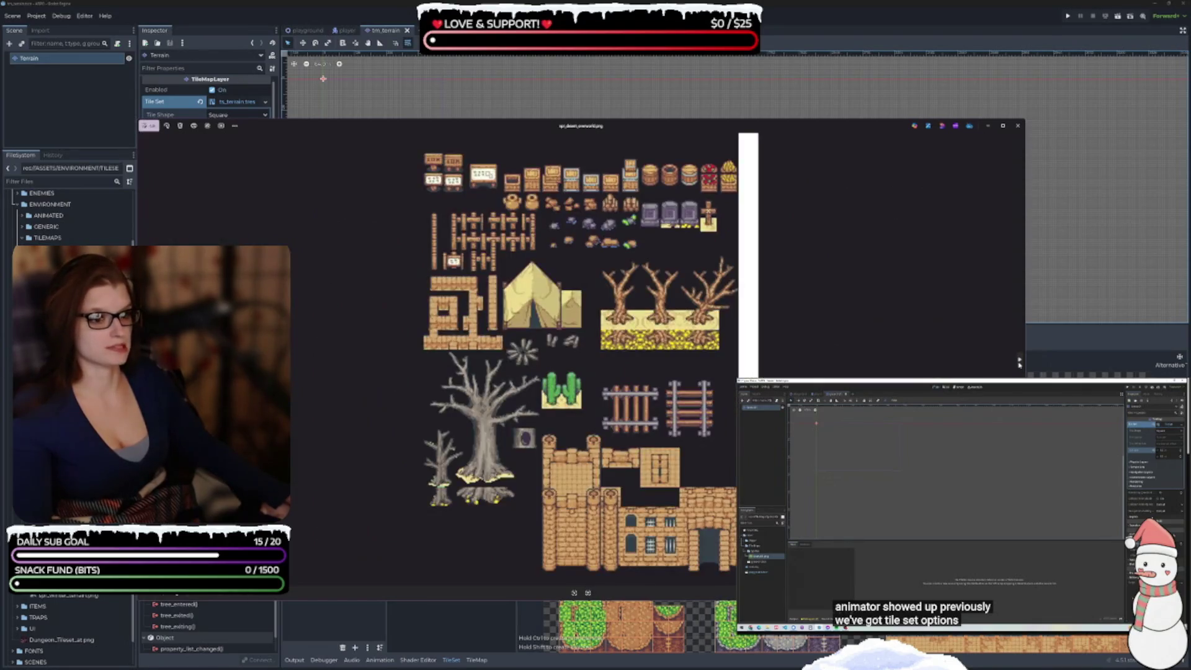
click(1019, 363)
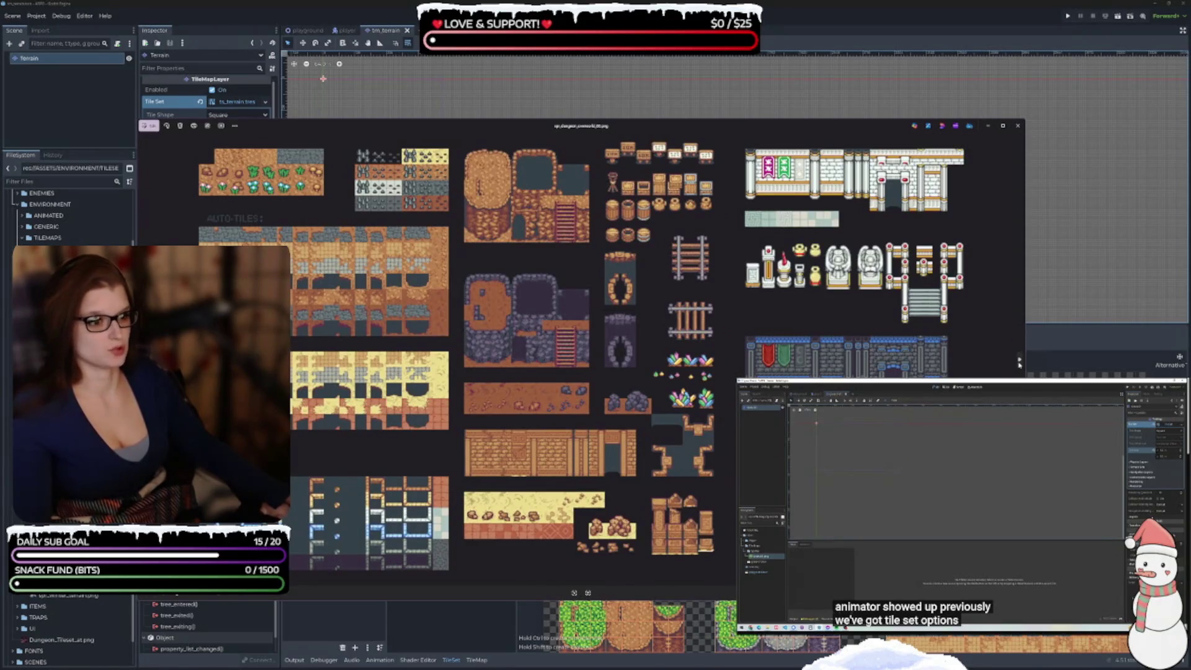
click(1019, 361)
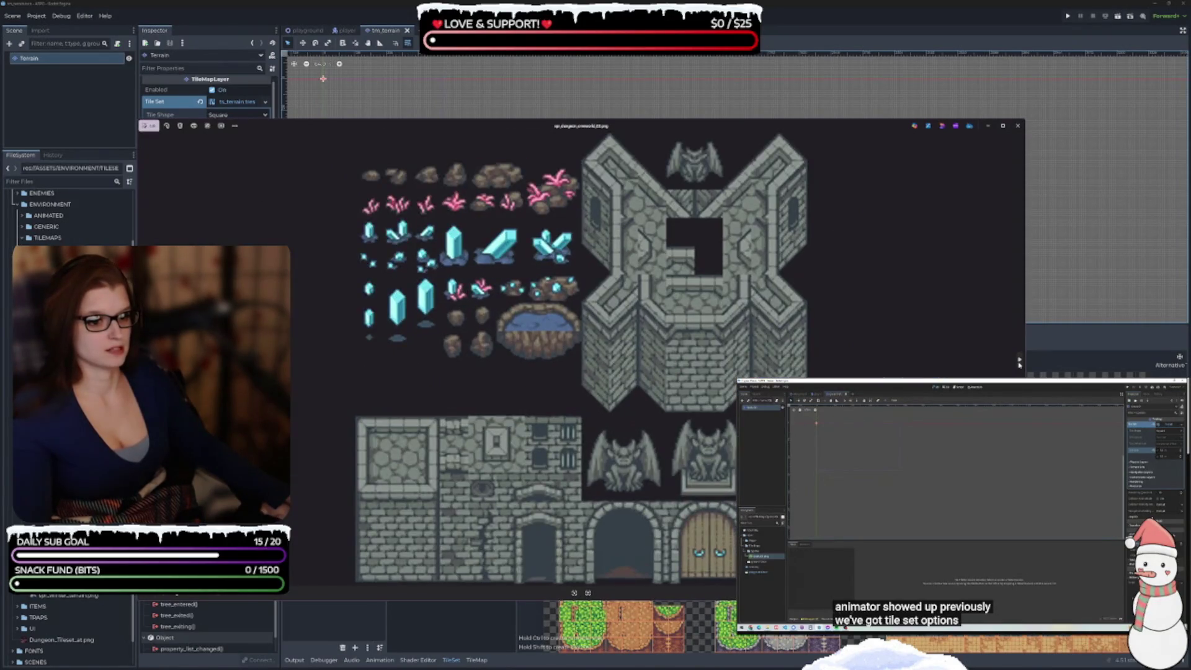
- Flip on to the house, jungle and overworld sheets, then close the image viewer
key(Right)
key(Right)
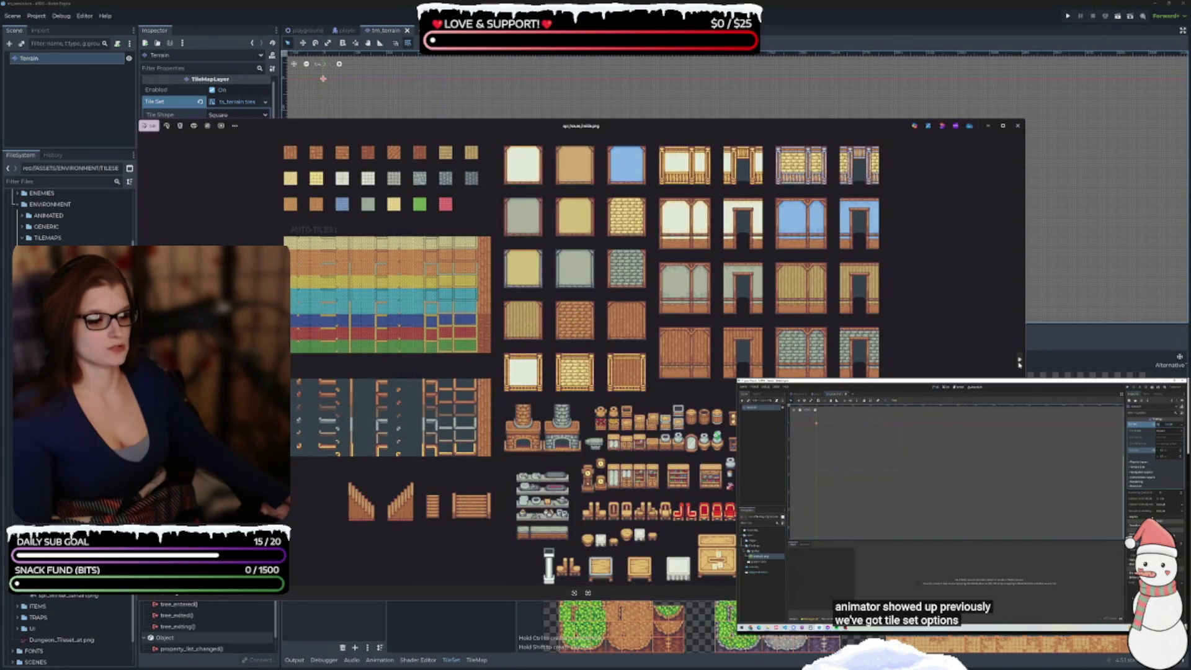
key(Right)
key(Right)
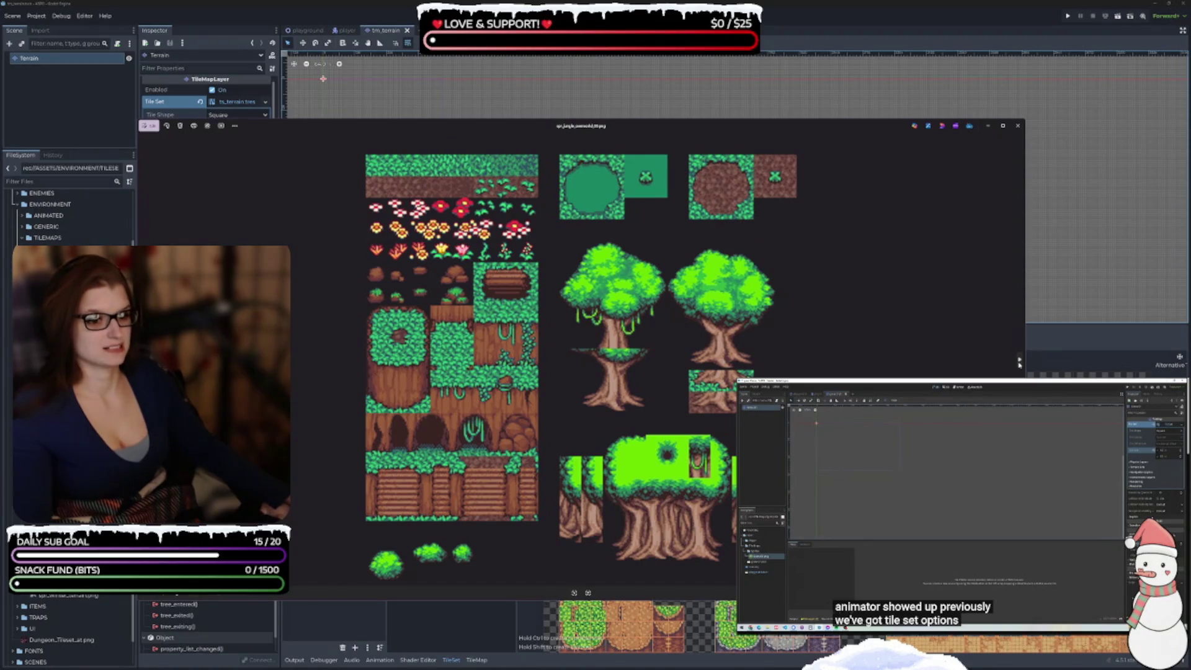
key(Right)
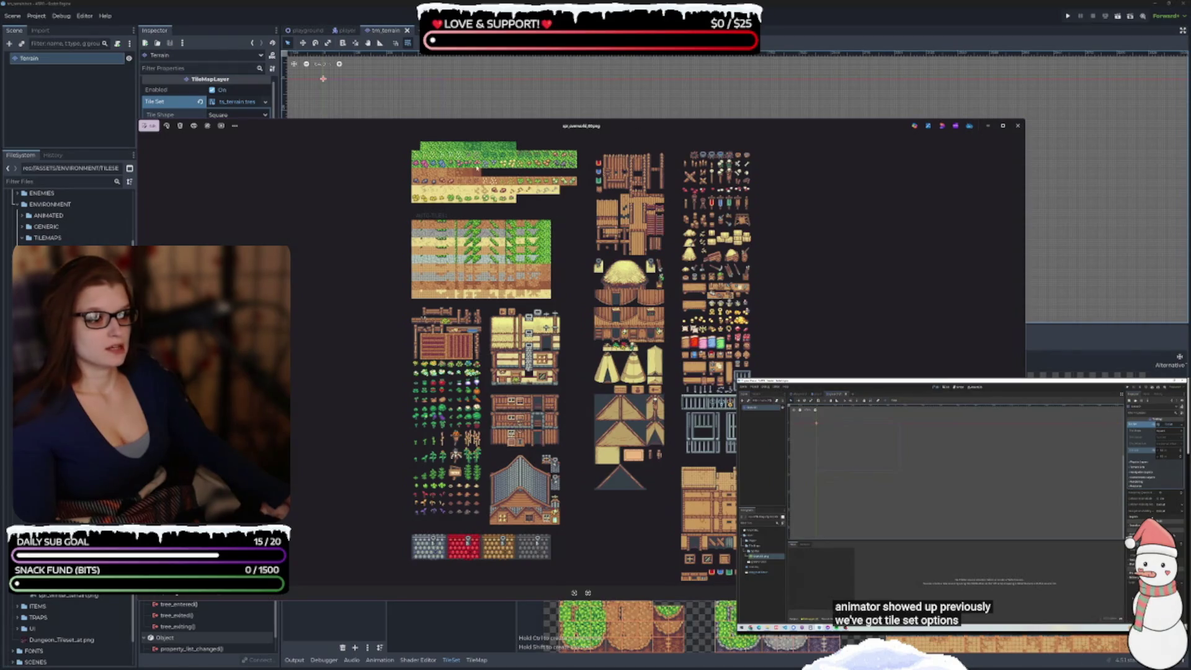
key(alt+F4)
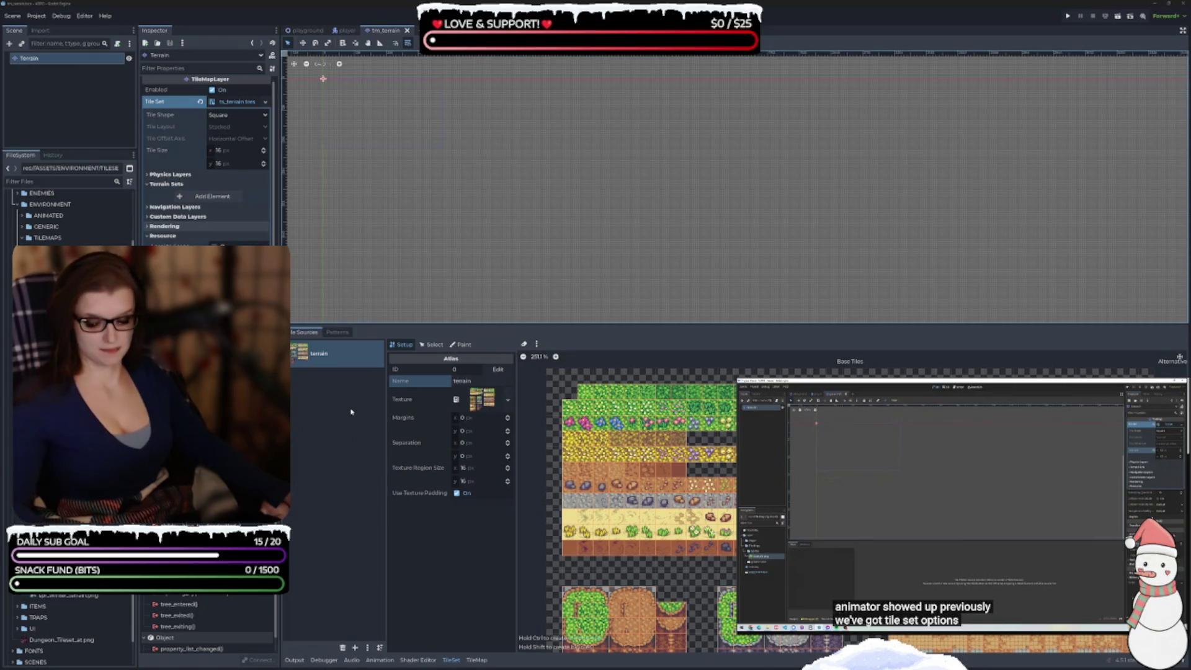
- Create a new TileSet resource and save it as ts_overworld in the TILESETS folder
click(68, 372)
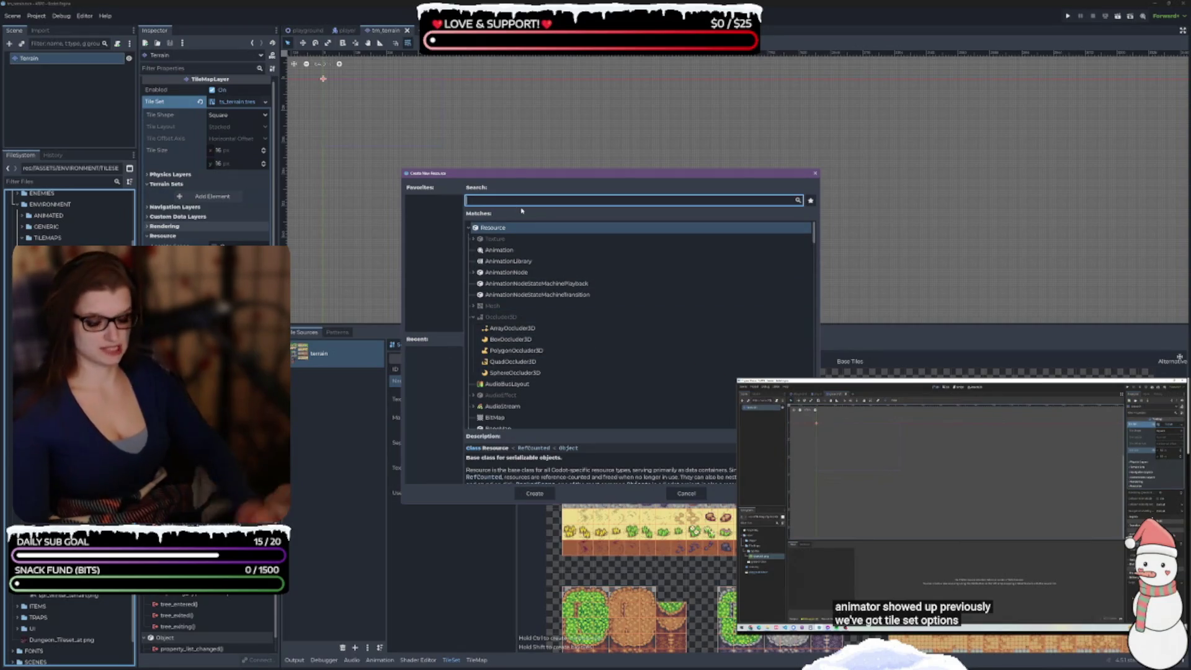
text(tilese)
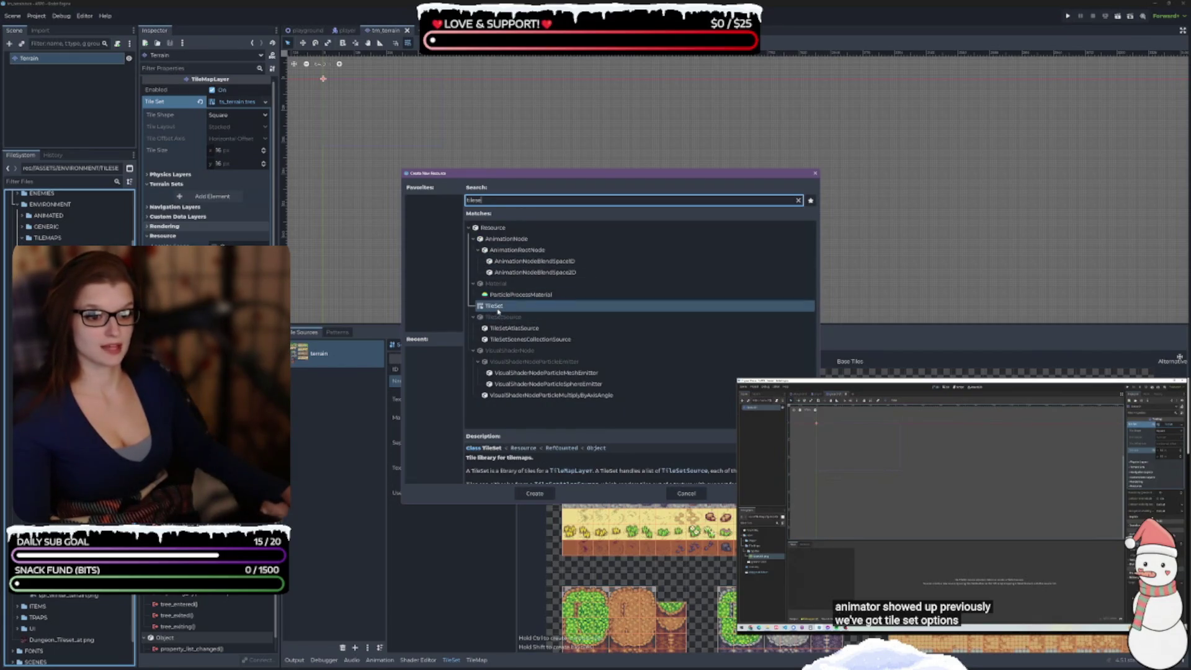
click(543, 496)
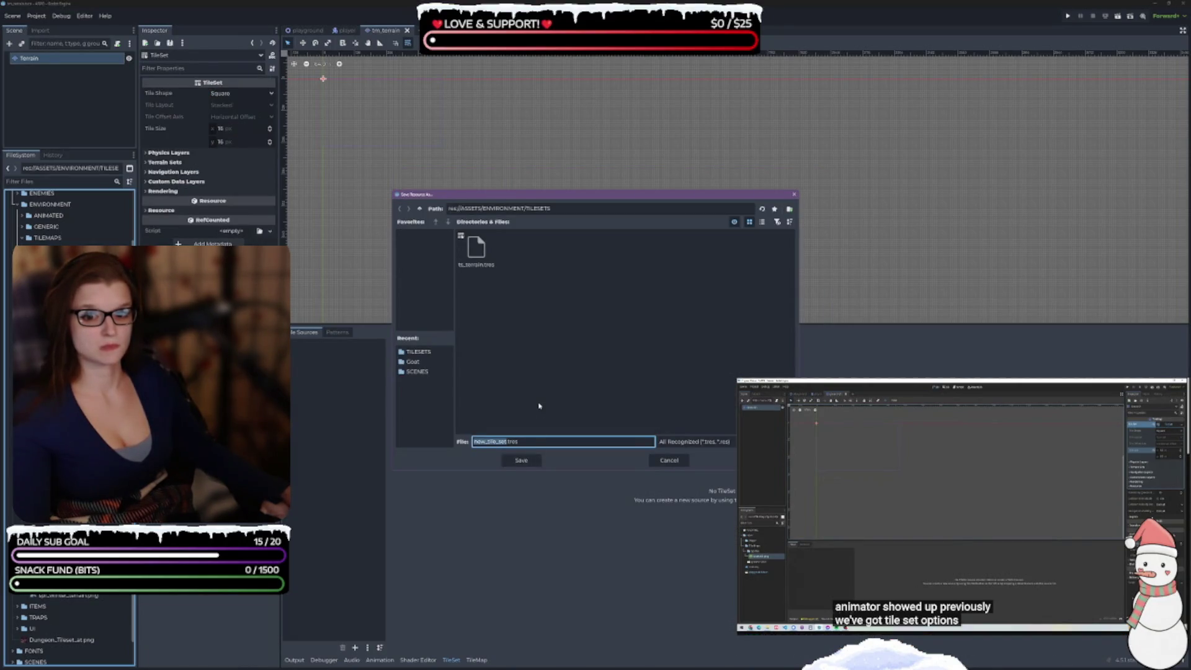
text(ts_)
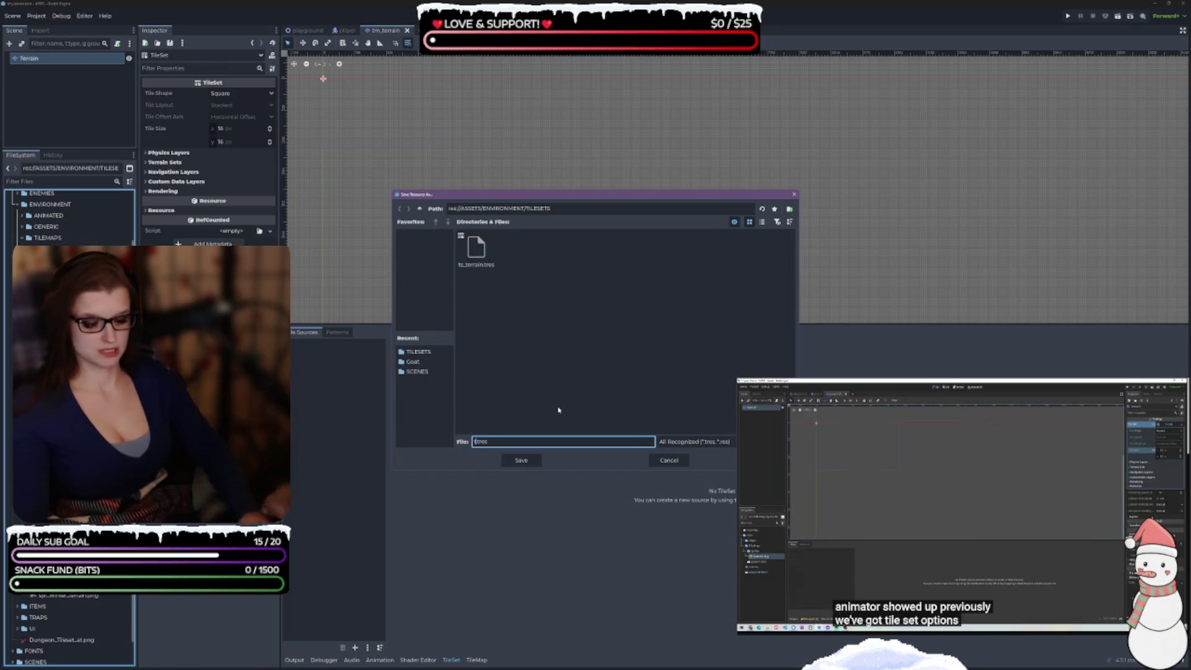
text(overworld)
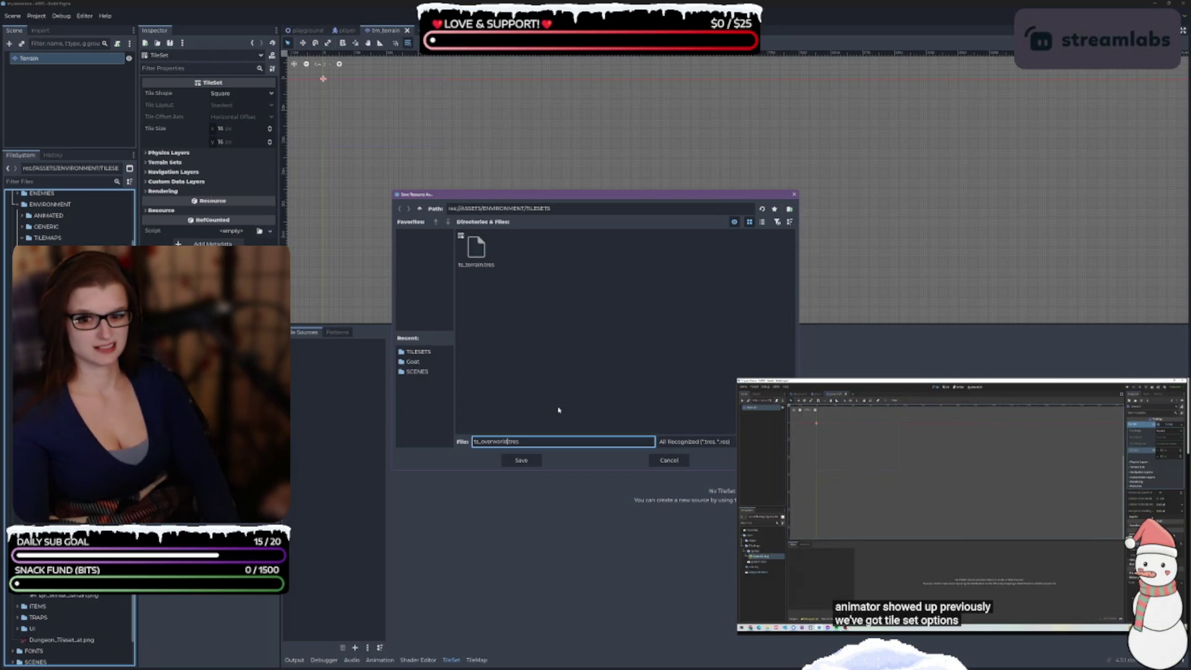
key(Return)
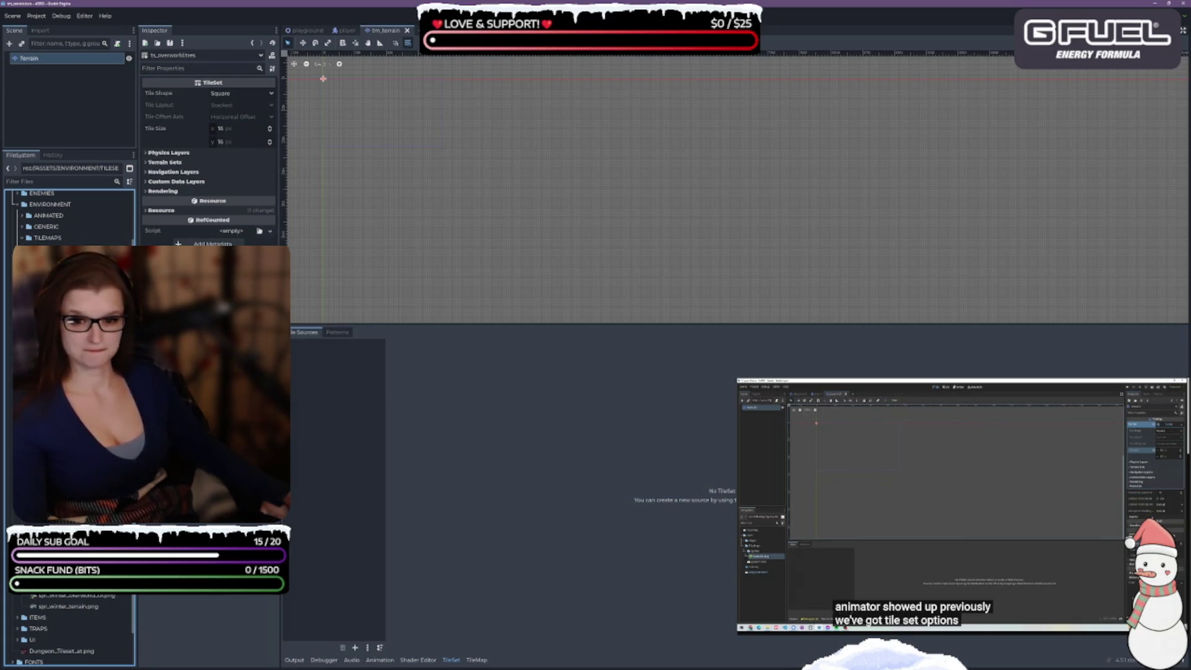
- Add spr_overworld_00.png as an atlas source, accepting automatic tile creation
drag(228, 452, 322, 402)
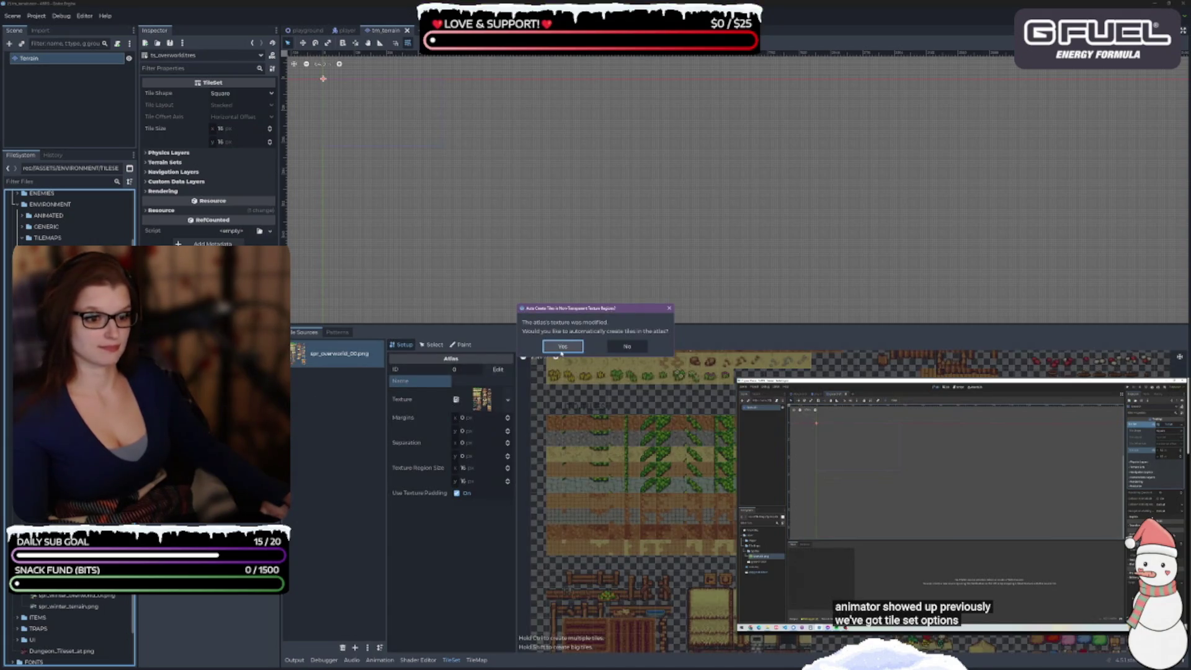
click(562, 347)
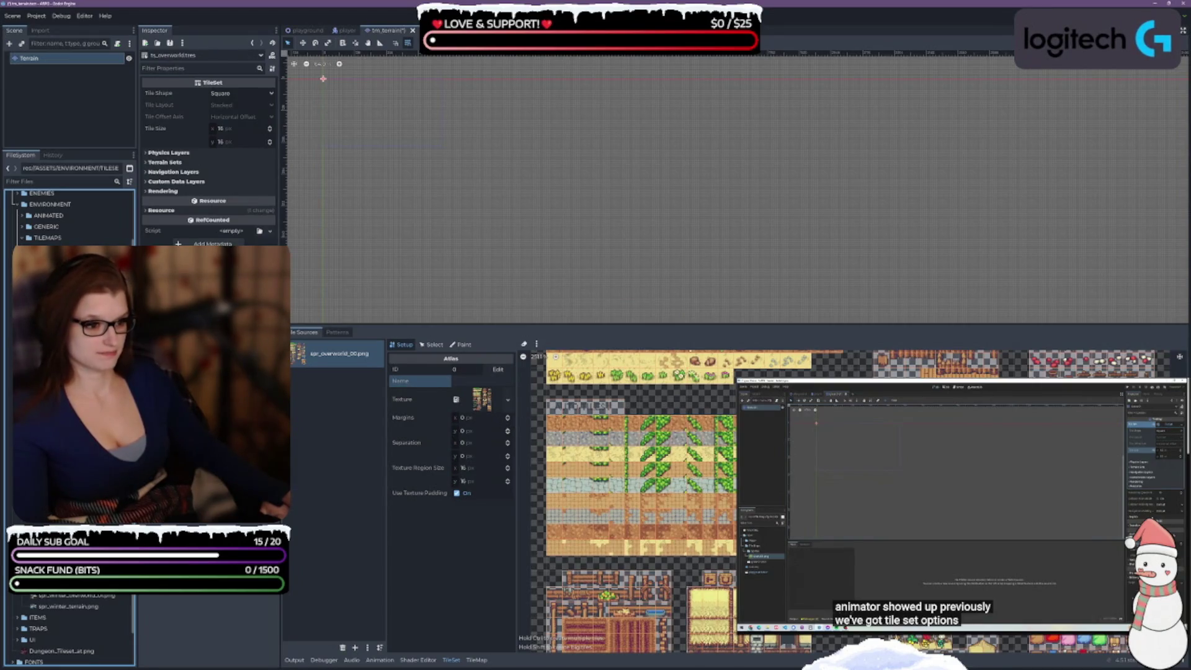
scroll(645, 453, up, 1)
scroll(791, 434, down, 1)
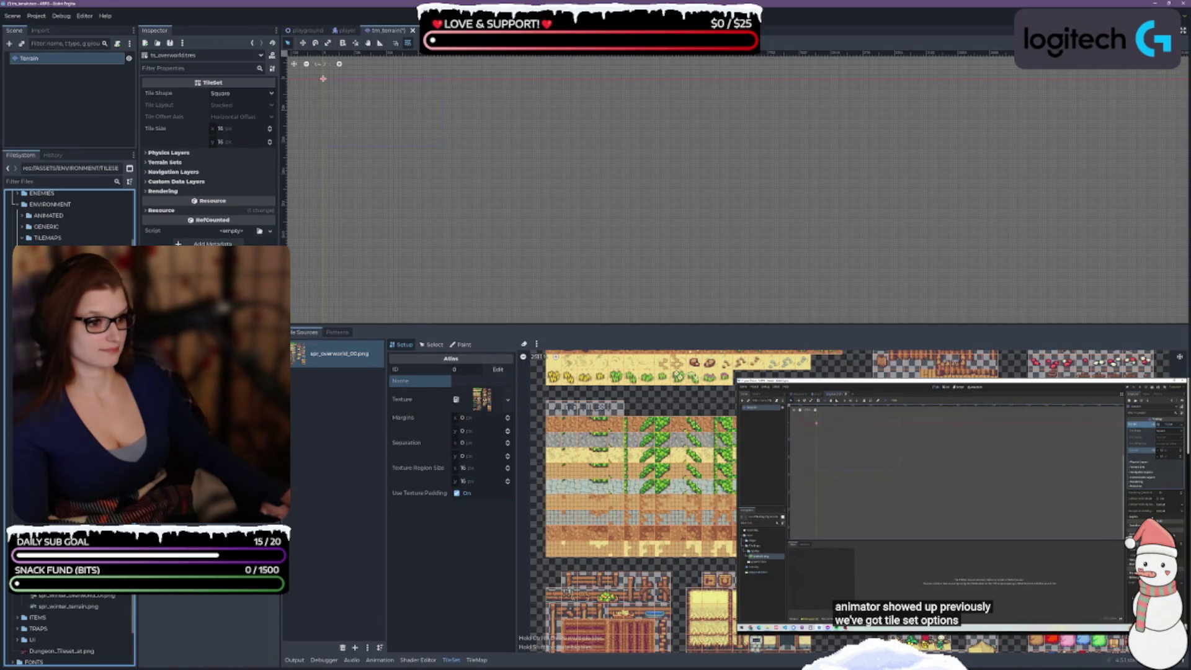
scroll(627, 496, up, 3)
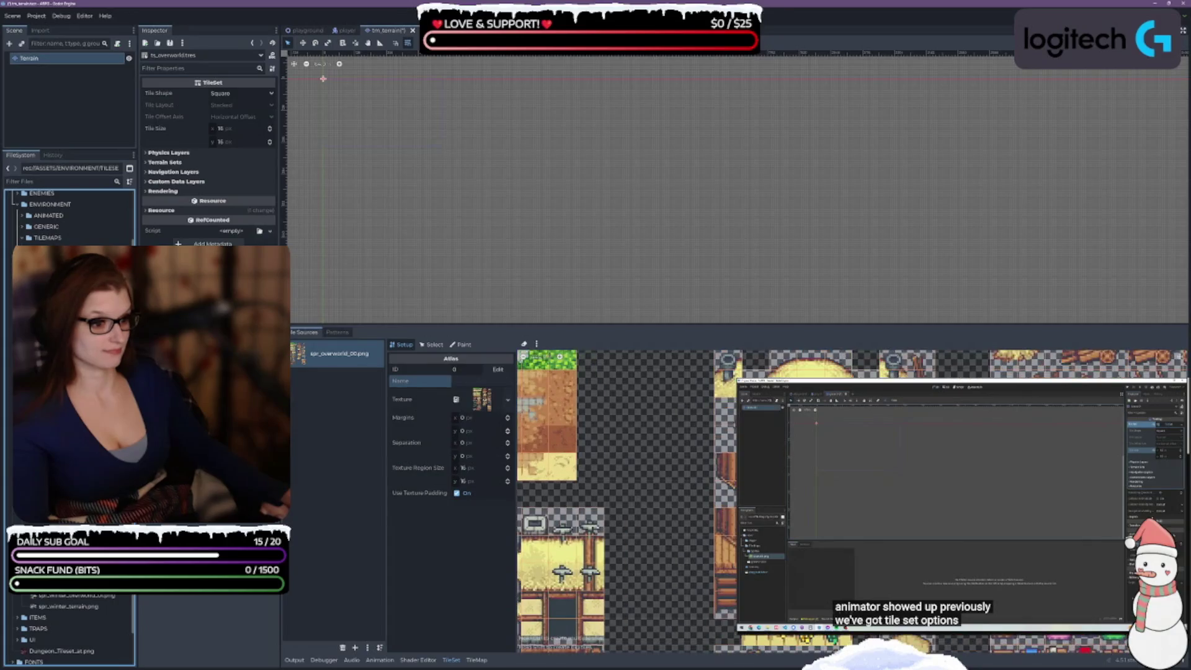
scroll(658, 428, up, 3)
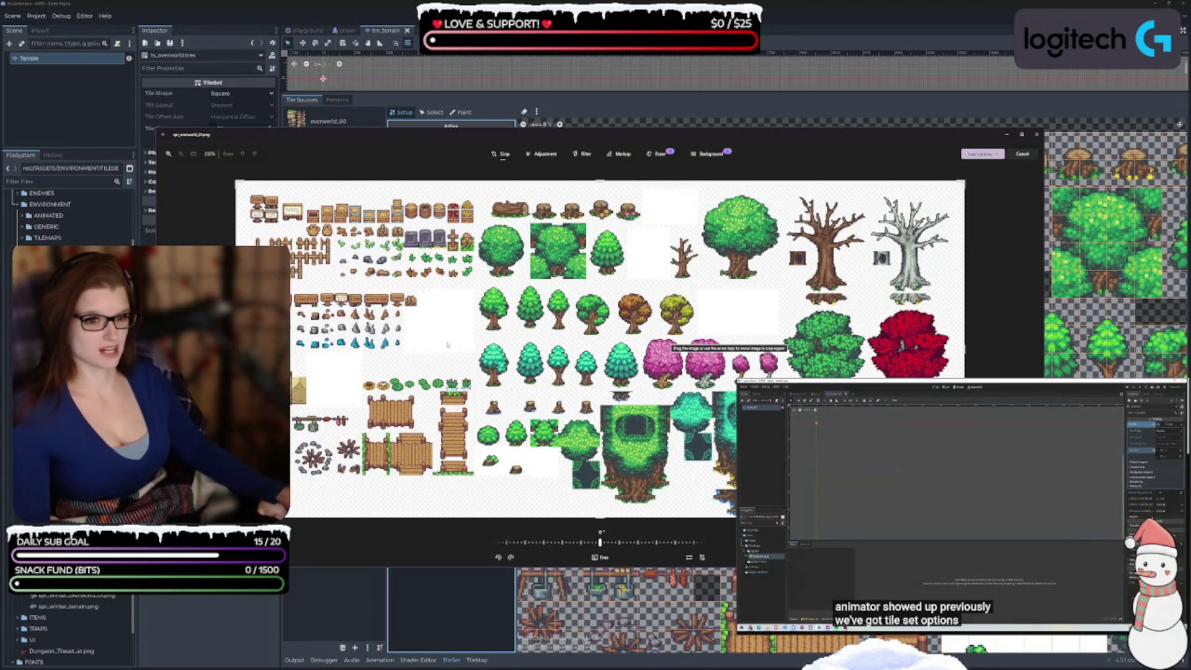
- Try Erase at brush size 37, then settle on the Background tool's Blur, Remove and Replace options
scroll(414, 358, up, 1)
scroll(414, 360, up, 1)
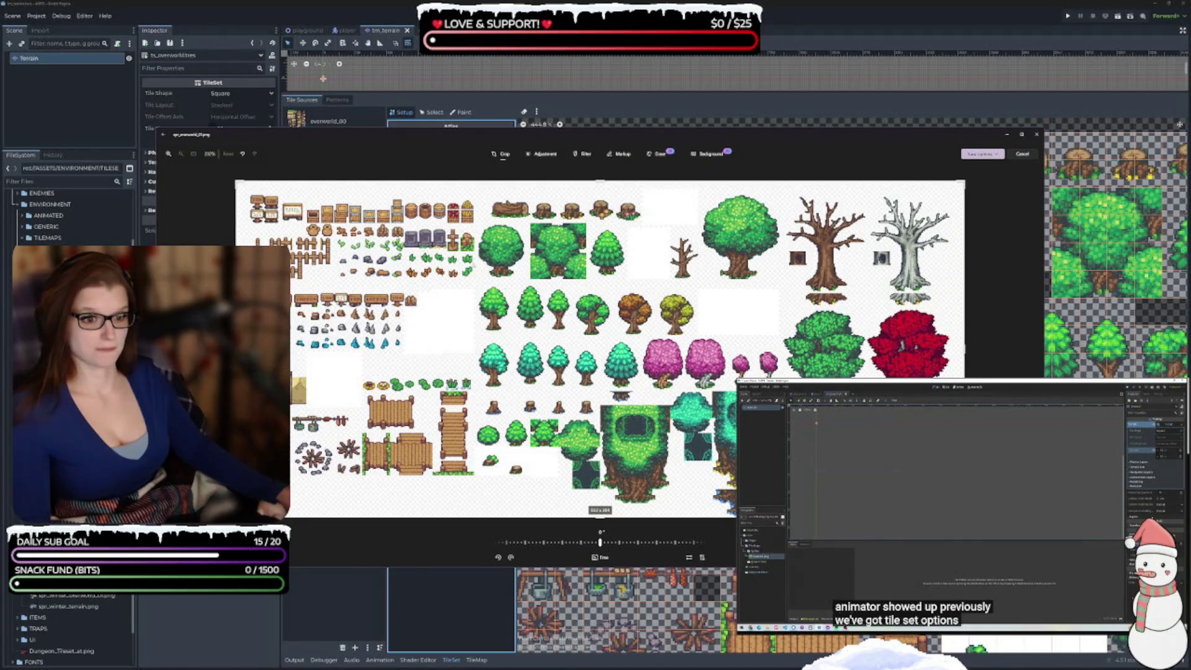
click(712, 155)
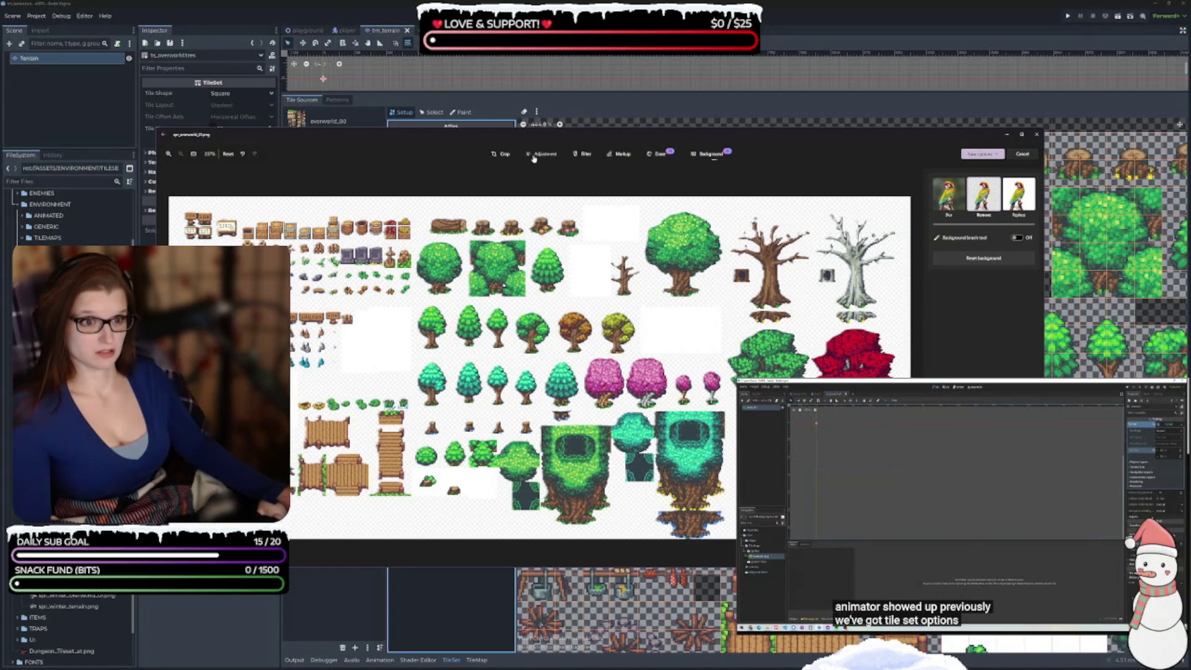
click(660, 155)
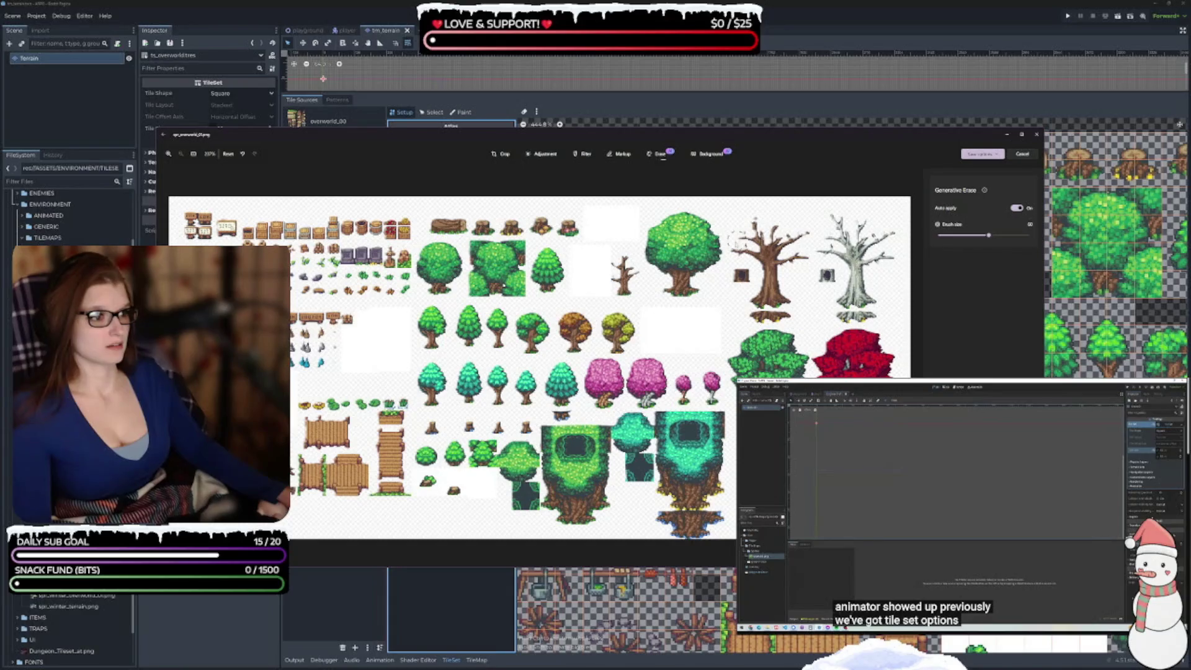
click(966, 236)
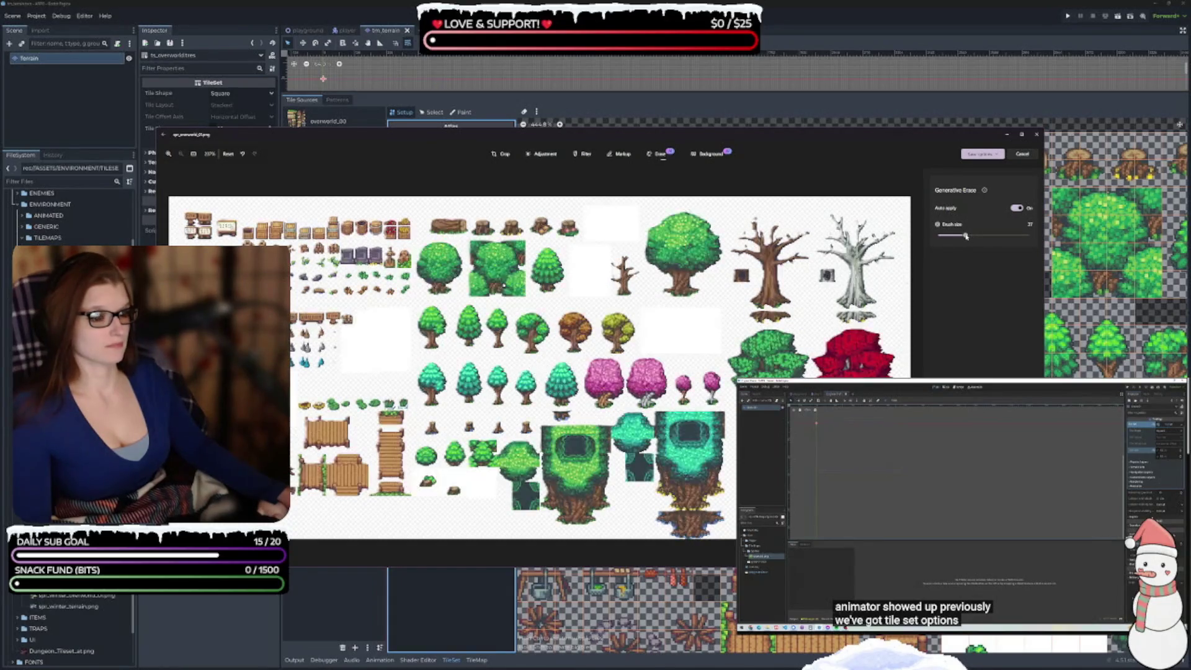
scroll(381, 334, up, 3)
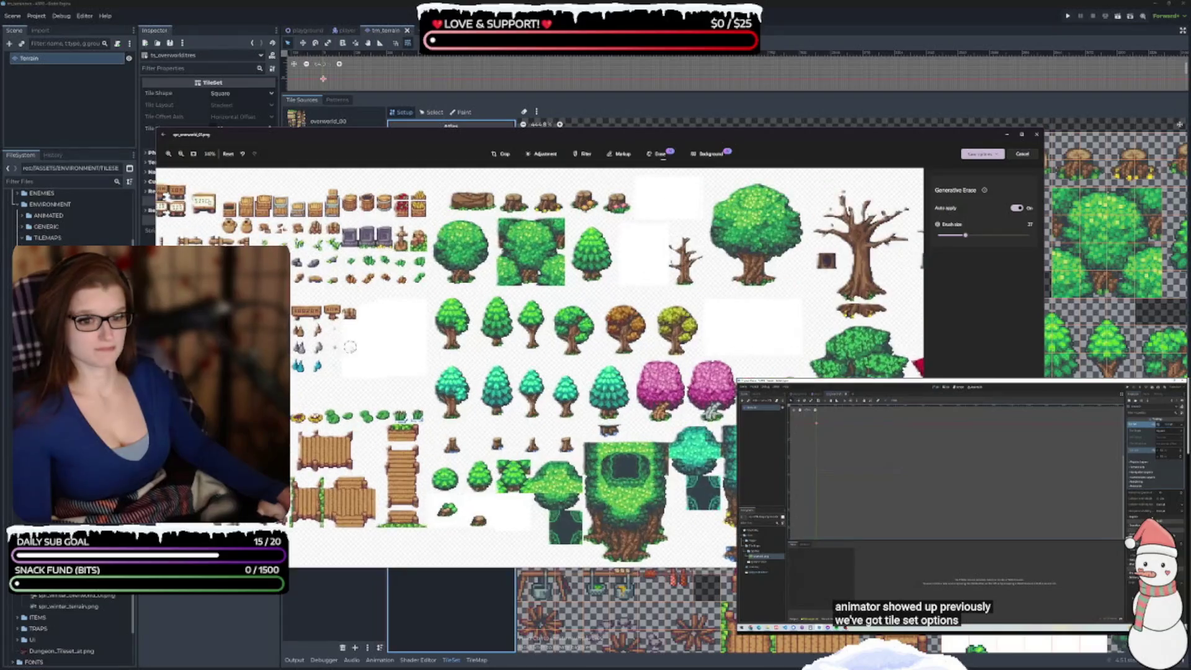
click(712, 153)
scroll(351, 354, up, 3)
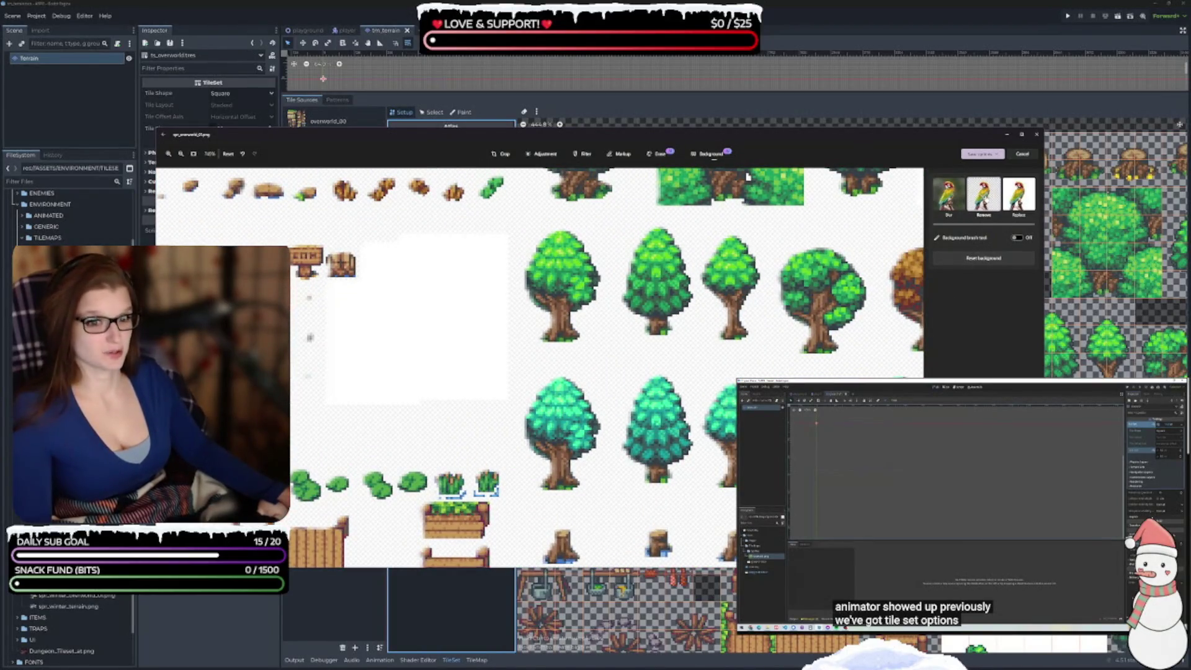
- Enable the background brush at size 100 and erase the white patch under the chest
click(1017, 238)
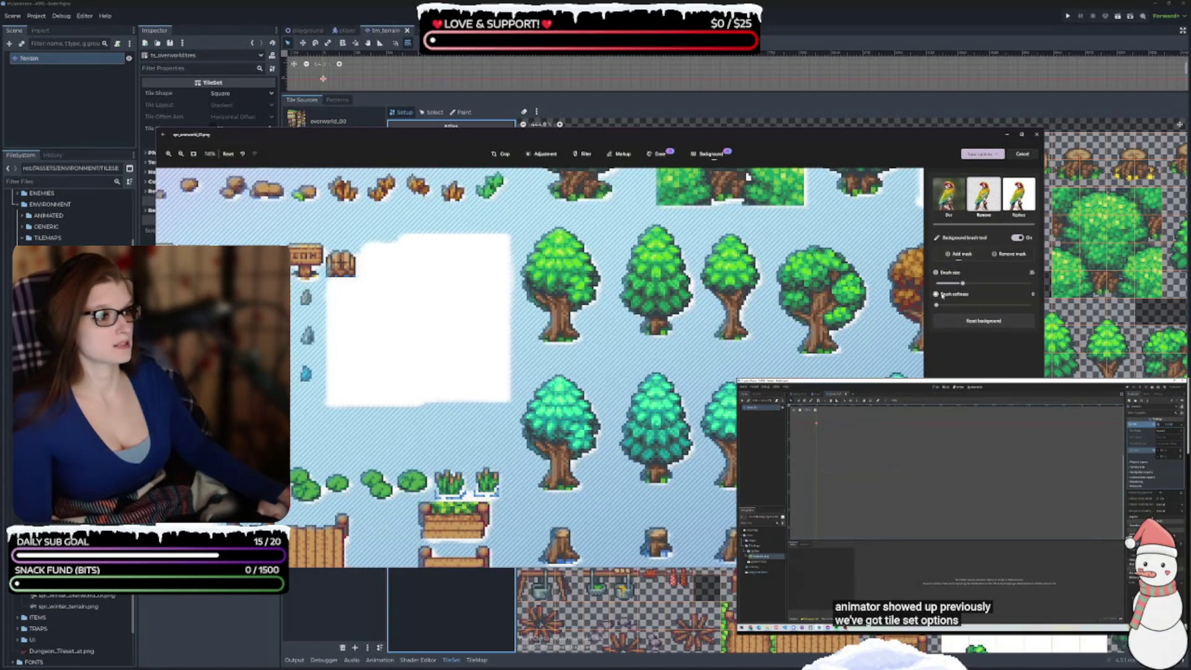
drag(962, 283, 1031, 284)
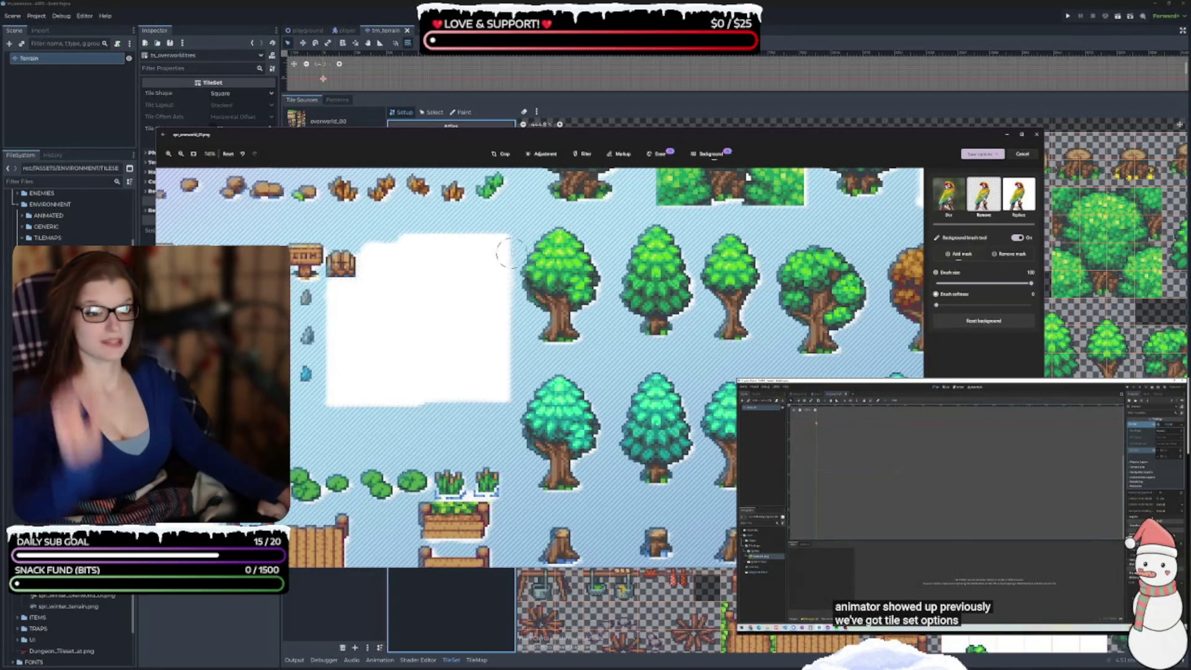
drag(501, 243, 508, 379)
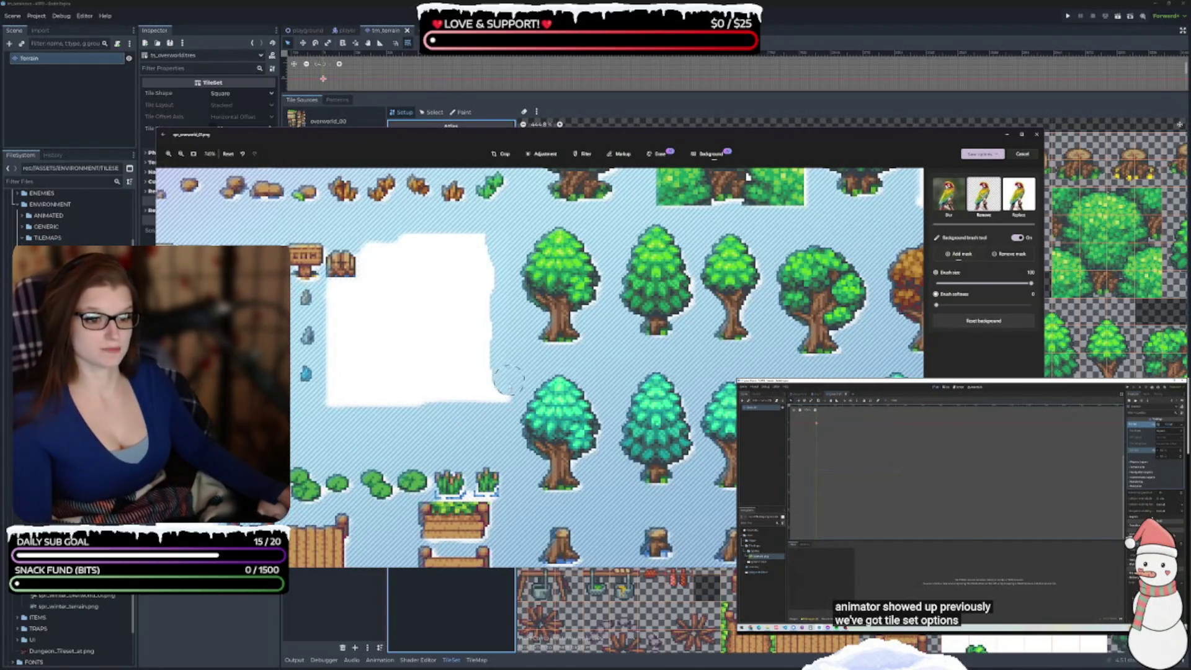
mouse_move(484, 243)
mouse_down()
mouse_move(459, 391)
mouse_move(453, 267)
mouse_move(437, 234)
mouse_move(440, 377)
mouse_move(412, 248)
mouse_move(404, 401)
mouse_move(393, 410)
mouse_move(354, 374)
mouse_move(391, 335)
mouse_up()
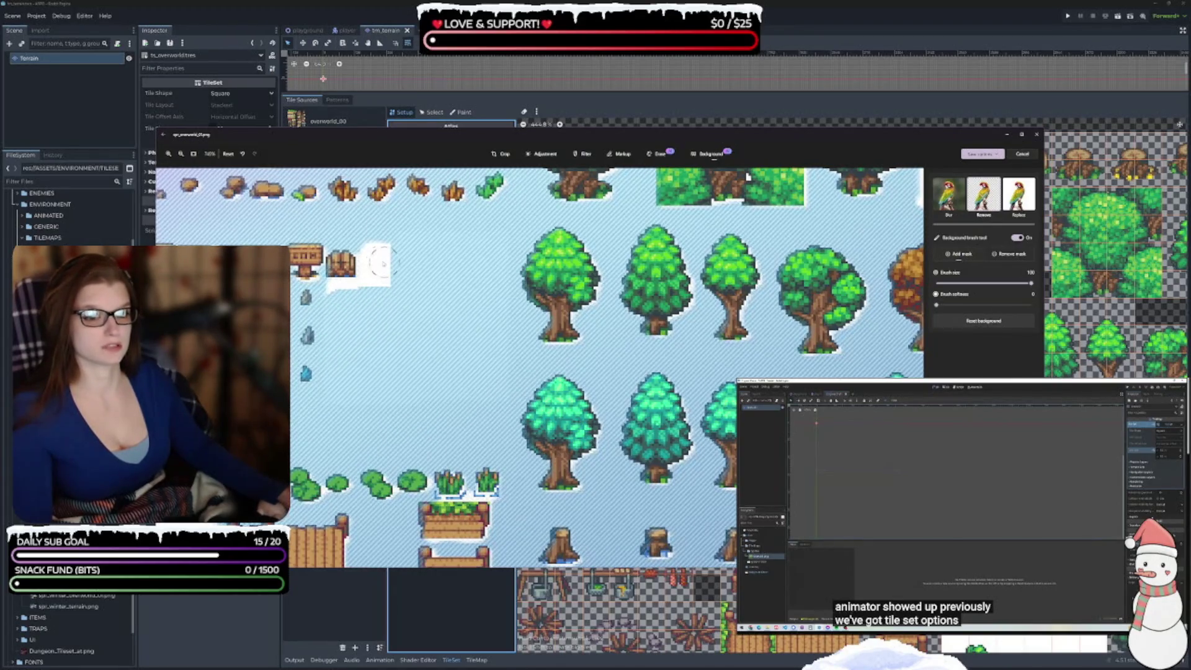
mouse_move(386, 302)
mouse_down()
mouse_move(370, 248)
mouse_move(372, 264)
mouse_move(391, 236)
mouse_up()
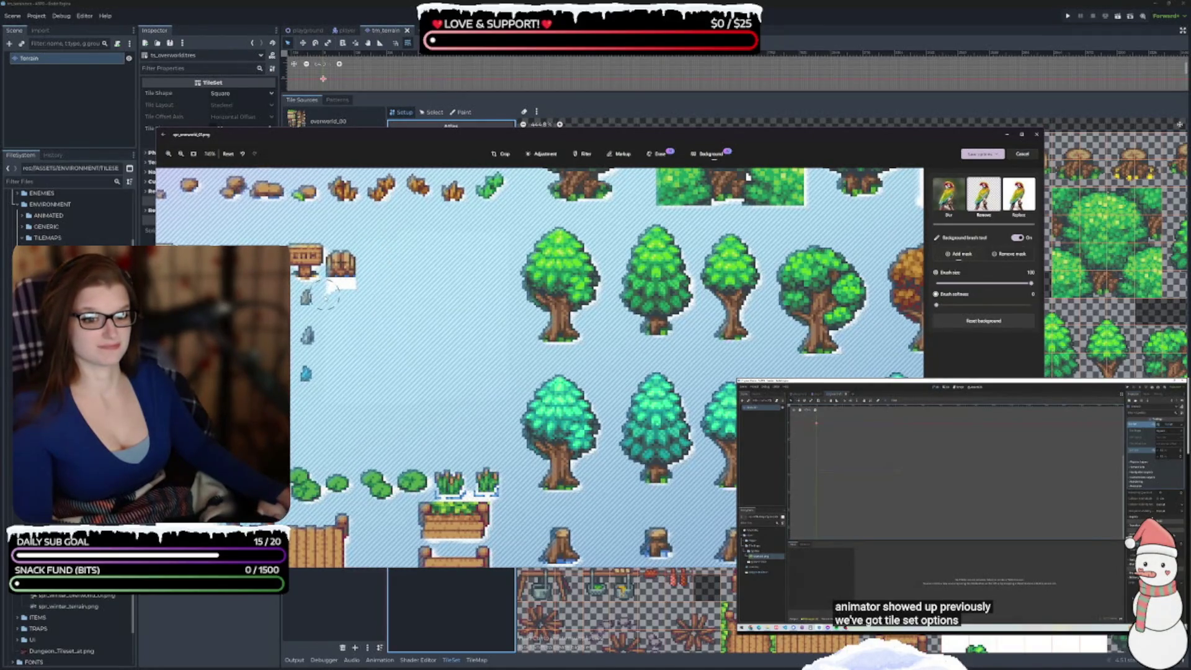
drag(329, 295, 347, 284)
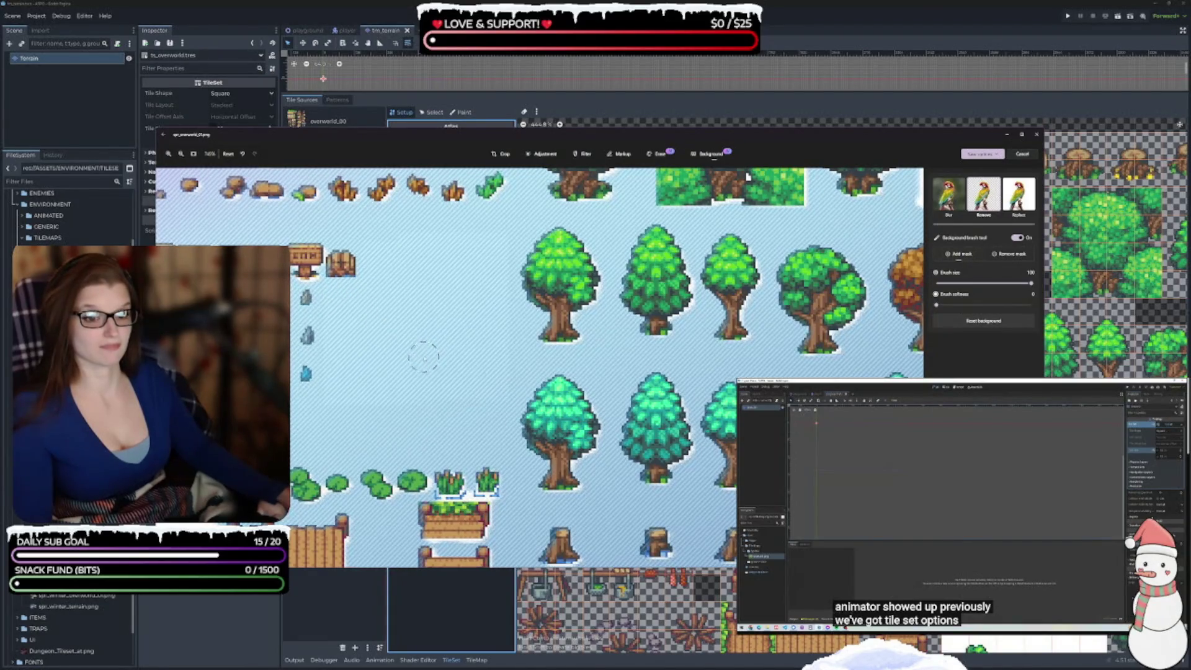
- Erase the white patch beside the tent and near the dock
mouse_move(407, 366)
mouse_down()
mouse_move(545, 300)
mouse_move(741, 260)
mouse_up()
mouse_move(574, 273)
mouse_down()
mouse_move(483, 276)
mouse_move(580, 290)
mouse_up()
mouse_move(434, 309)
mouse_down()
mouse_move(574, 305)
mouse_move(561, 332)
mouse_up()
mouse_move(534, 379)
mouse_down()
mouse_move(568, 413)
mouse_move(471, 372)
mouse_move(480, 397)
mouse_move(496, 347)
mouse_move(529, 354)
mouse_move(566, 339)
mouse_move(552, 373)
mouse_move(560, 397)
mouse_up()
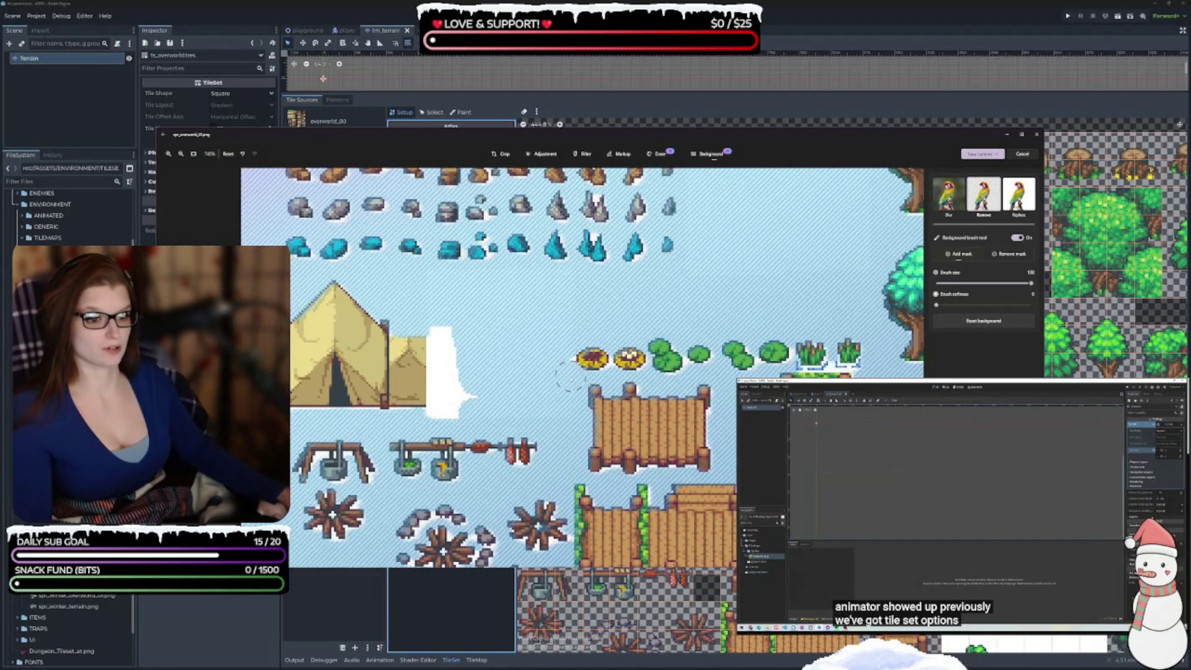
drag(508, 397, 440, 421)
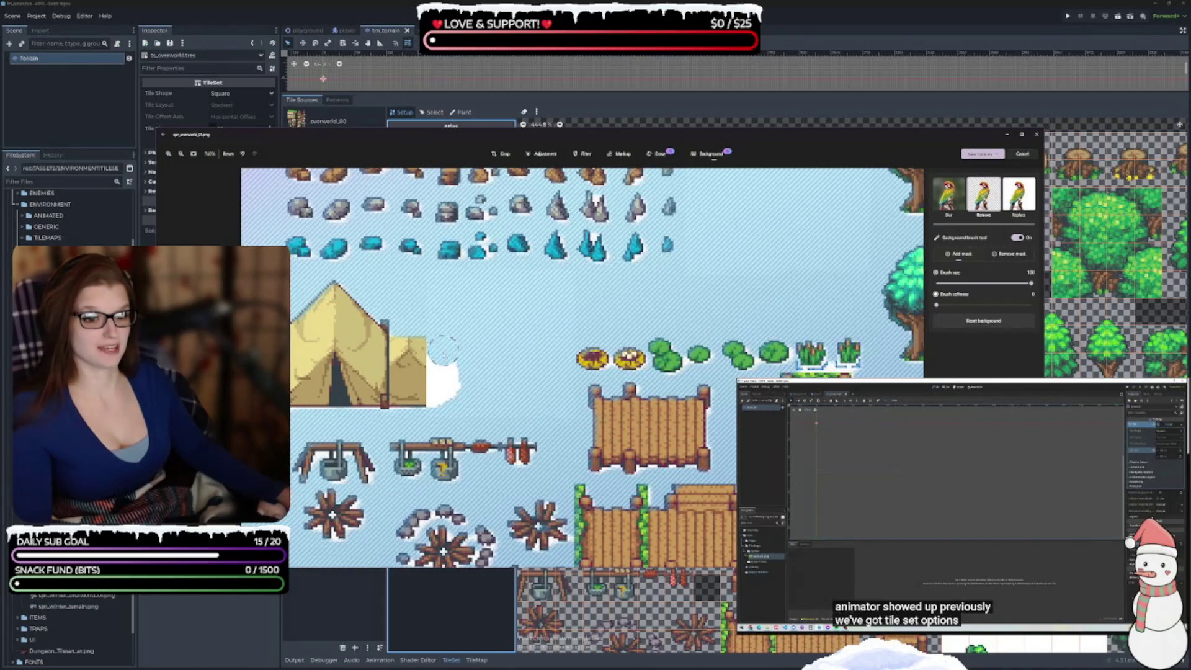
drag(441, 358, 443, 376)
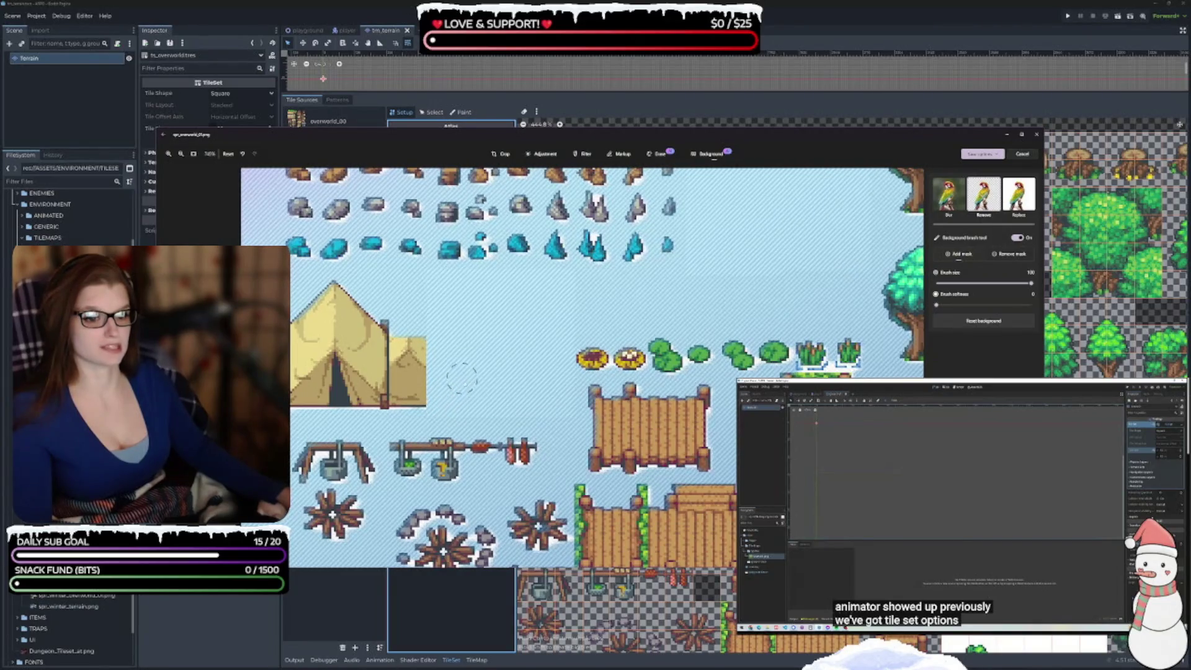
scroll(546, 404, down, 3)
scroll(546, 404, right, 5)
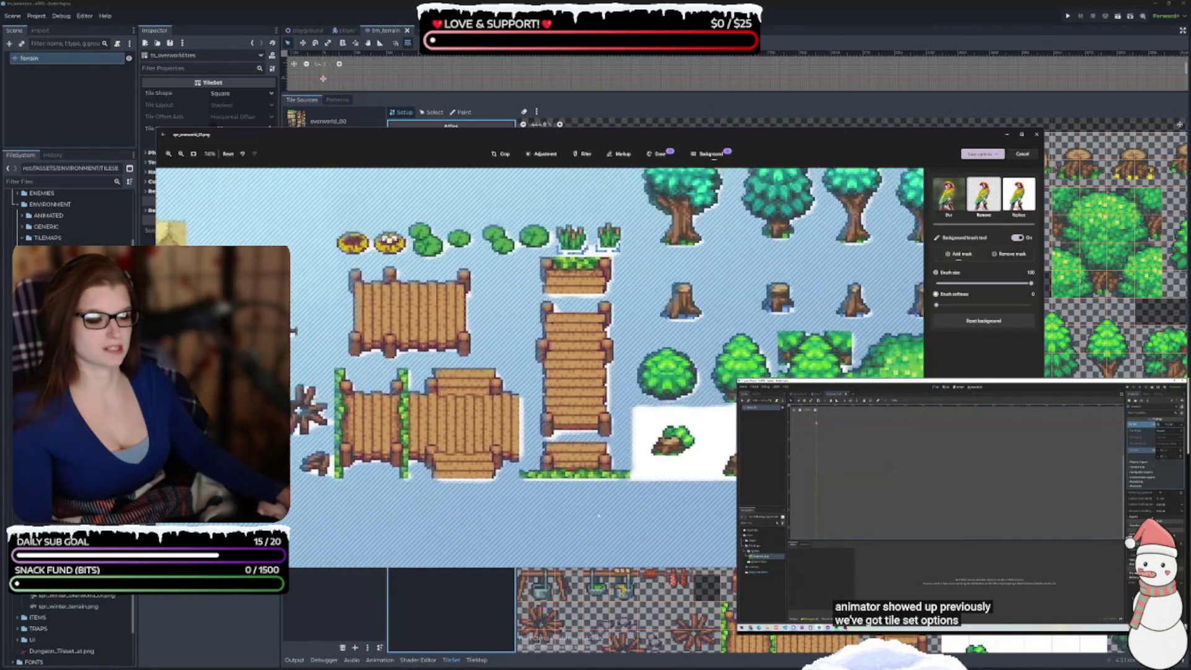
- Erase the white around the small bush by the log dock, then drop the brush size to 15
click(729, 410)
mouse_move(707, 443)
mouse_down()
mouse_move(663, 446)
mouse_move(680, 410)
mouse_move(621, 416)
mouse_move(611, 397)
mouse_move(630, 397)
mouse_up()
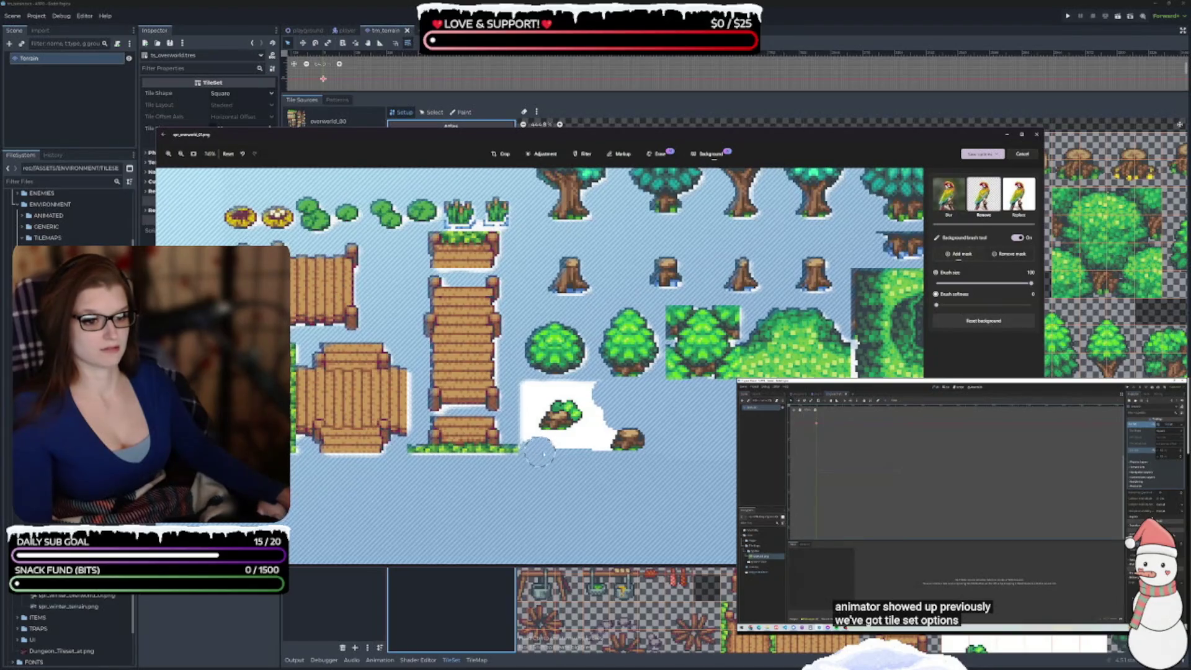
drag(570, 444, 607, 425)
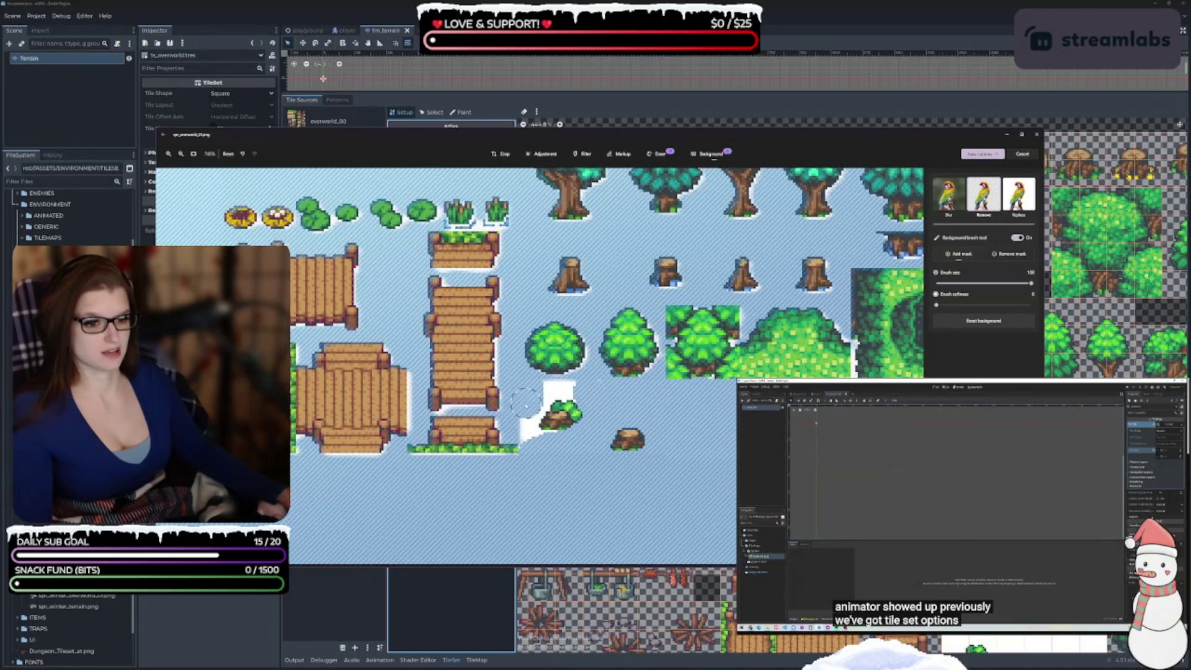
click(995, 282)
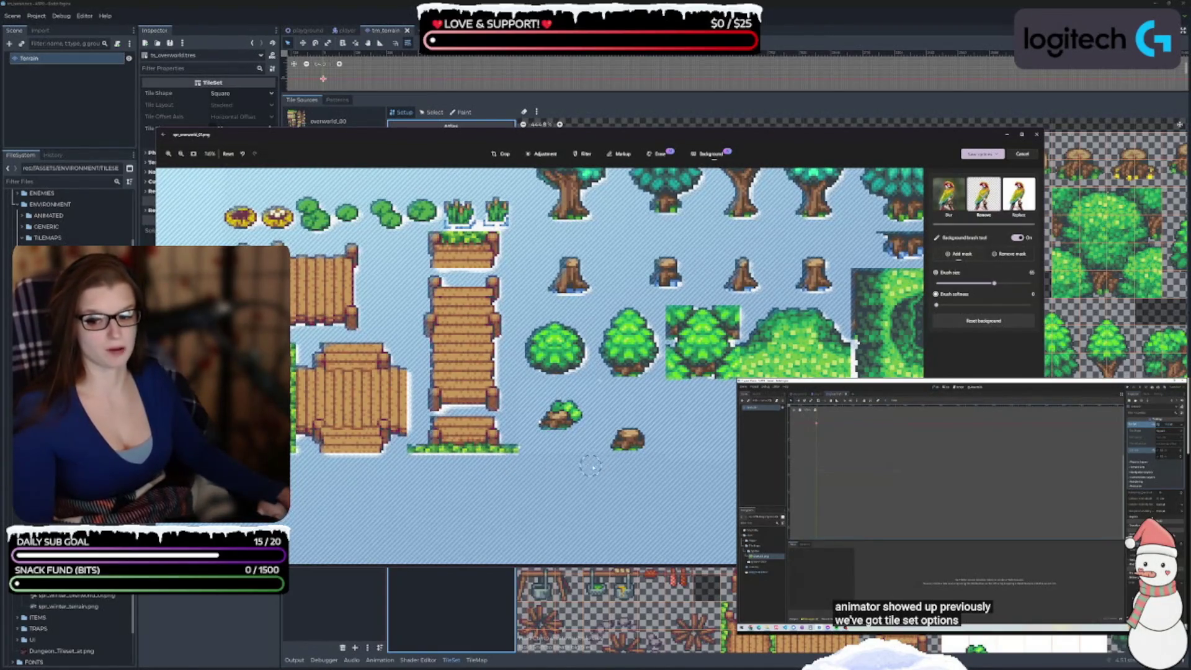
- At brush size 100, erase the large white block above the pink trees
scroll(528, 471, right, 3)
scroll(558, 472, right, 2)
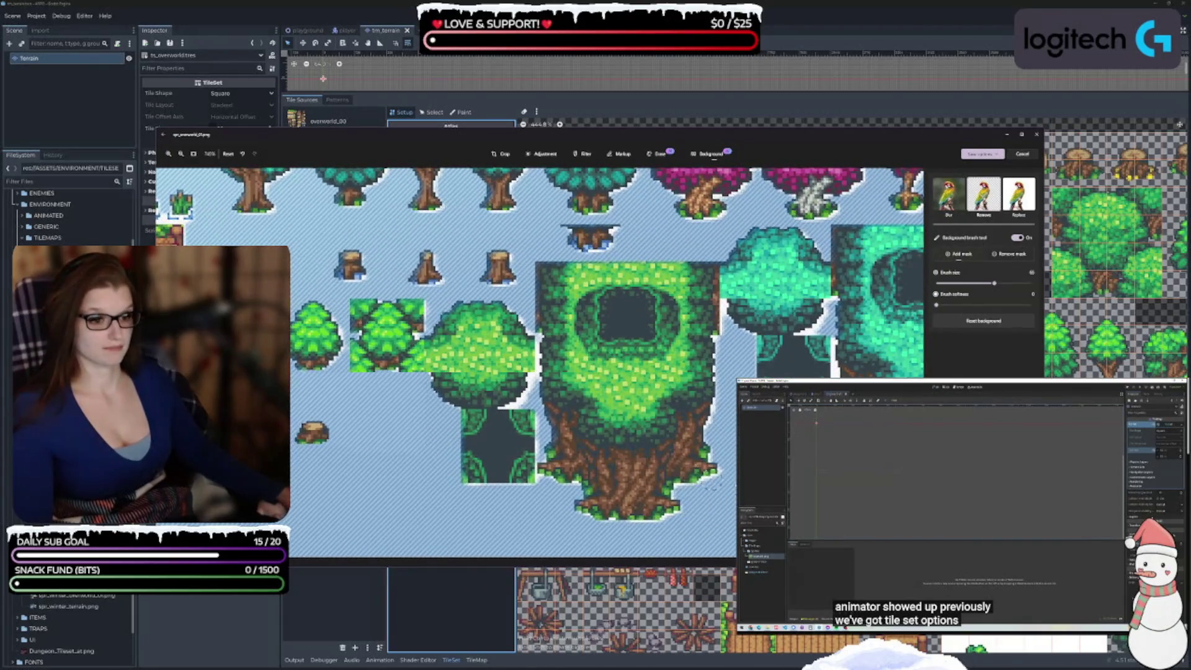
scroll(580, 459, right, 3)
scroll(580, 459, right, 8)
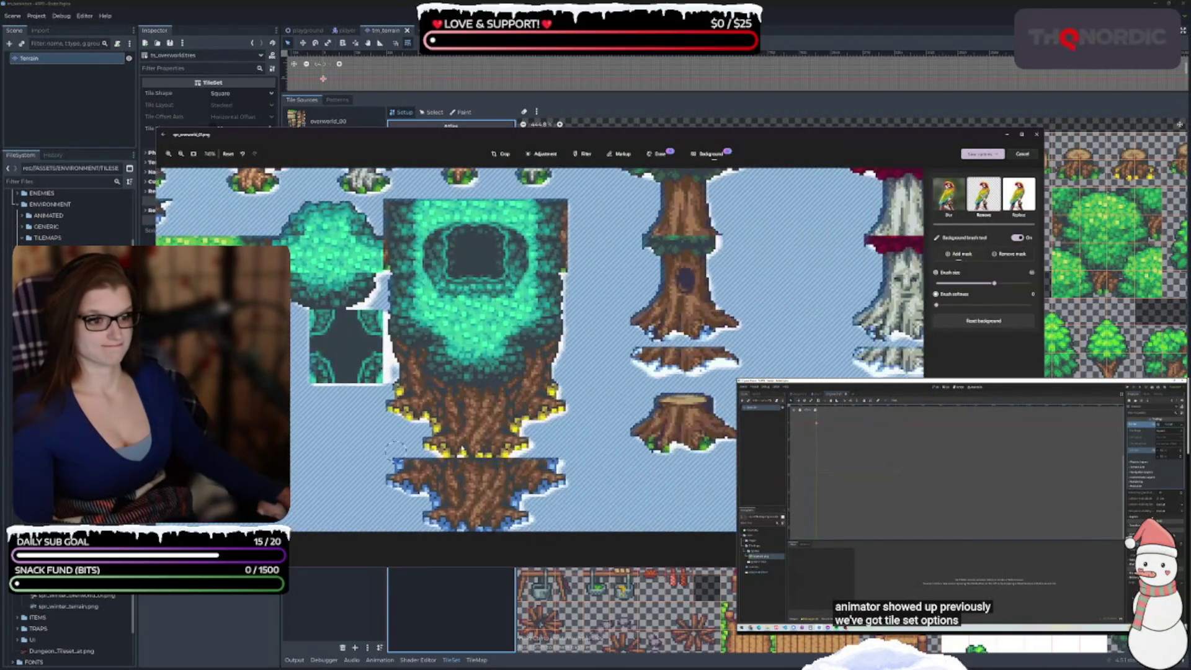
scroll(520, 372, up, 6)
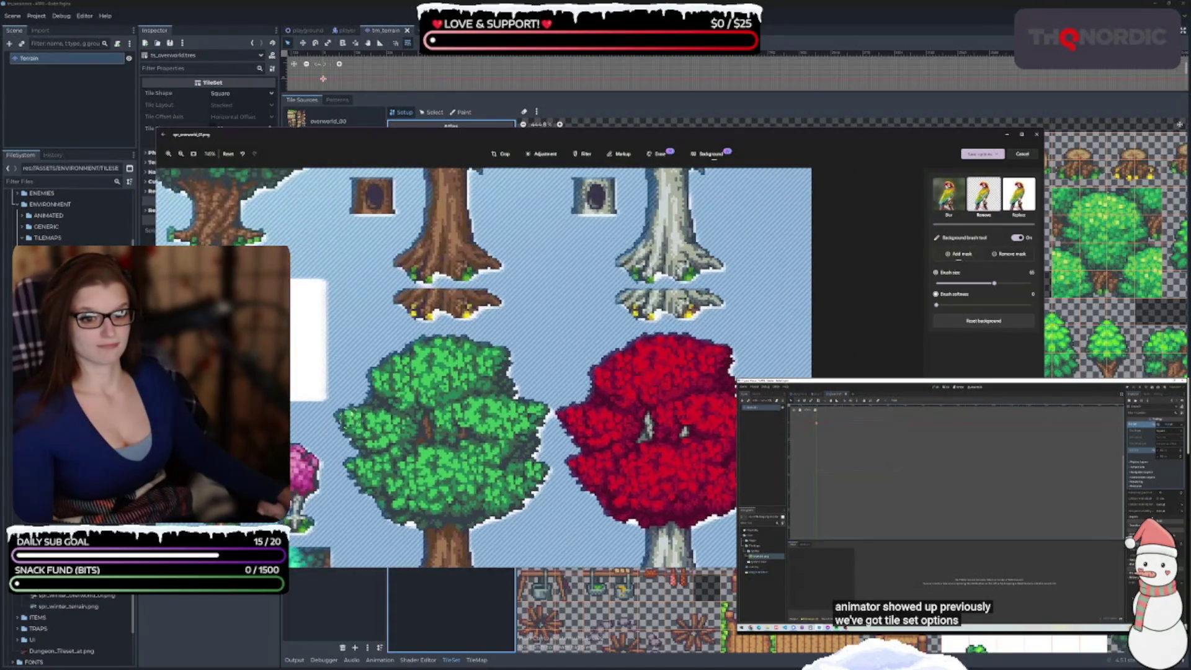
scroll(471, 375, left, 3)
scroll(434, 377, up, 1)
scroll(434, 377, left, 2)
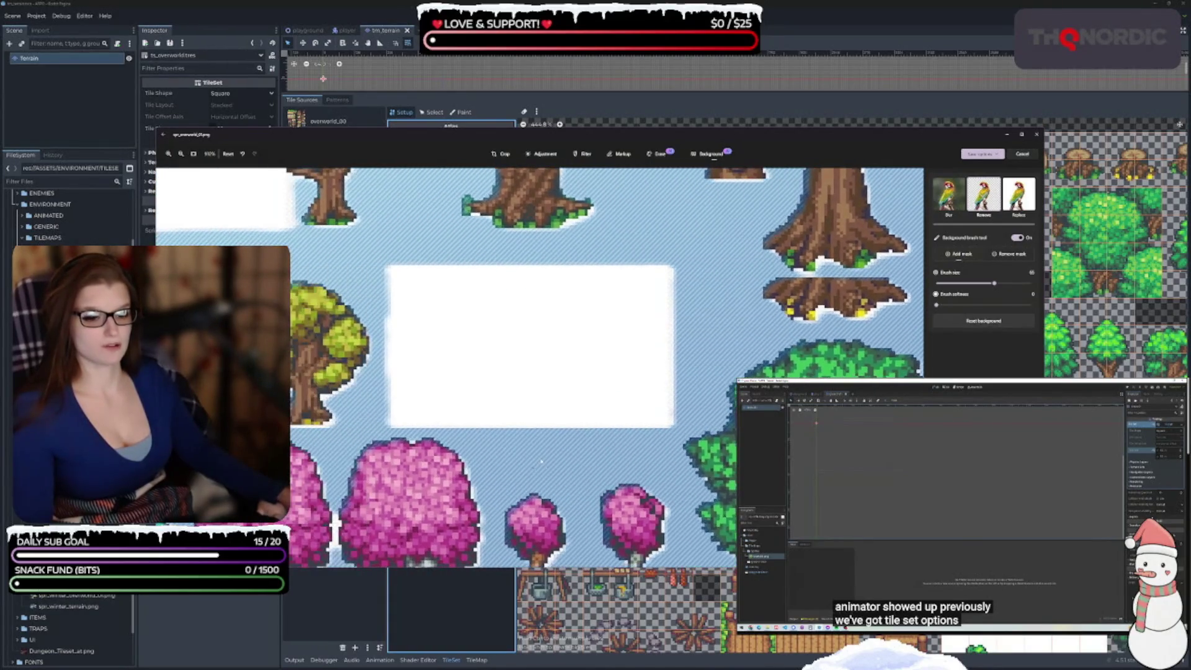
drag(995, 284, 1031, 283)
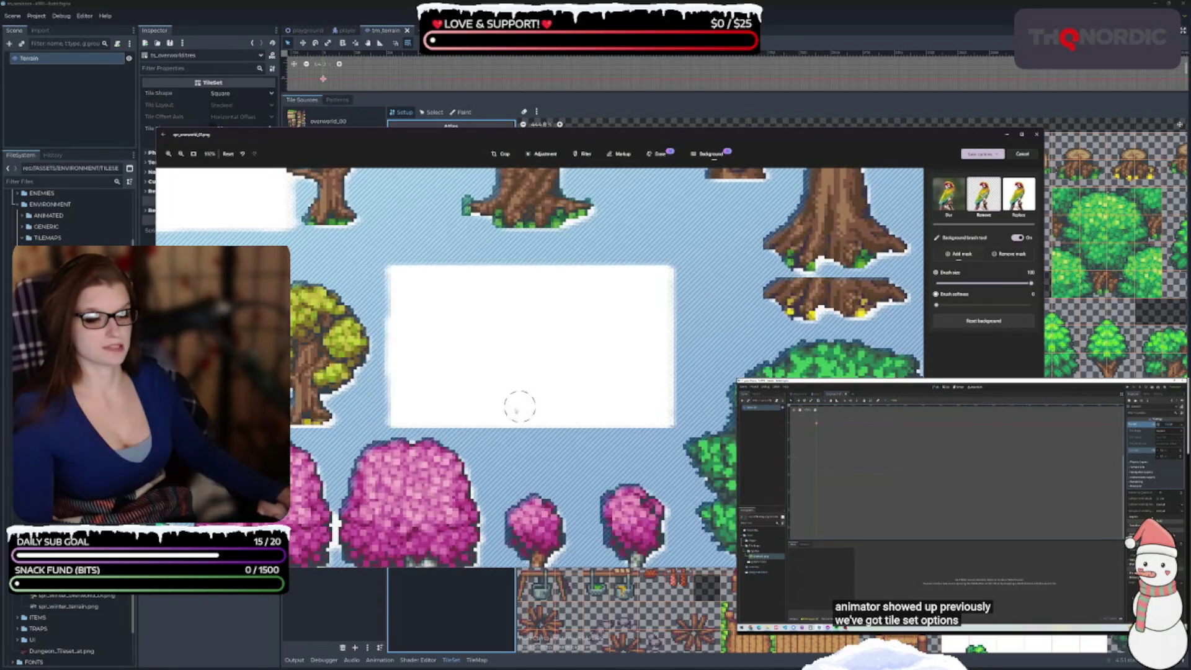
mouse_move(417, 412)
mouse_down()
mouse_move(486, 419)
mouse_move(434, 366)
mouse_move(471, 322)
mouse_move(569, 335)
mouse_up()
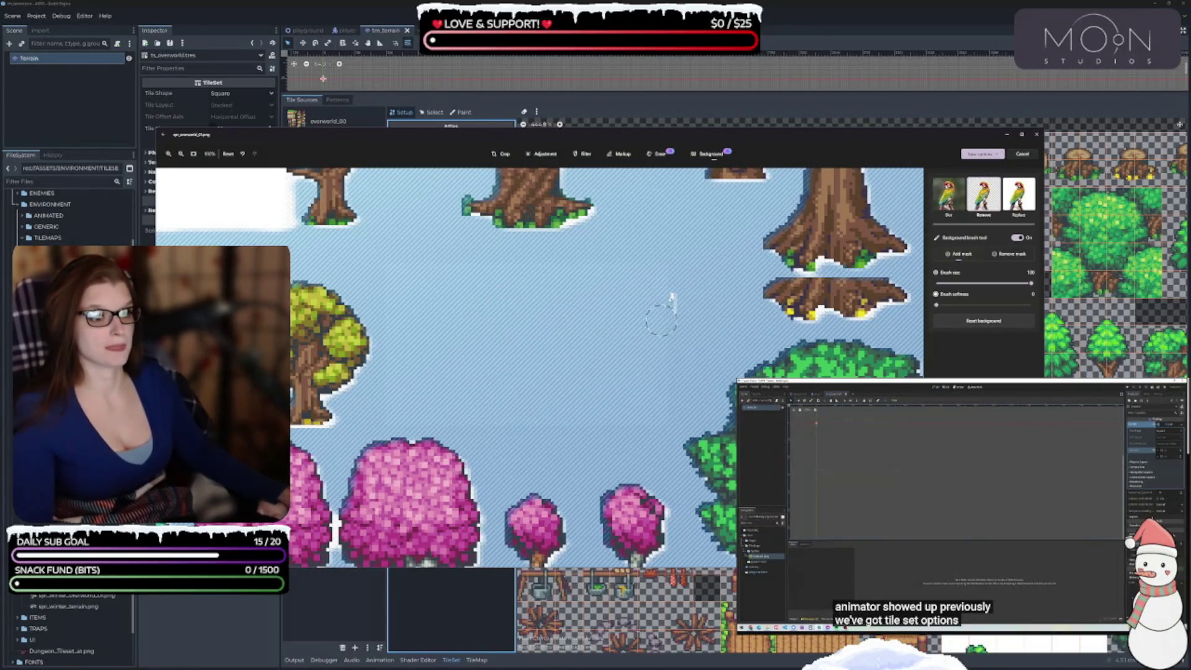
scroll(548, 313, up, 2)
scroll(548, 314, left, 2)
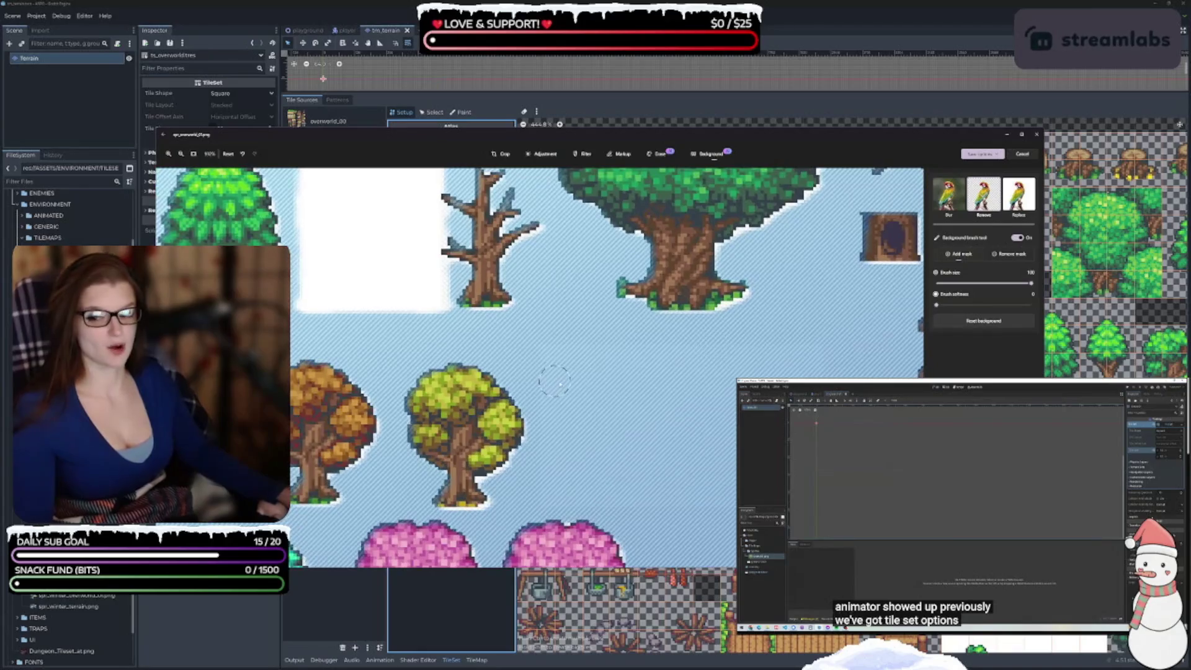
scroll(554, 380, up, 3)
scroll(554, 380, left, 3)
mouse_move(508, 249)
mouse_down()
mouse_move(558, 261)
mouse_move(478, 261)
mouse_move(462, 296)
mouse_up()
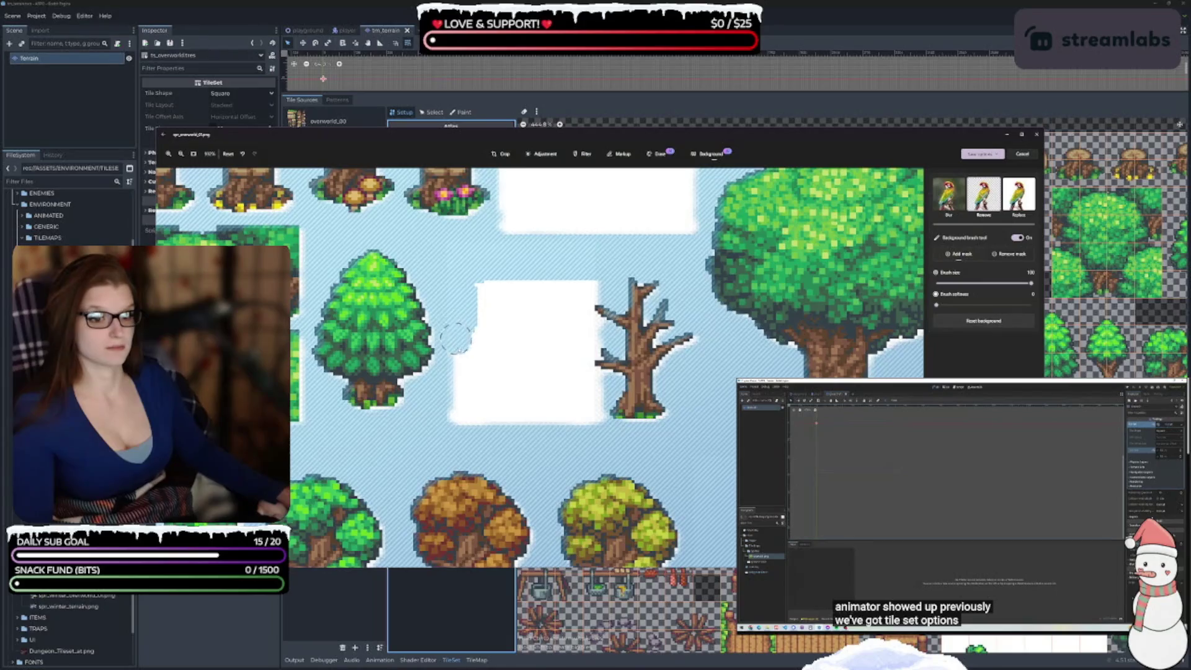
mouse_move(456, 338)
mouse_down()
mouse_move(479, 346)
mouse_move(505, 278)
mouse_up()
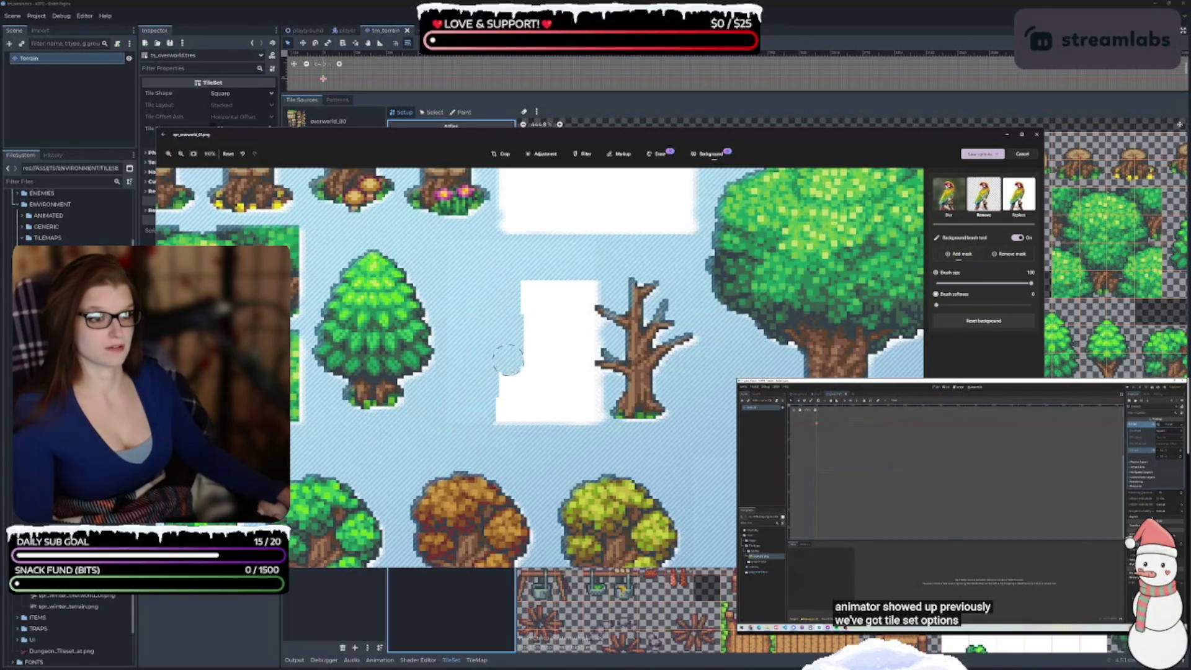
mouse_move(513, 333)
mouse_down()
mouse_move(537, 338)
mouse_move(540, 397)
mouse_move(545, 292)
mouse_up()
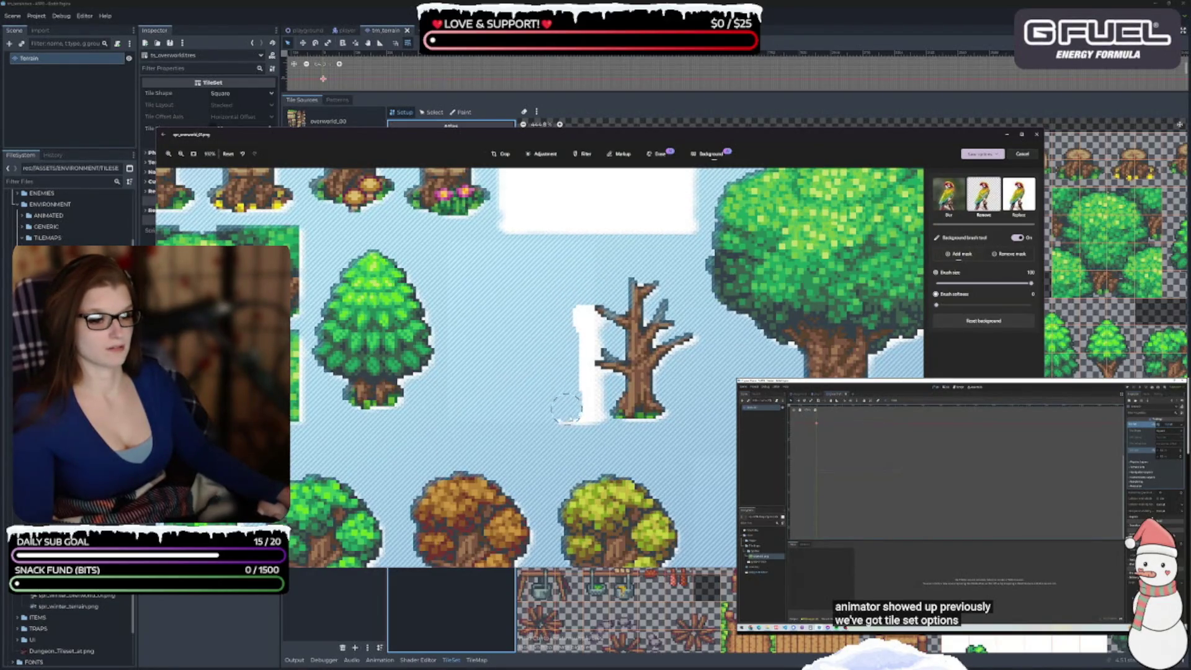
- Erase the white strip beside the bare tree and clean up the block's remaining edges
drag(591, 417, 591, 329)
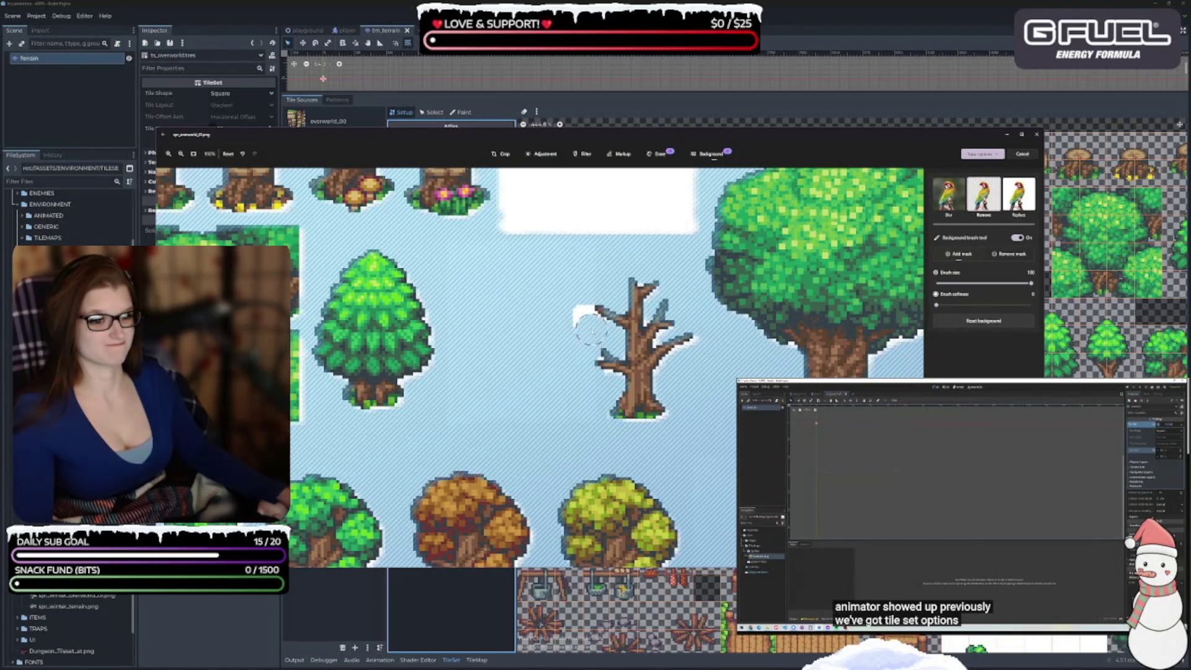
scroll(507, 396, up, 3)
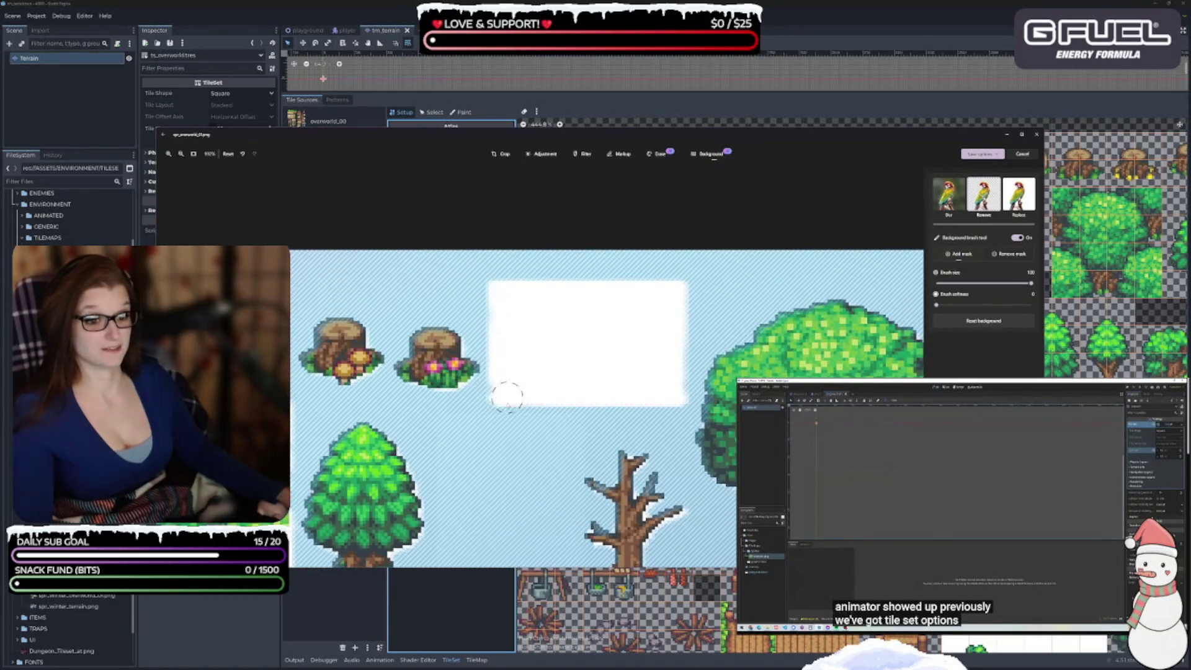
drag(506, 395, 494, 358)
mouse_move(492, 273)
mouse_down()
mouse_move(614, 292)
mouse_move(680, 284)
mouse_up()
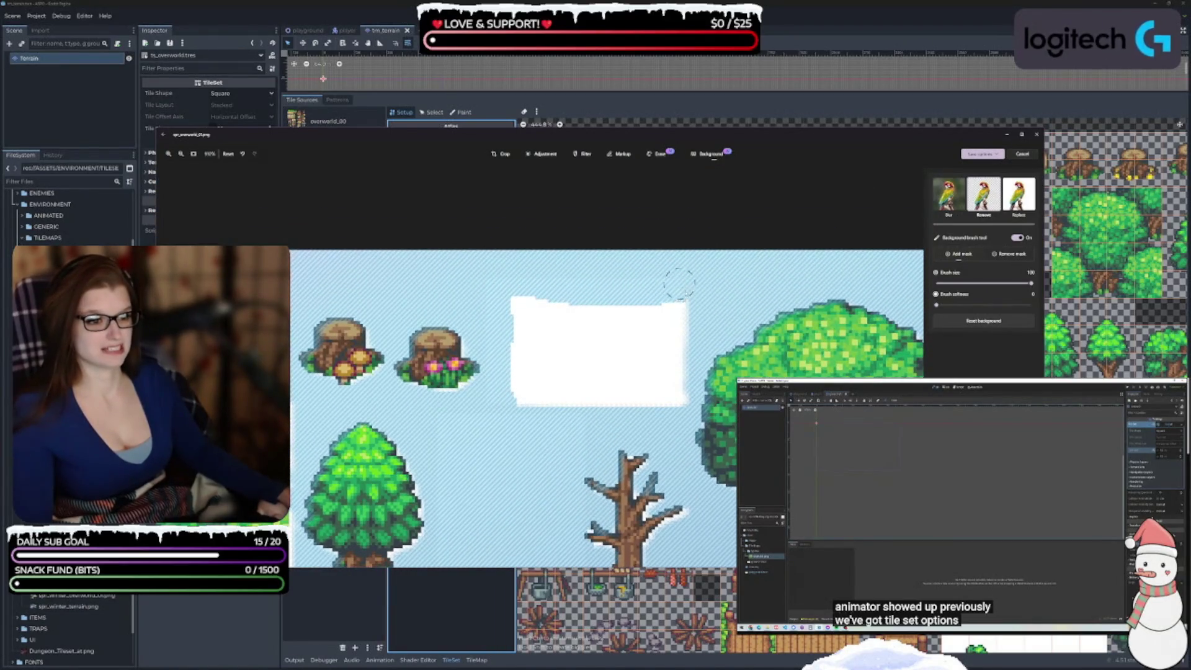
drag(680, 385, 602, 391)
drag(531, 402, 513, 332)
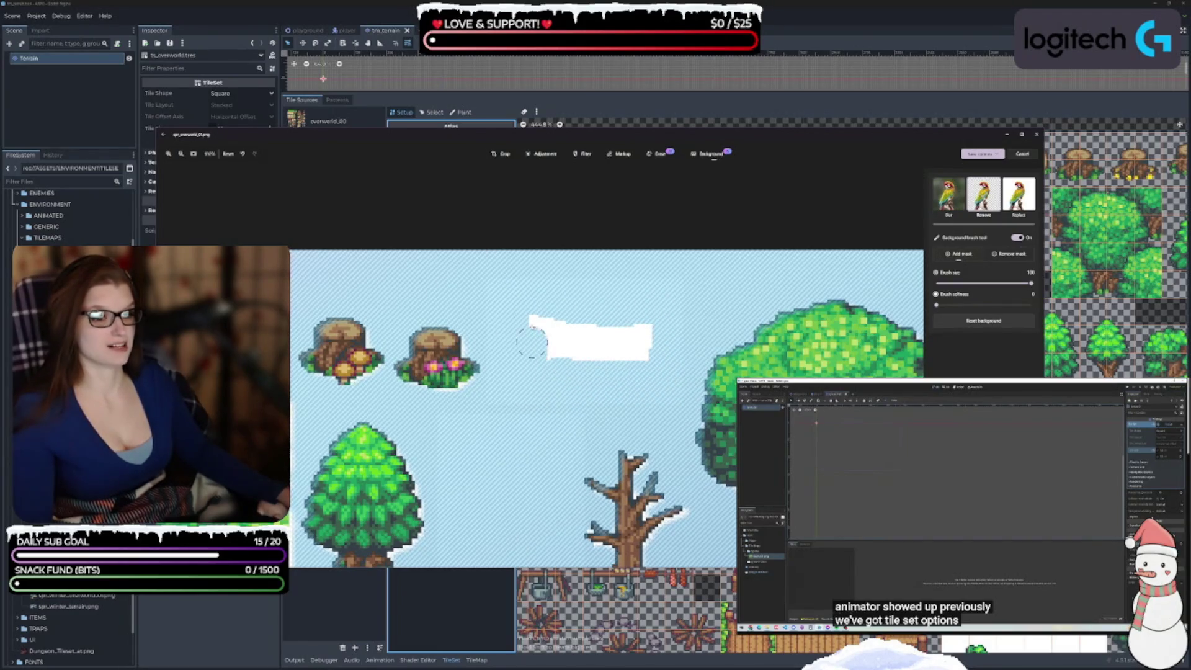
scroll(664, 366, down, 5)
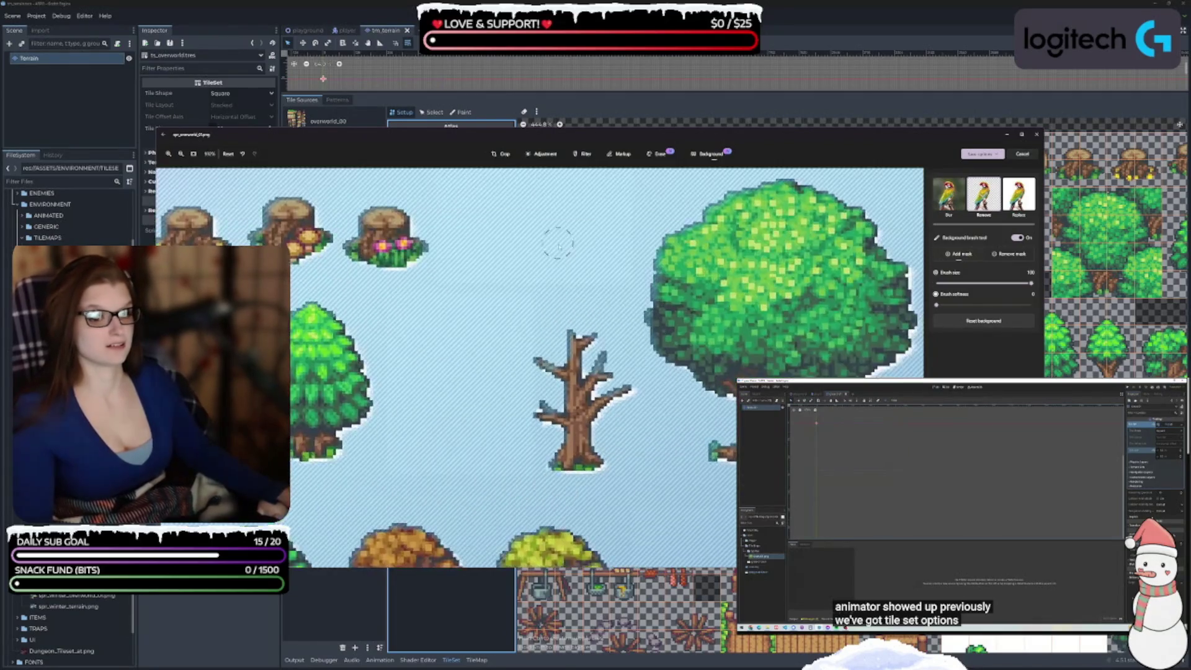
scroll(646, 279, down, 1)
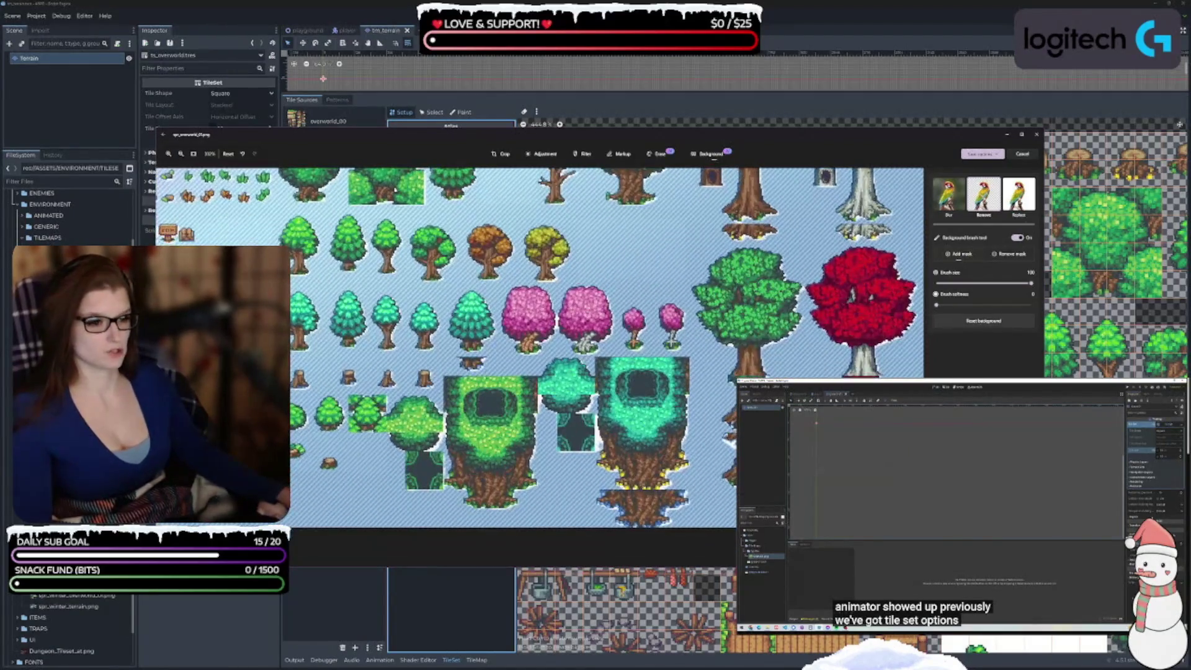
- Check the sprite sheet's lower right, then save the edited image over the original file
drag(578, 490, 540, 456)
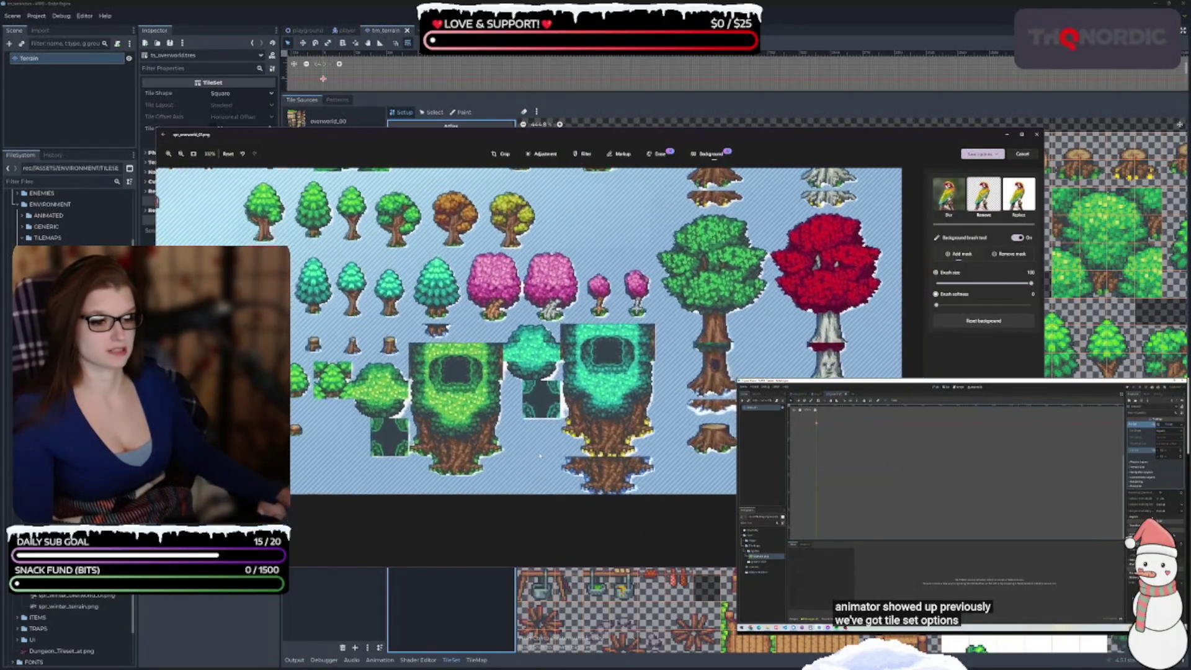
scroll(645, 456, left, 5)
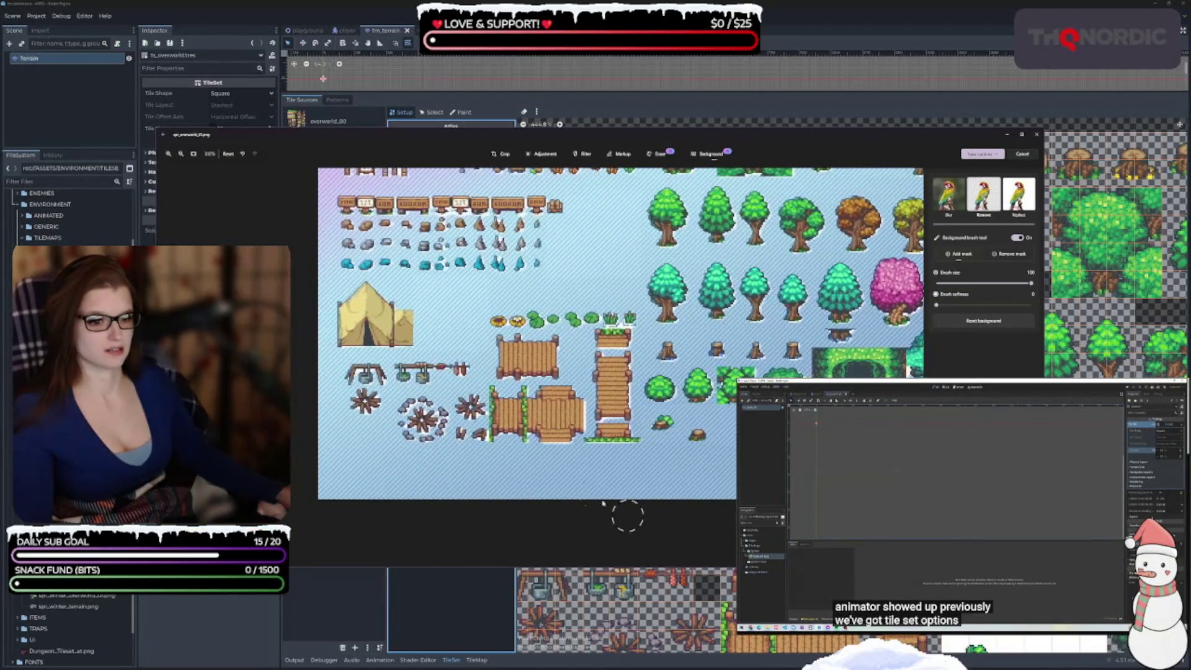
scroll(489, 474, down, 3)
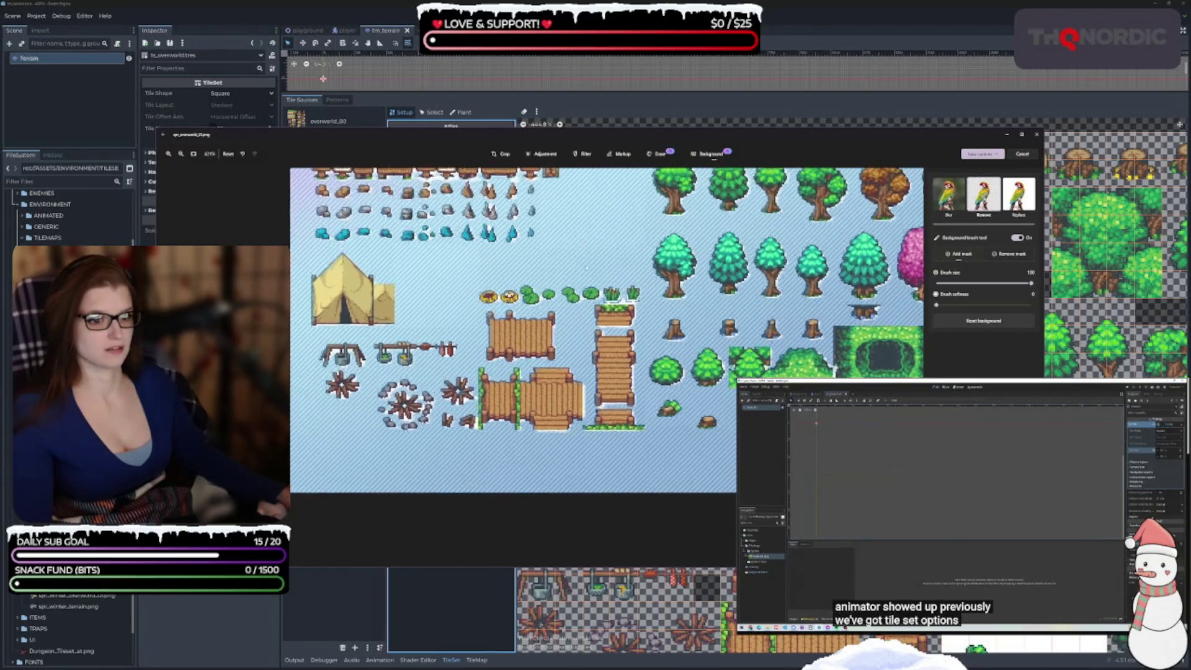
scroll(610, 530, up, 2)
scroll(636, 498, down, 2)
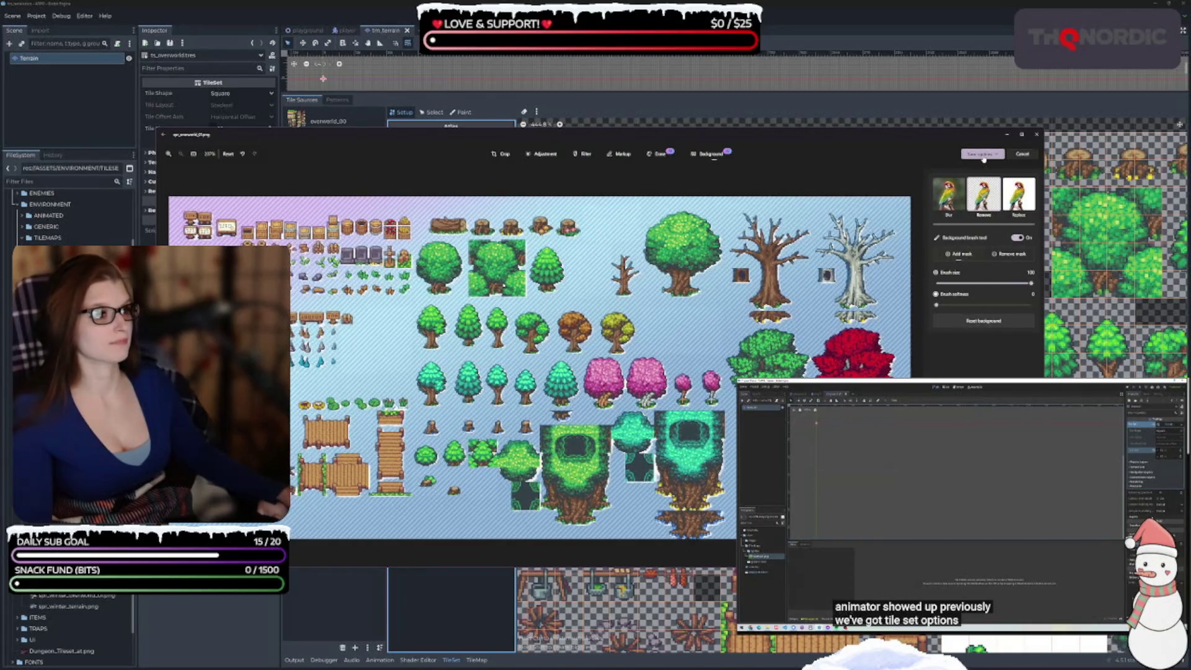
click(981, 154)
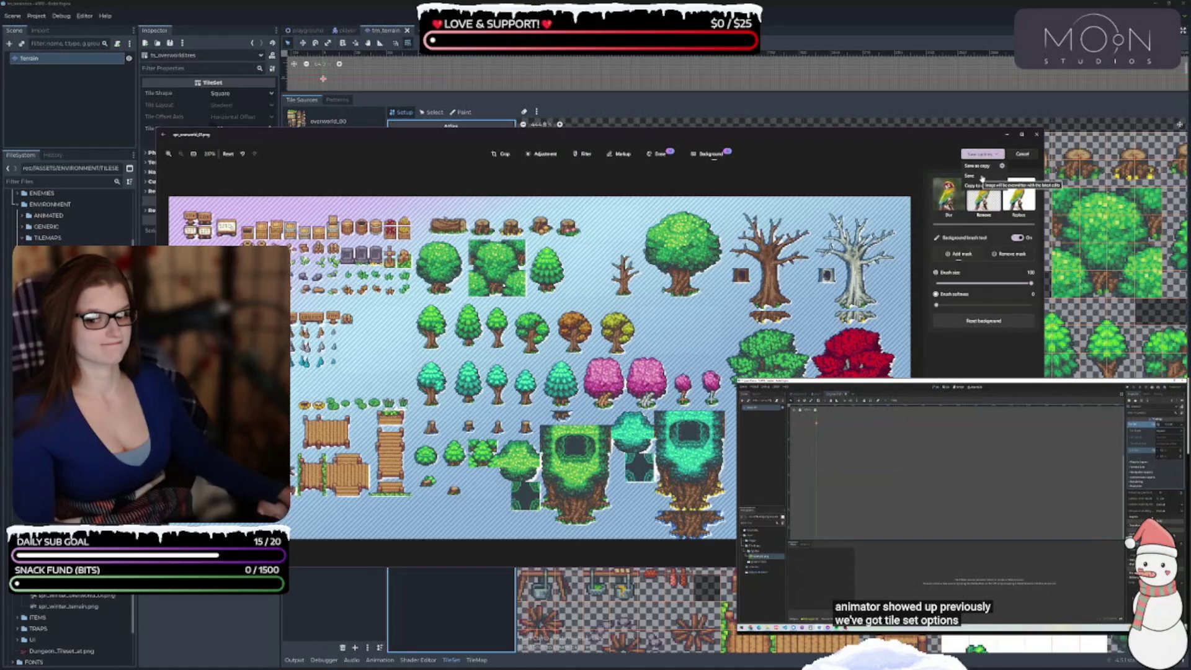
click(981, 177)
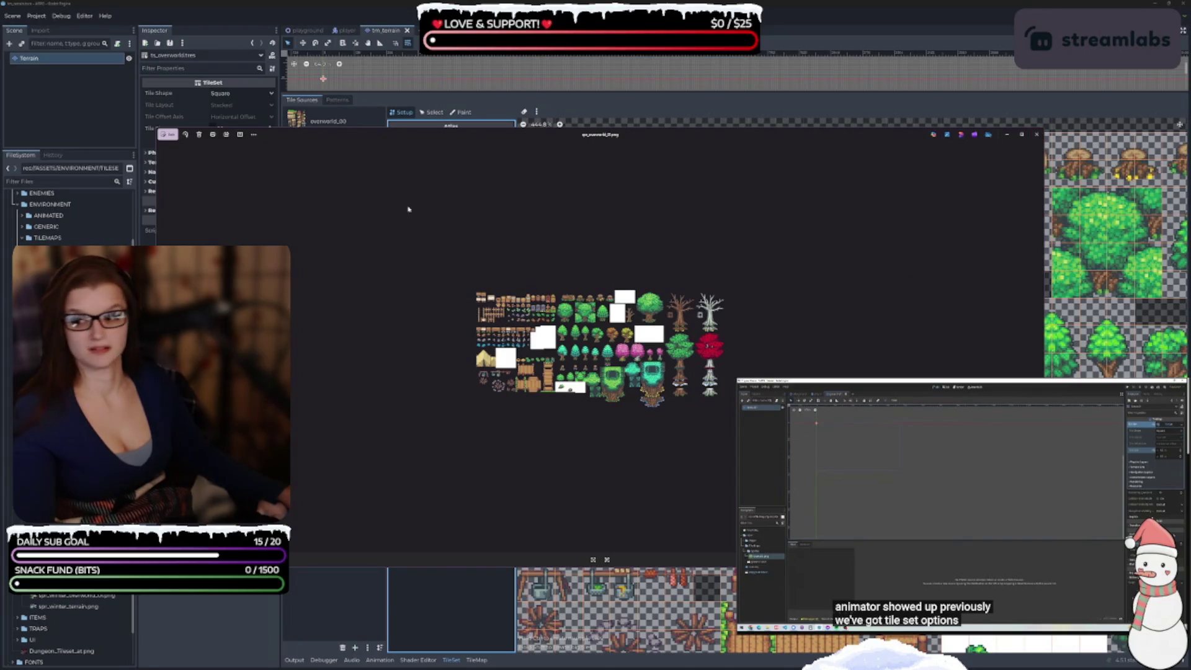
- Close the image viewer and review the overworld_00 and overworld_01 atlas sources in Godot
key(alt+F4)
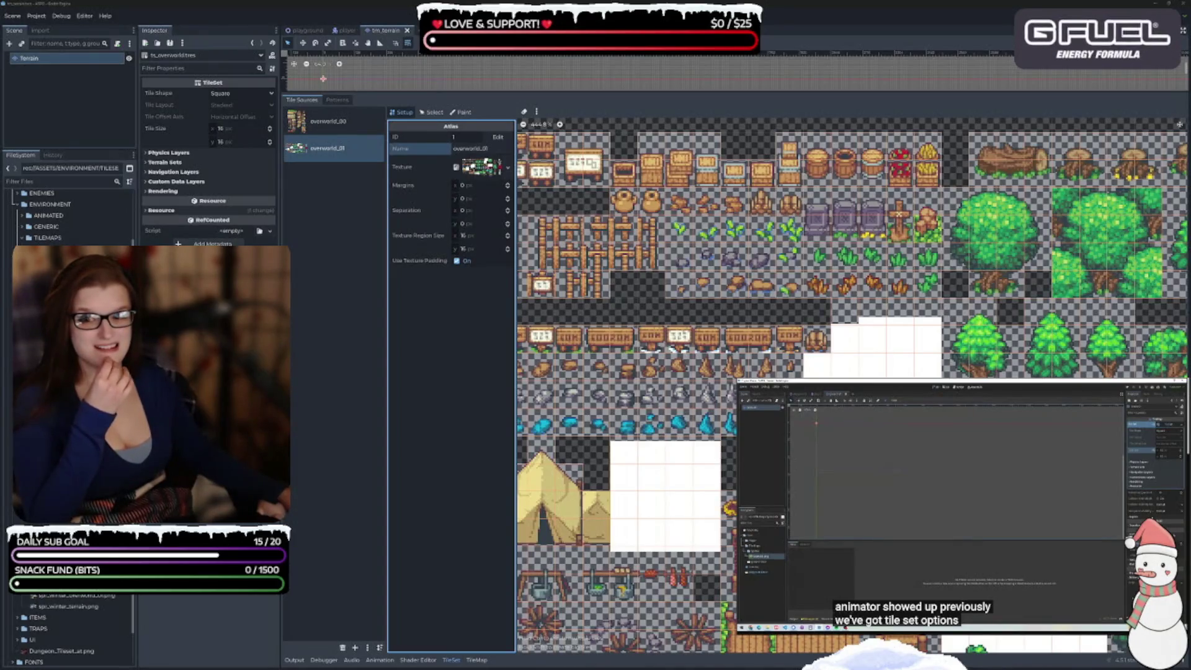
click(310, 417)
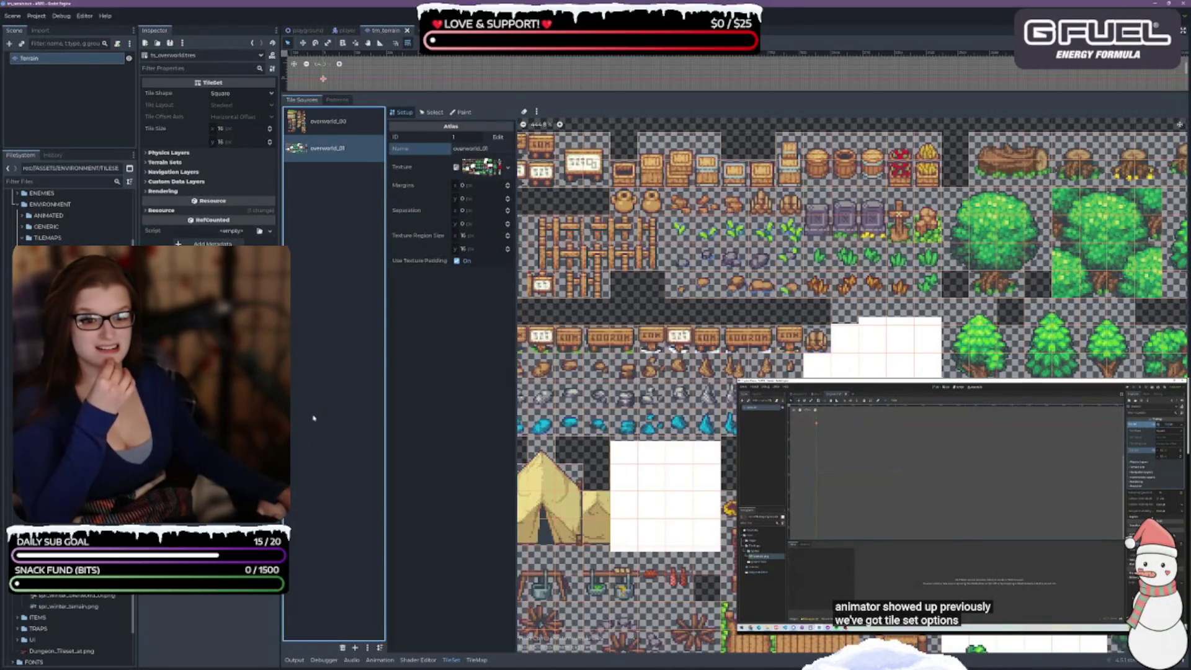
click(69, 385)
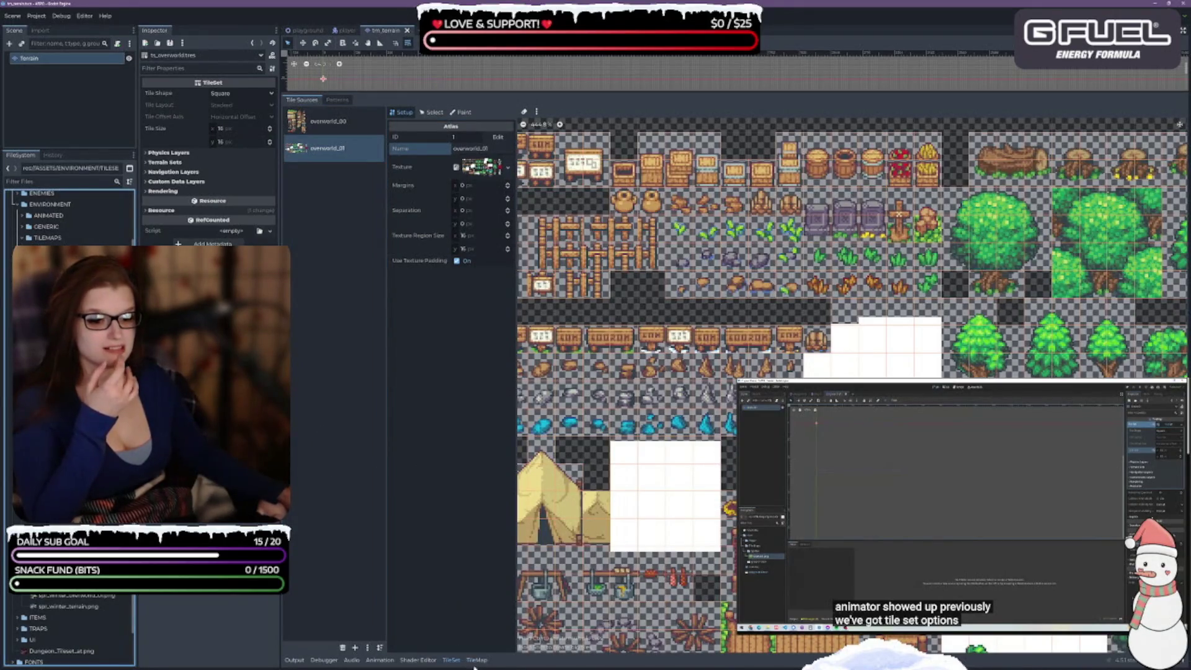
click(476, 659)
click(451, 659)
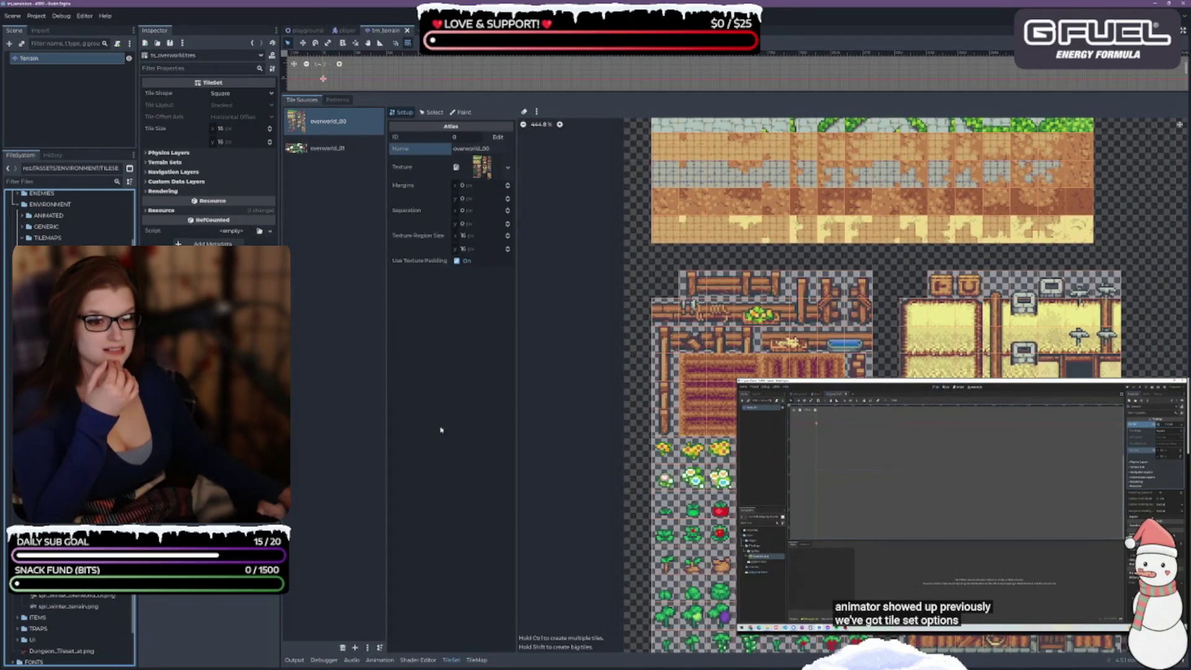
click(328, 148)
scroll(713, 433, down, 1)
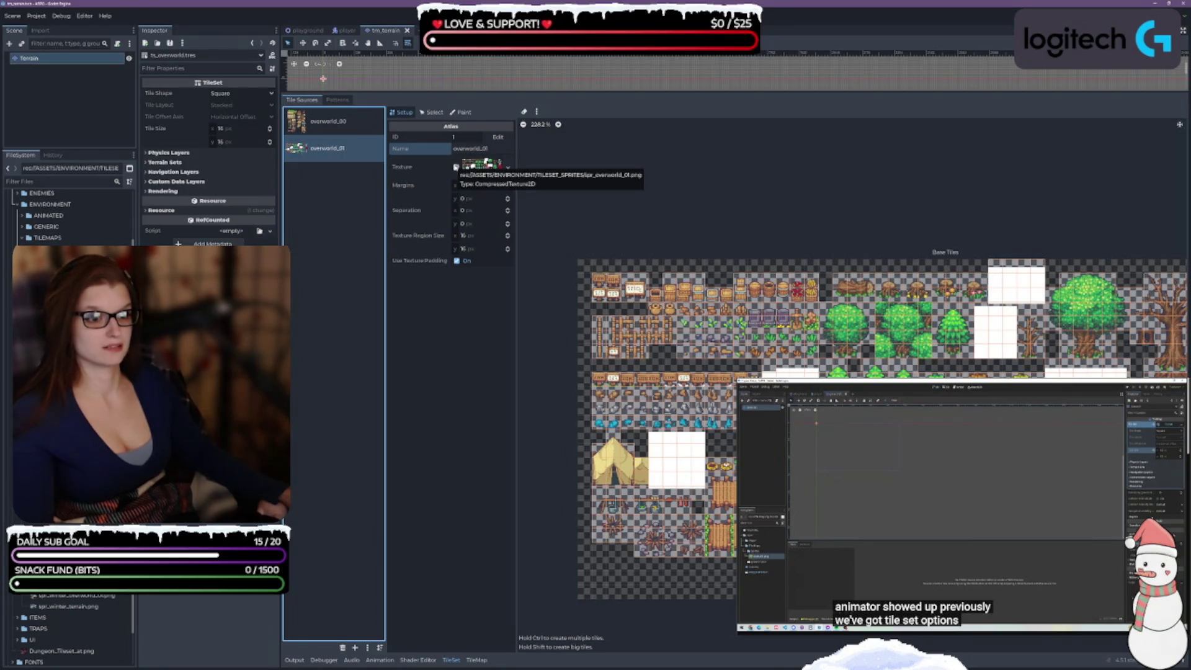
- Glance at overworld_01's texture options unchanged, then open spr_overworld_01.png in the Inspector
click(507, 166)
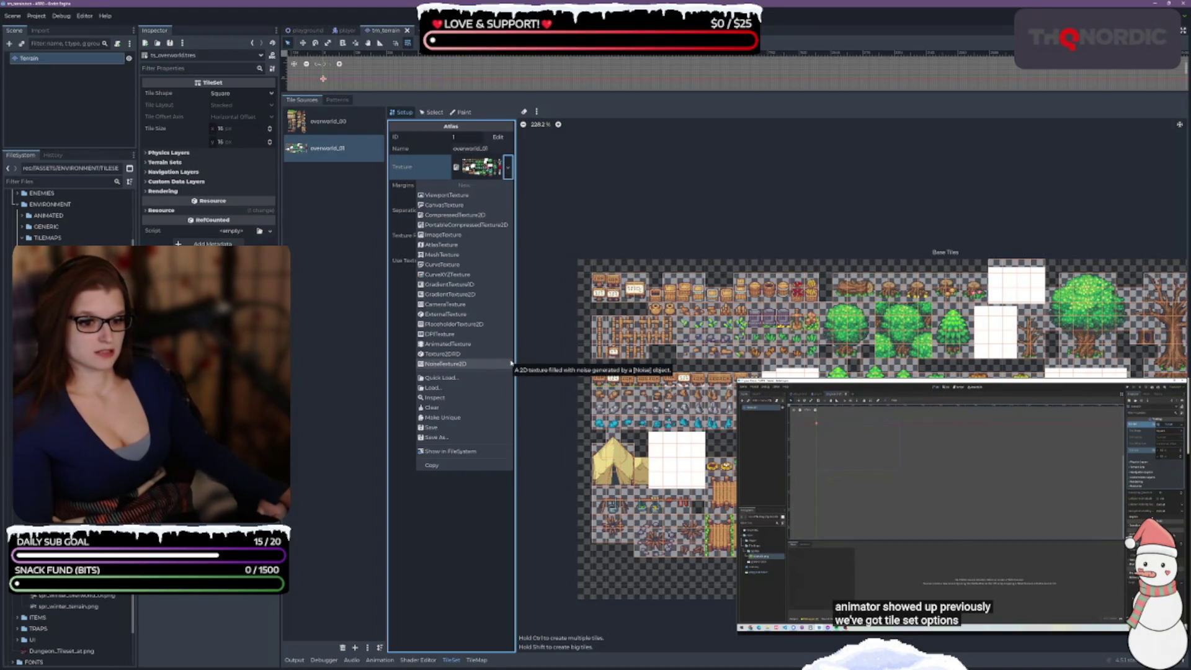
key(Escape)
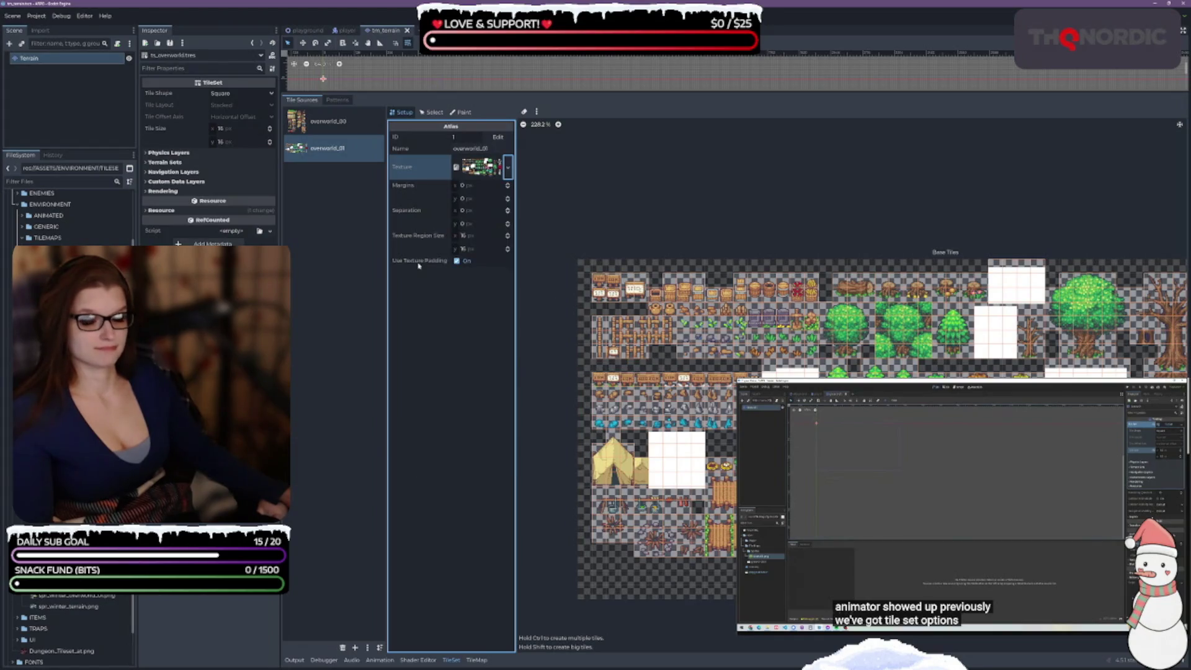
click(71, 217)
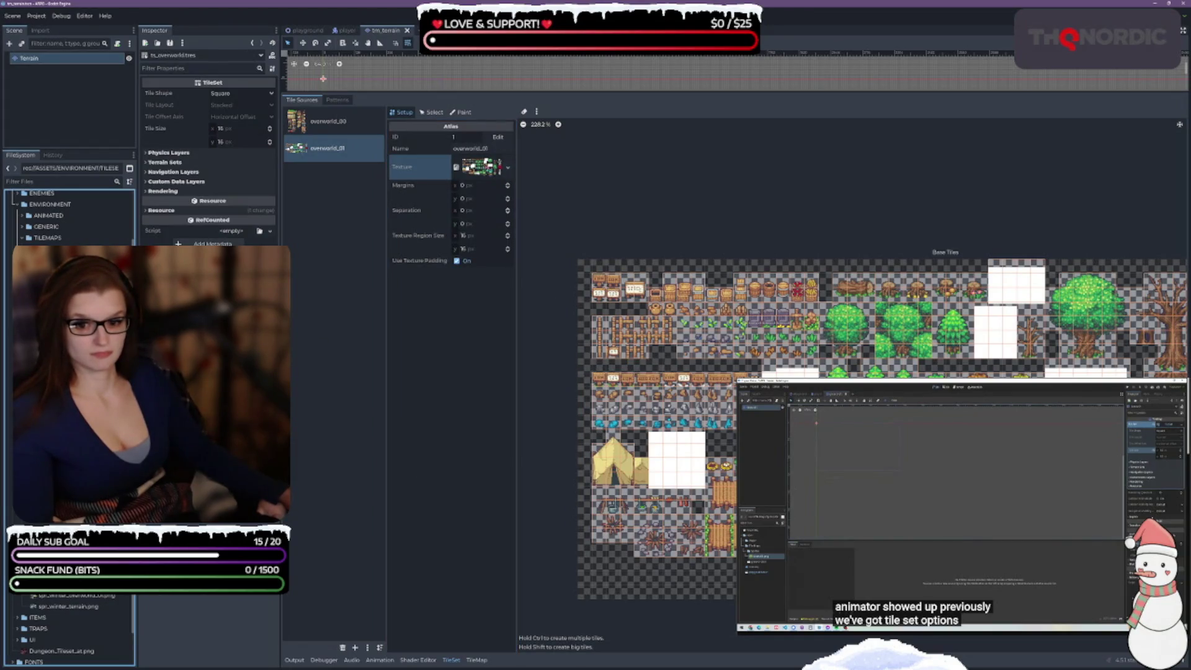
double_click(68, 260)
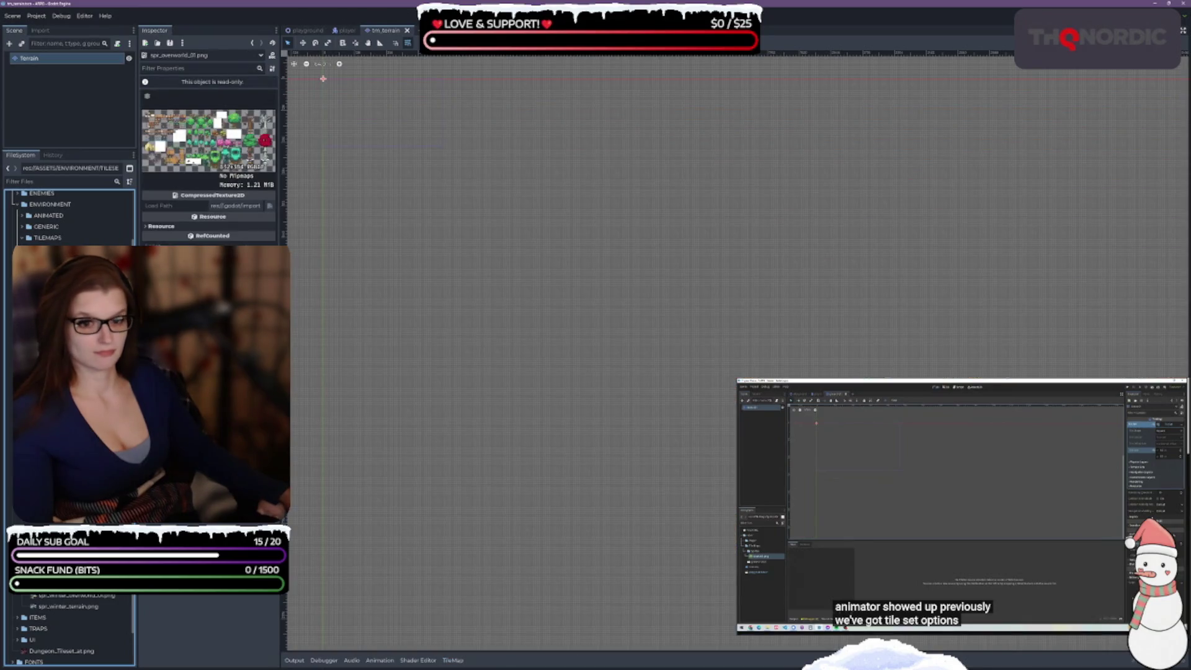
- Close the tm_terrain scene tab and open the ts_overworldtiles resource from the FileSystem dock
scroll(486, 258, down, 2)
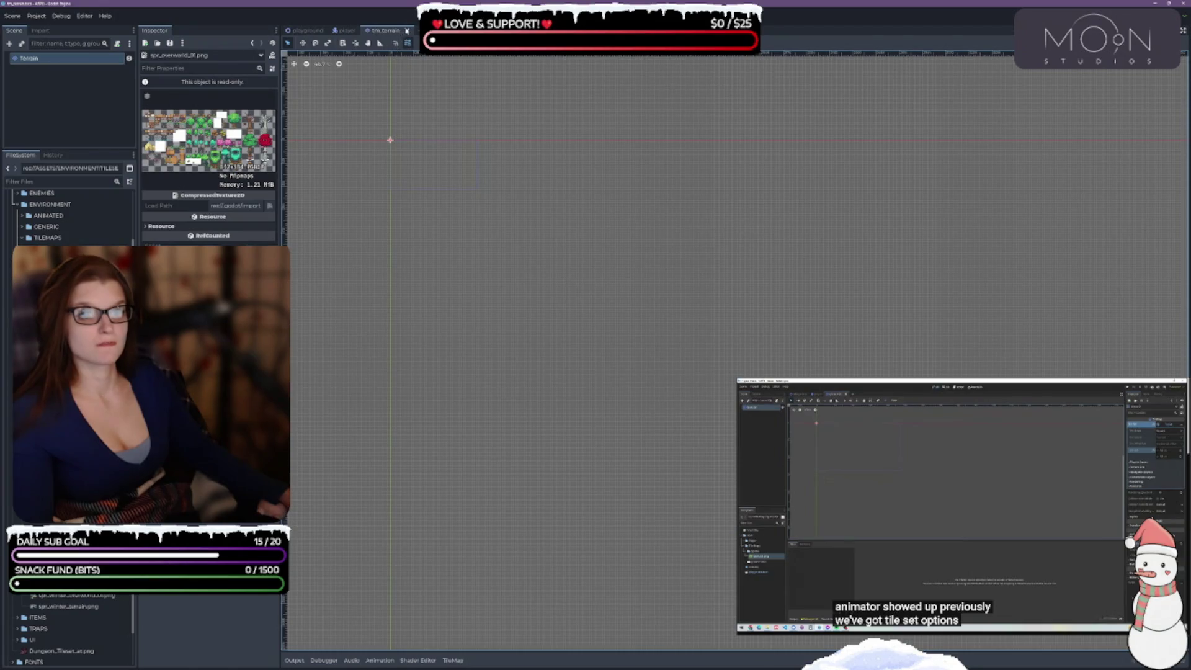
click(407, 30)
click(68, 260)
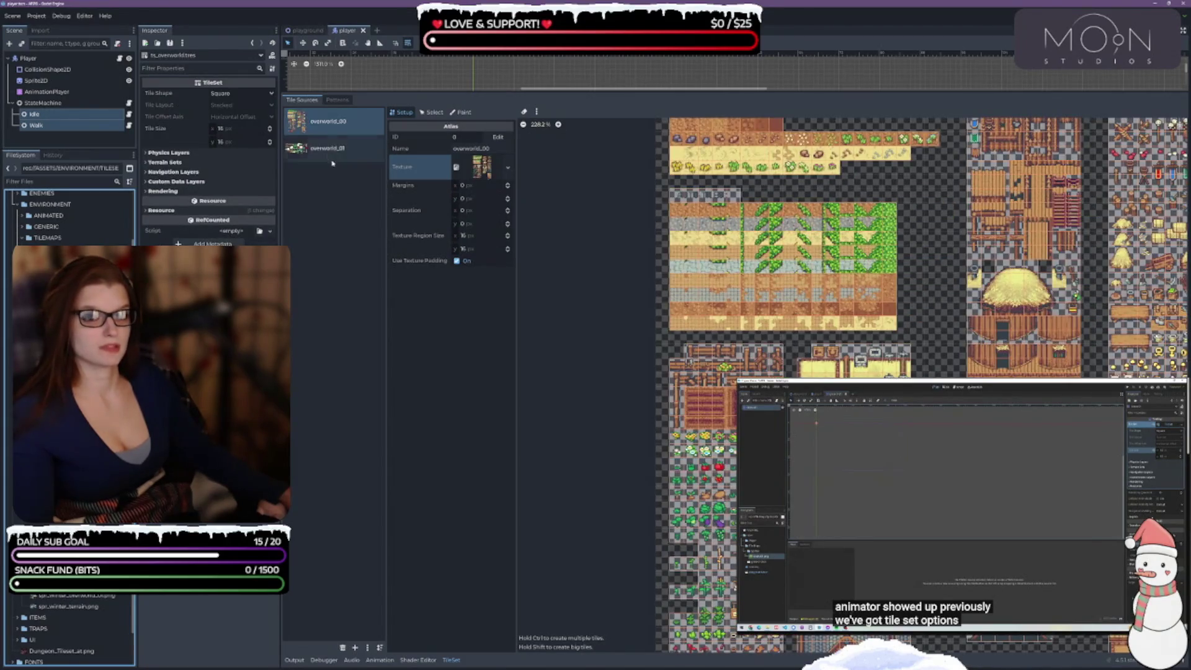
- Select the overworld_01 atlas source (ID 1) and pan its sprite sheet into view
click(325, 152)
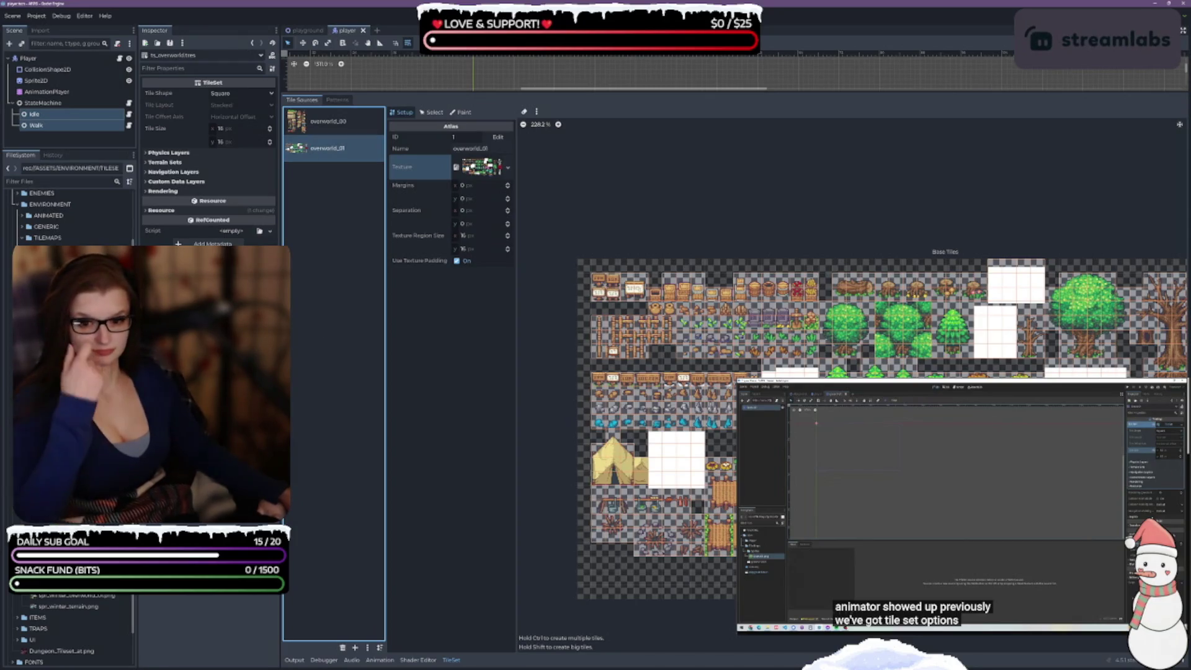
right_click(90, 595)
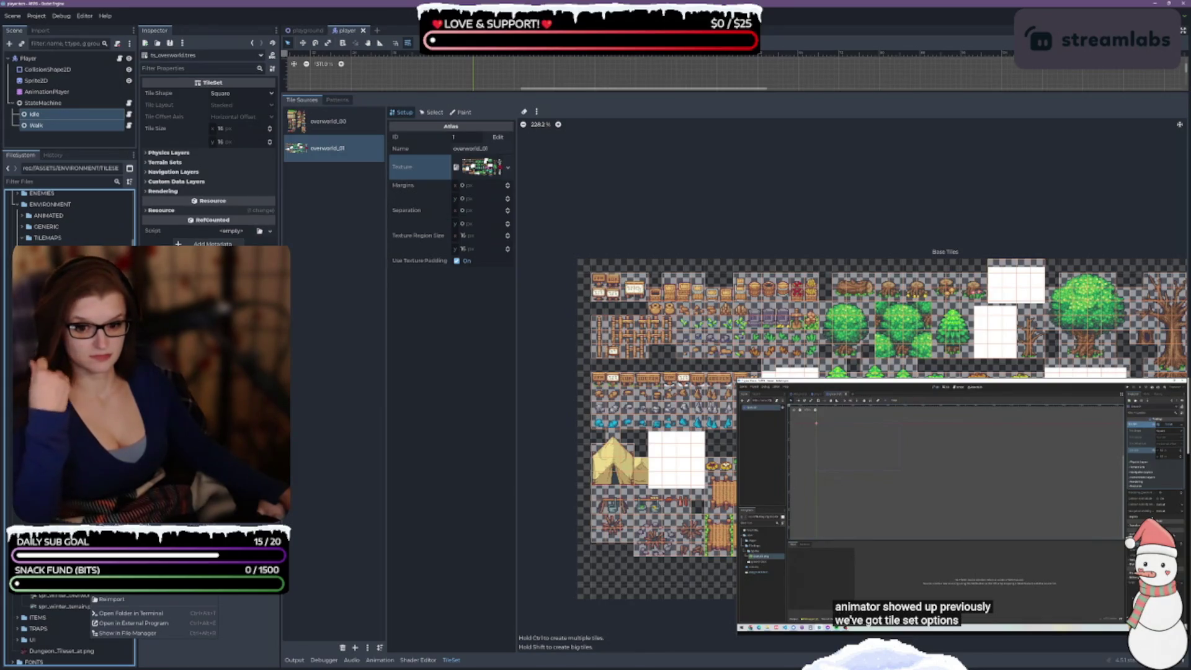
click(157, 598)
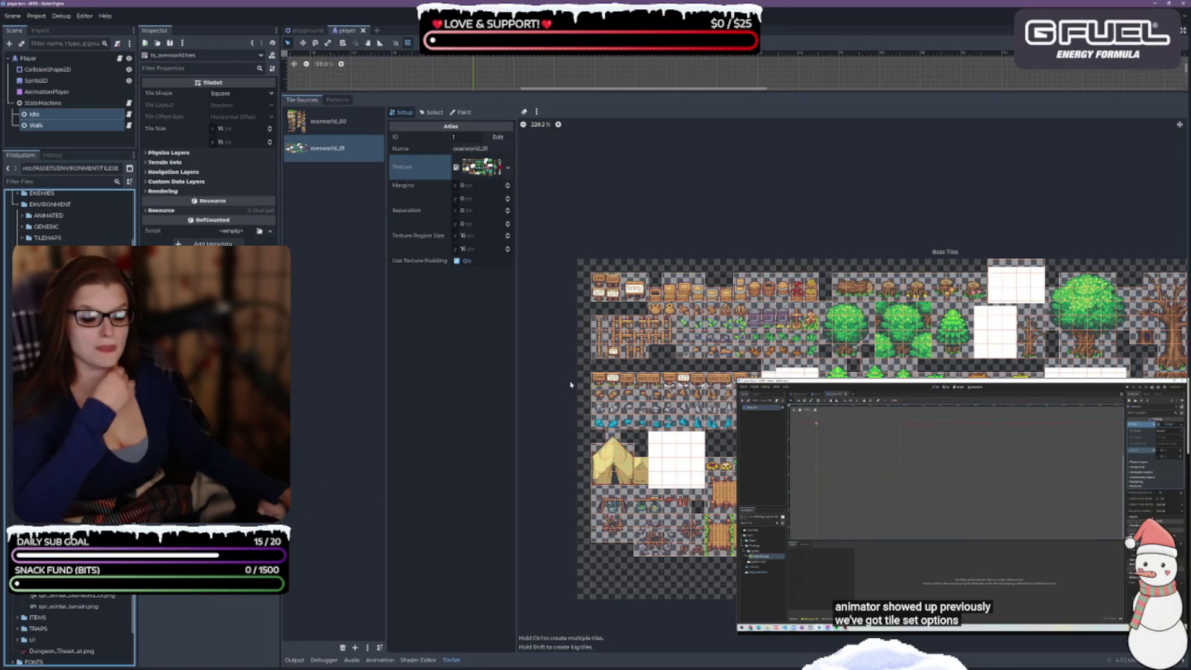
mouse_move(747, 203)
mouse_down()
mouse_move(697, 191)
mouse_move(717, 181)
mouse_up()
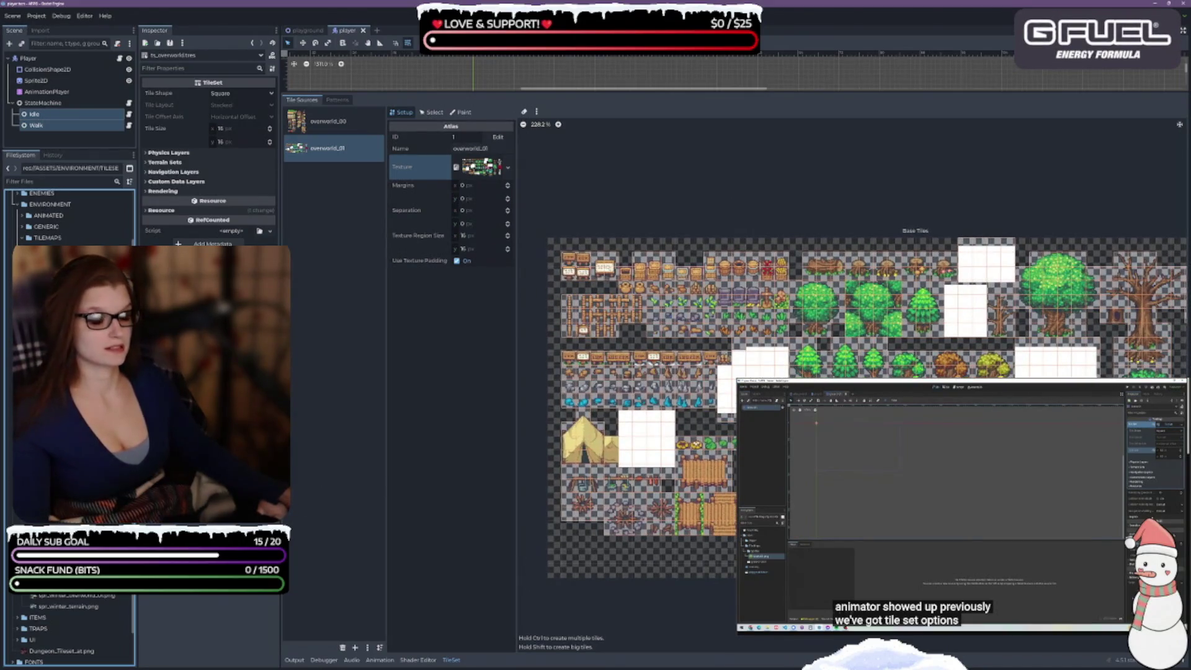
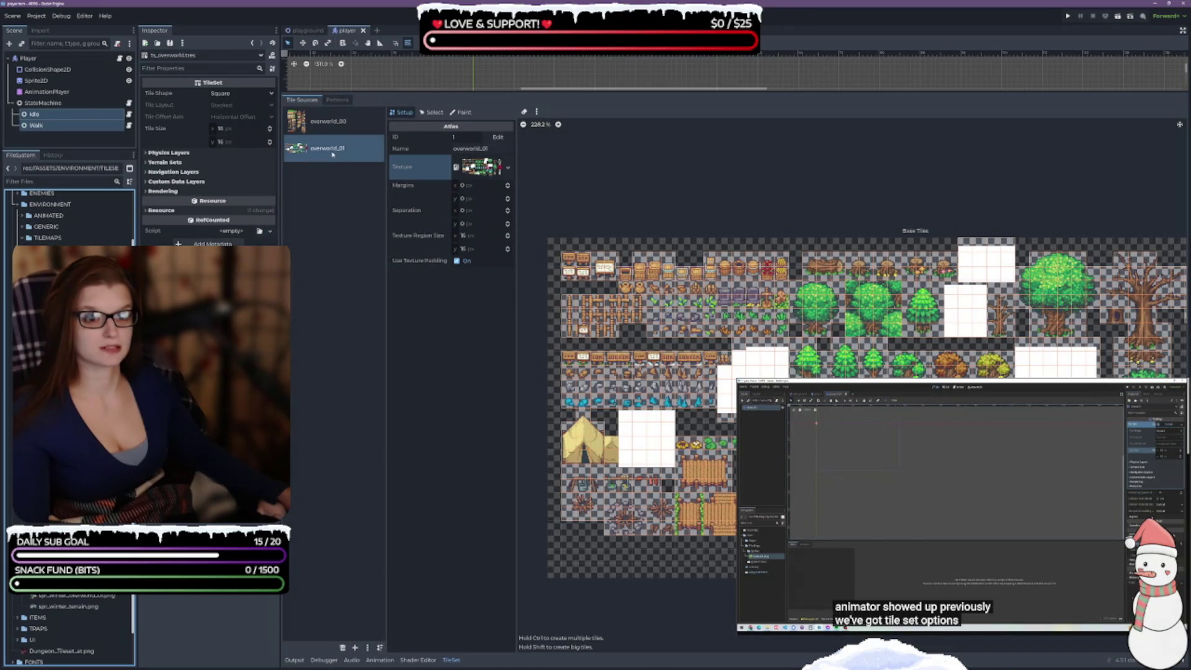
- Delete the overworld_01 atlas source from the tileset
click(336, 122)
click(329, 148)
click(342, 648)
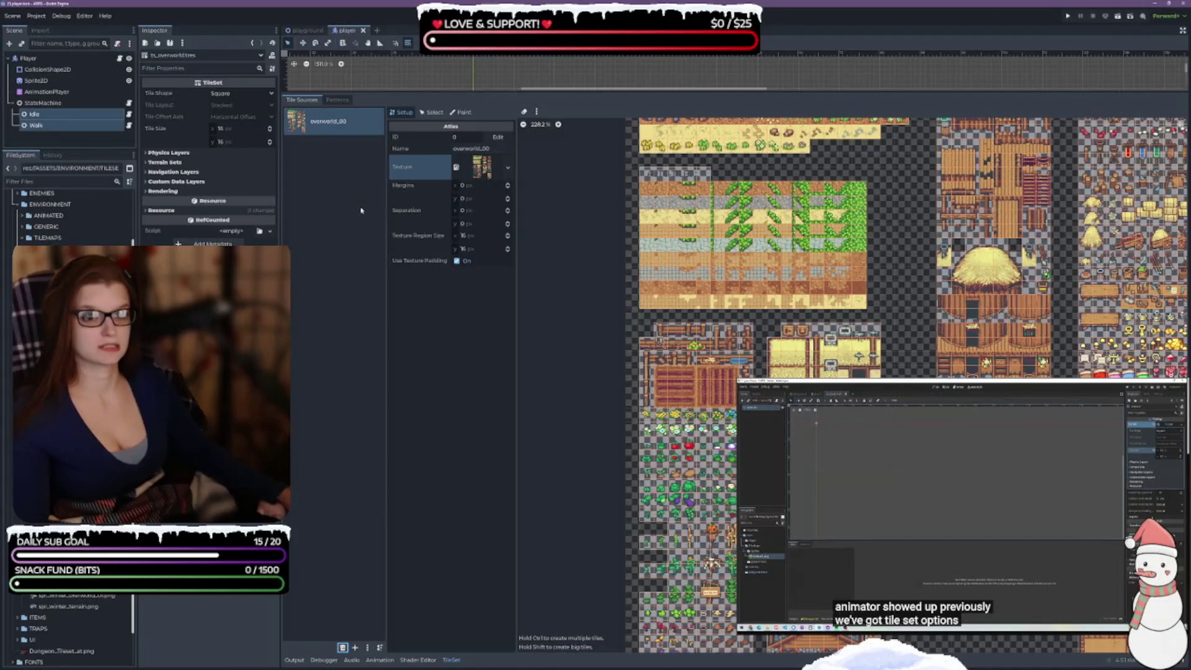
- Add spr_overworld_01.png as a new atlas source with auto-created tiles, and save the scene
click(349, 231)
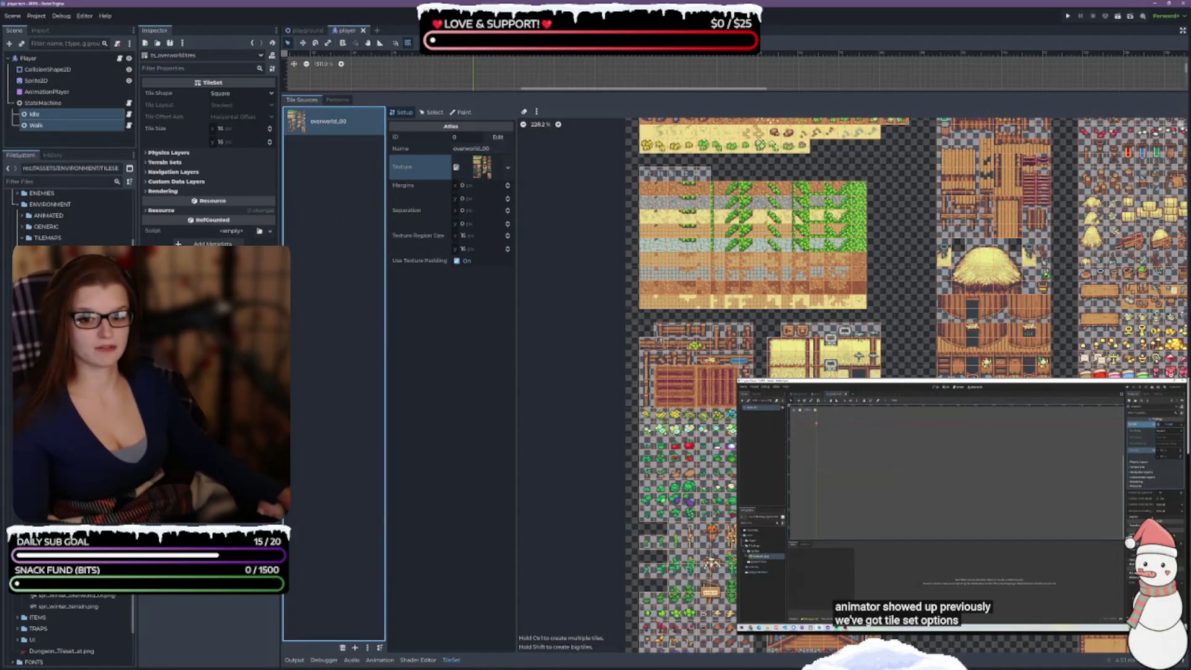
mouse_move(62, 261)
mouse_down()
mouse_move(260, 280)
mouse_move(322, 214)
mouse_up()
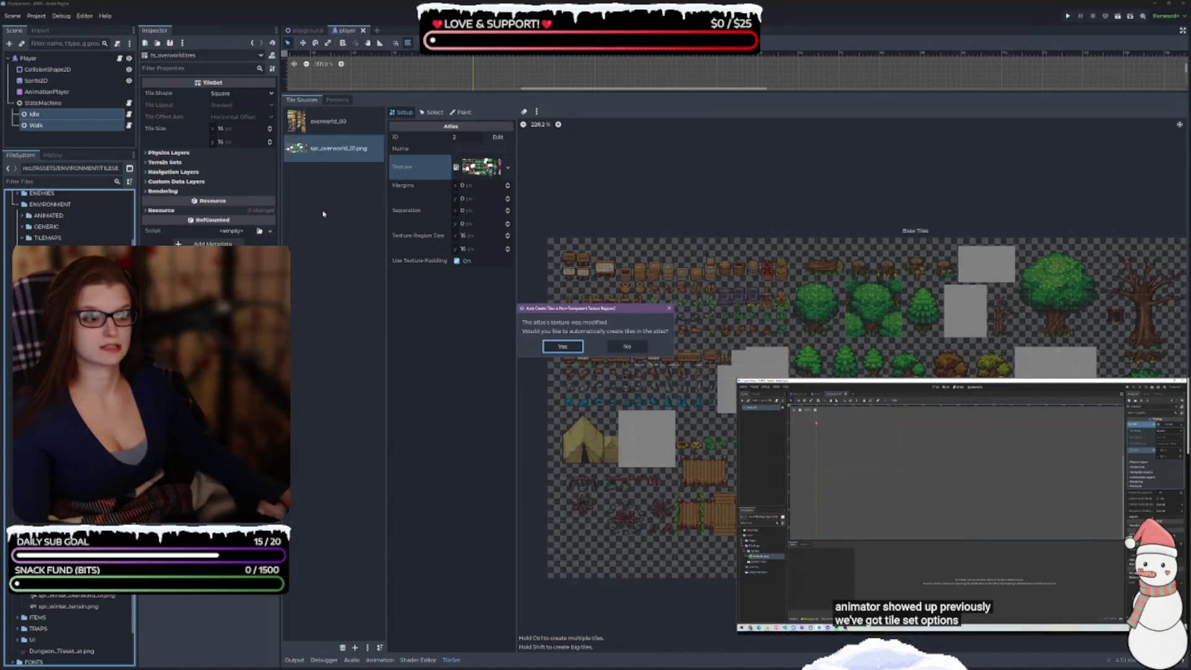
click(562, 347)
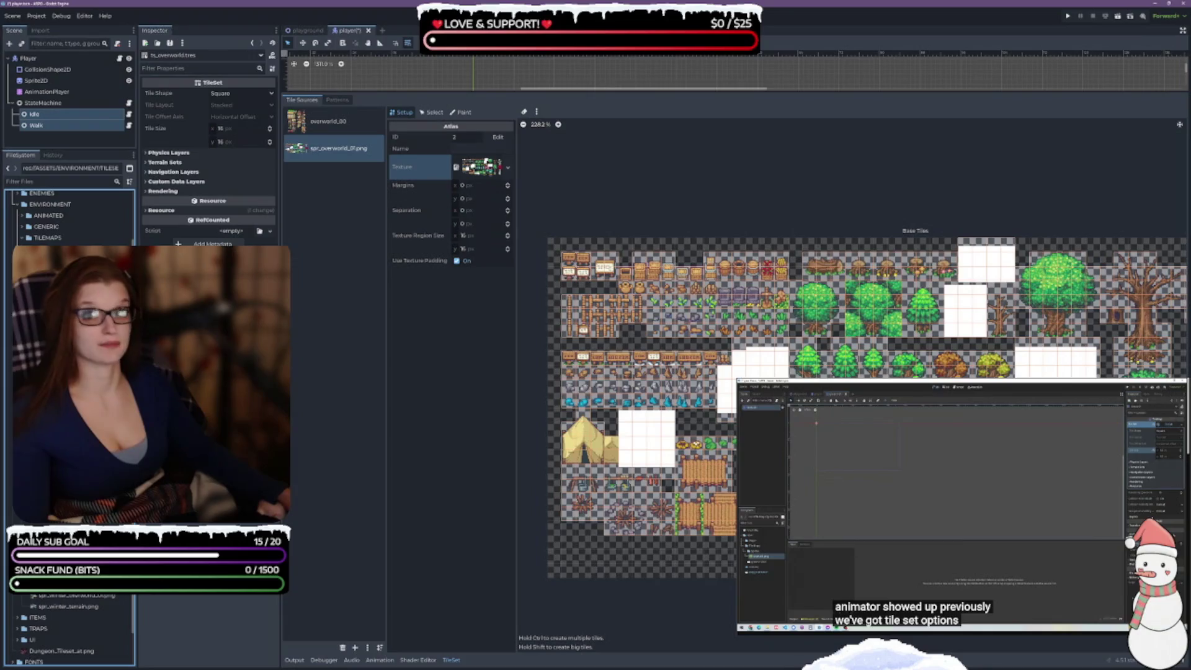
key(ctrl+s)
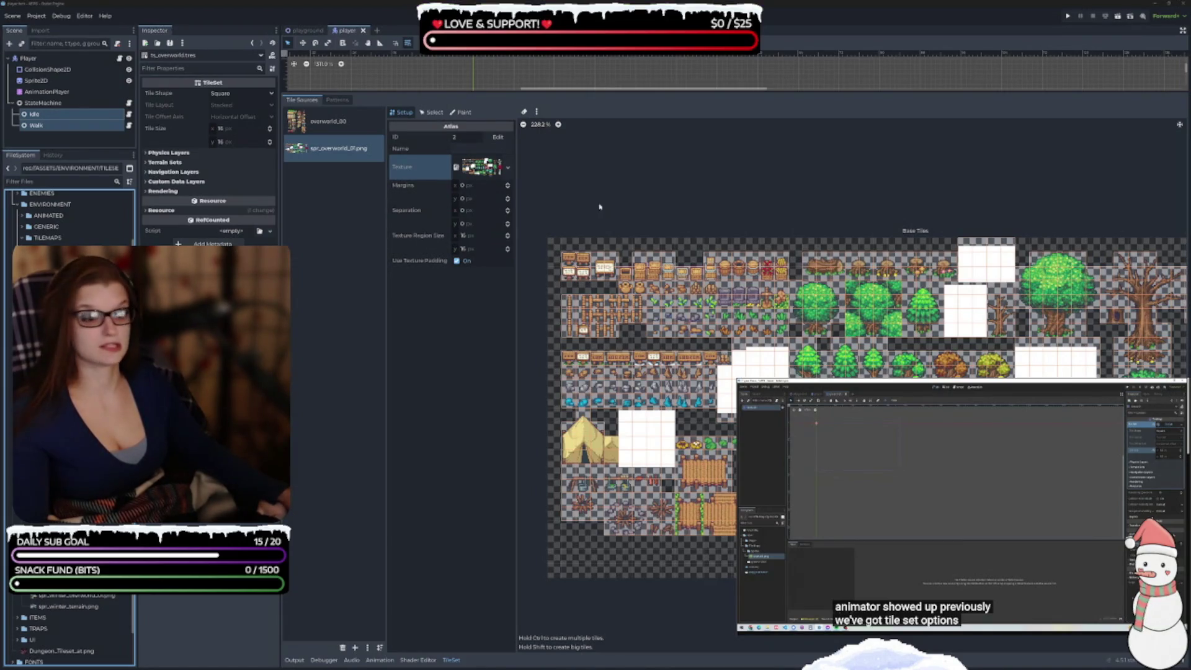
scroll(623, 381, up, 5)
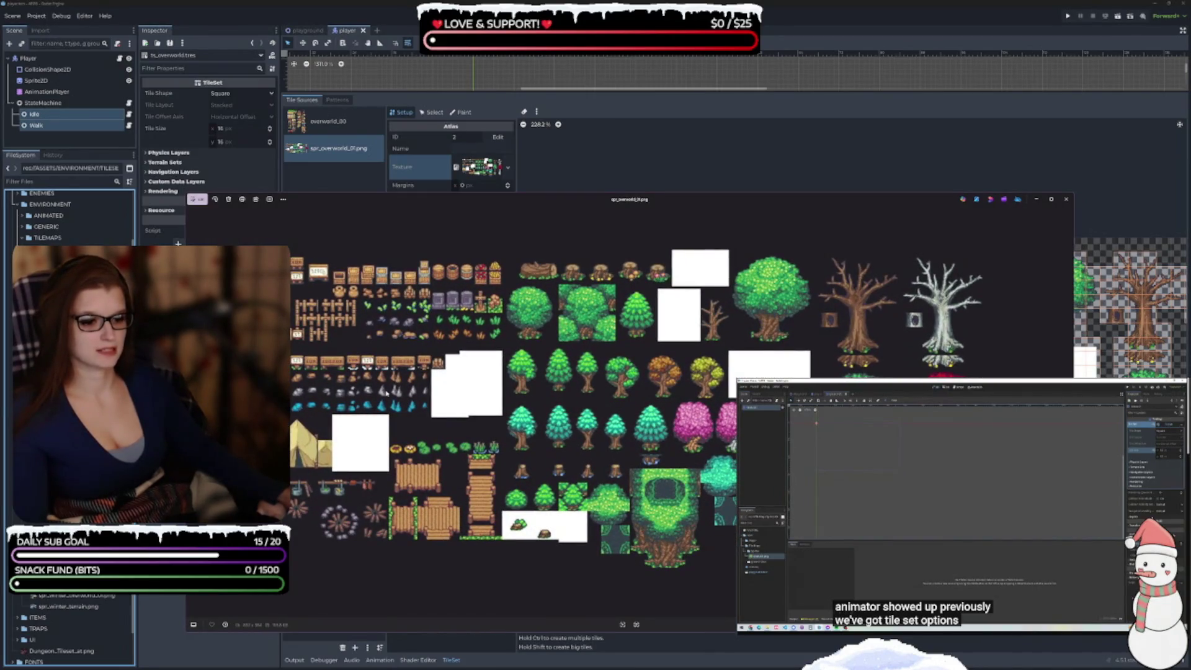
- Try Generative Erase on spr_overworld_01.png in Photos, then cancel and discard the edits
click(1066, 199)
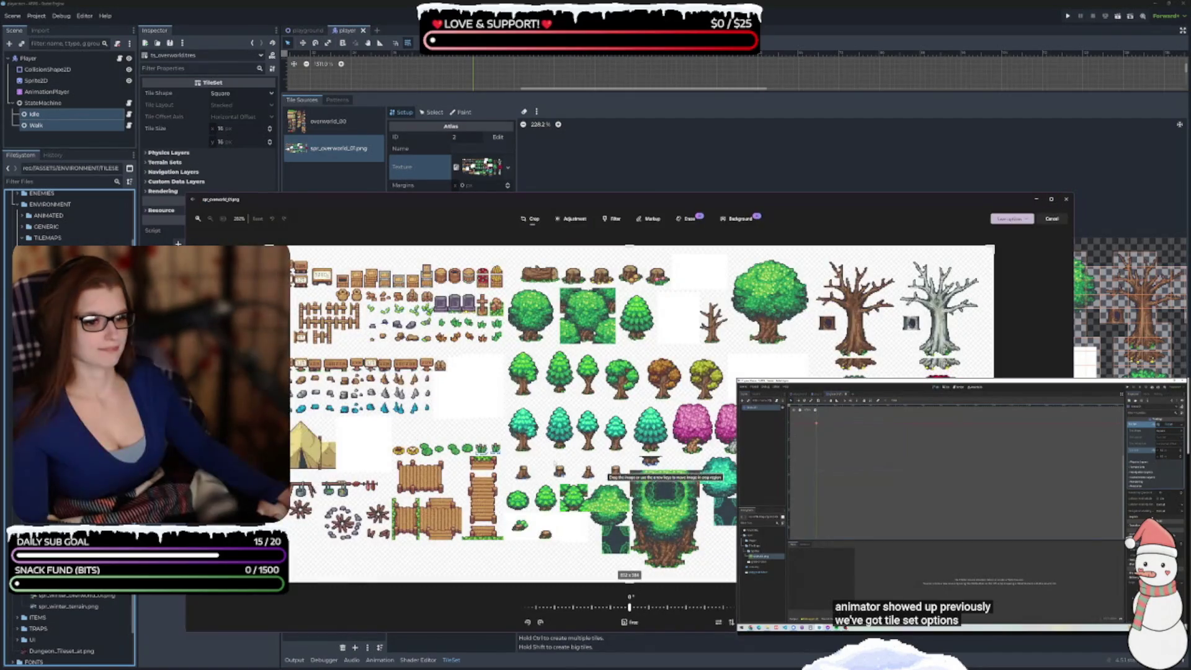
click(681, 219)
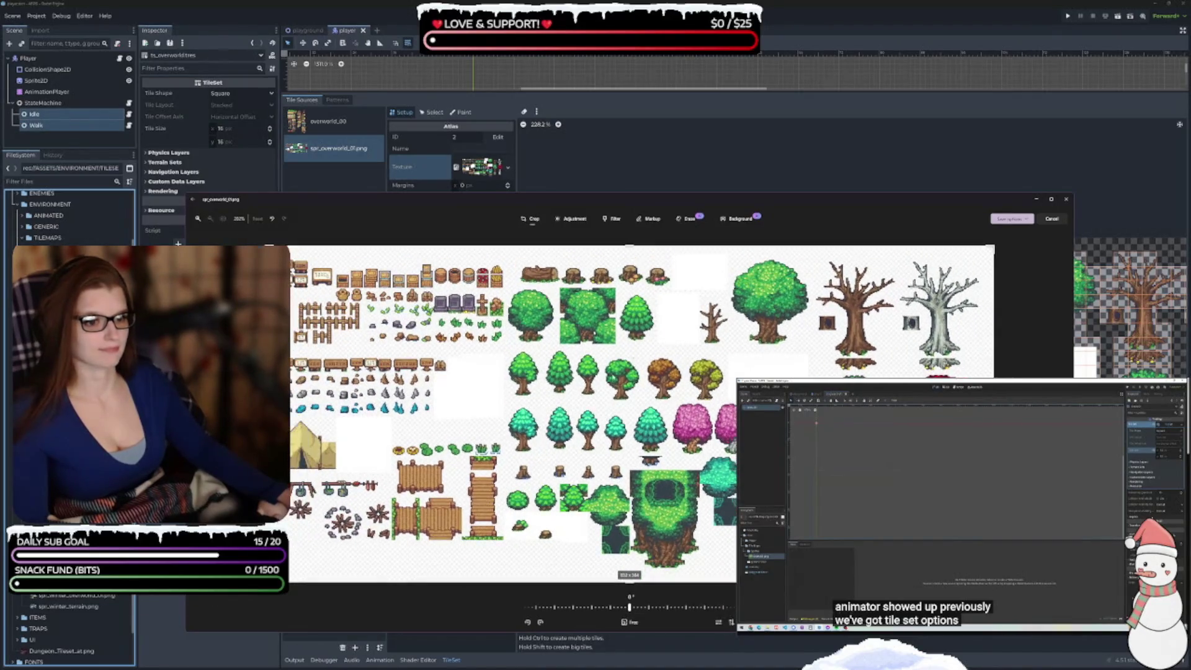
click(404, 405)
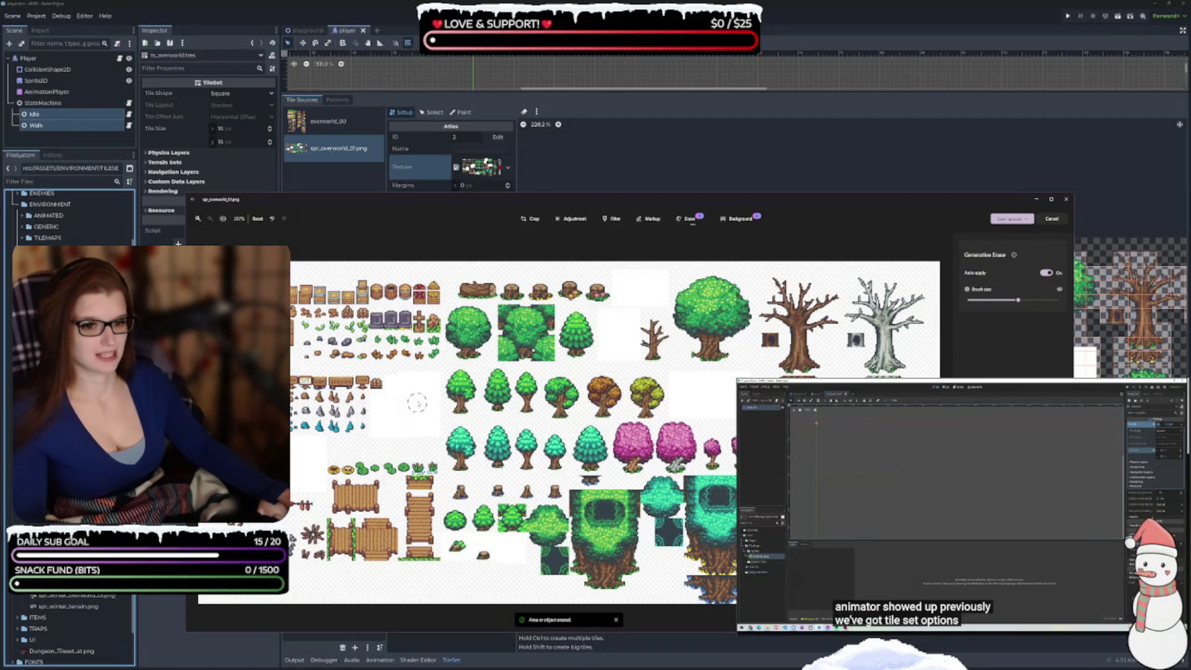
mouse_move(392, 383)
mouse_down()
mouse_move(375, 431)
mouse_move(421, 435)
mouse_move(432, 386)
mouse_move(397, 375)
mouse_move(389, 407)
mouse_move(415, 384)
mouse_move(378, 428)
mouse_move(429, 431)
mouse_move(407, 442)
mouse_up()
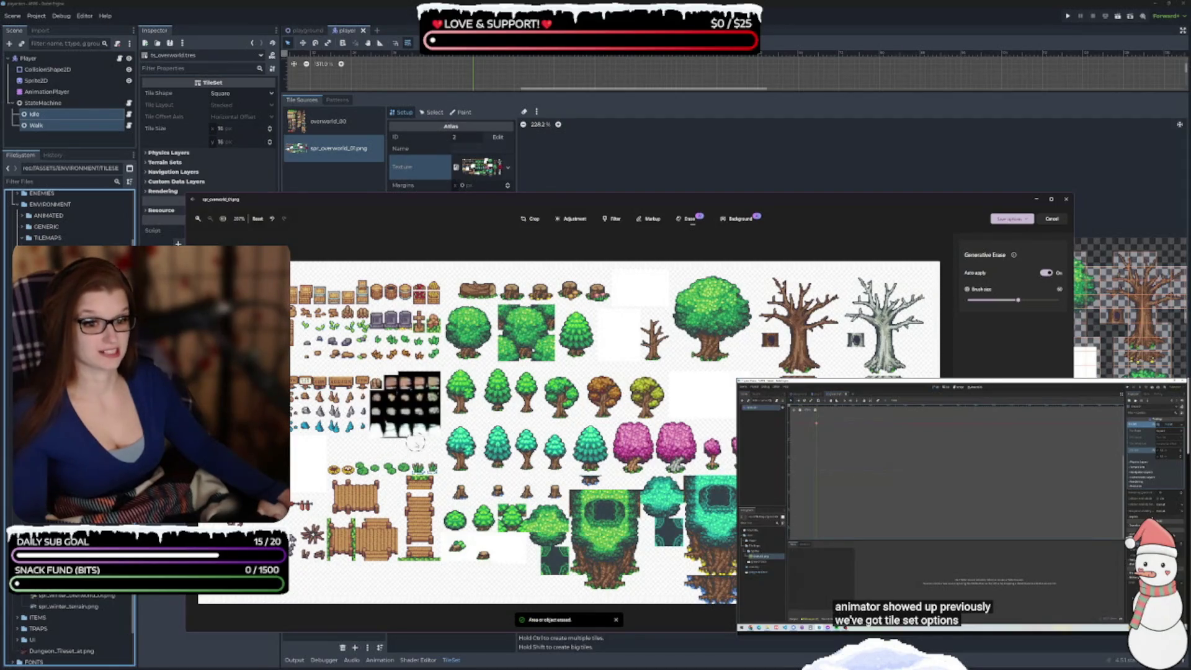
scroll(413, 427, up, 2)
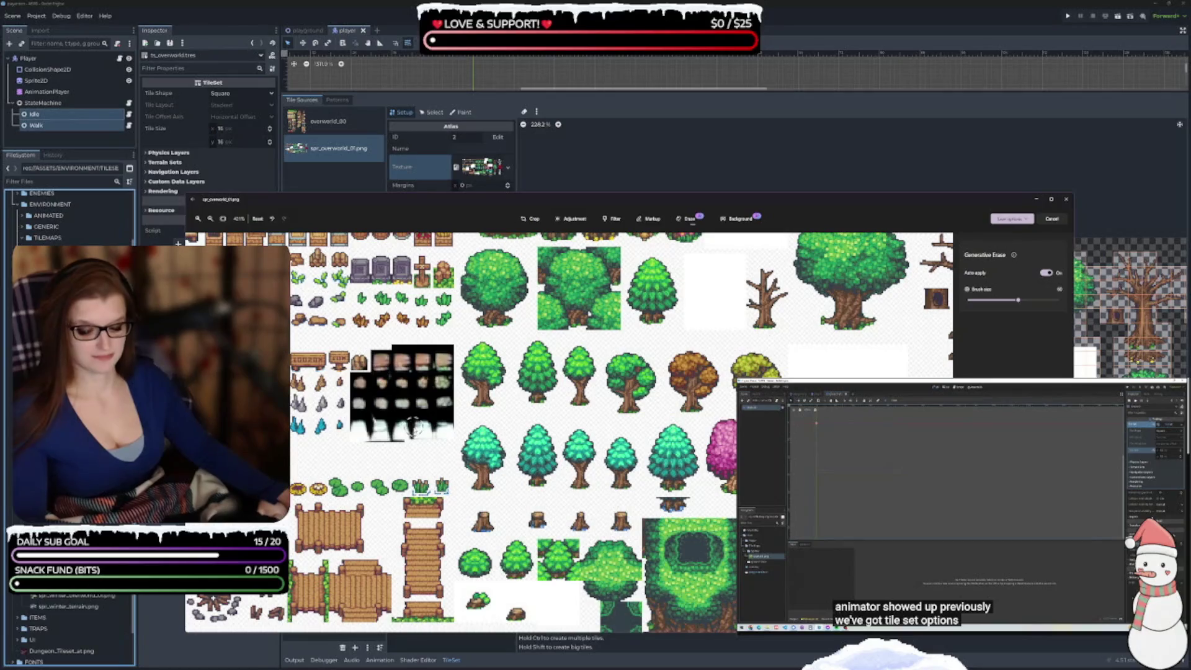
click(1053, 220)
click(608, 428)
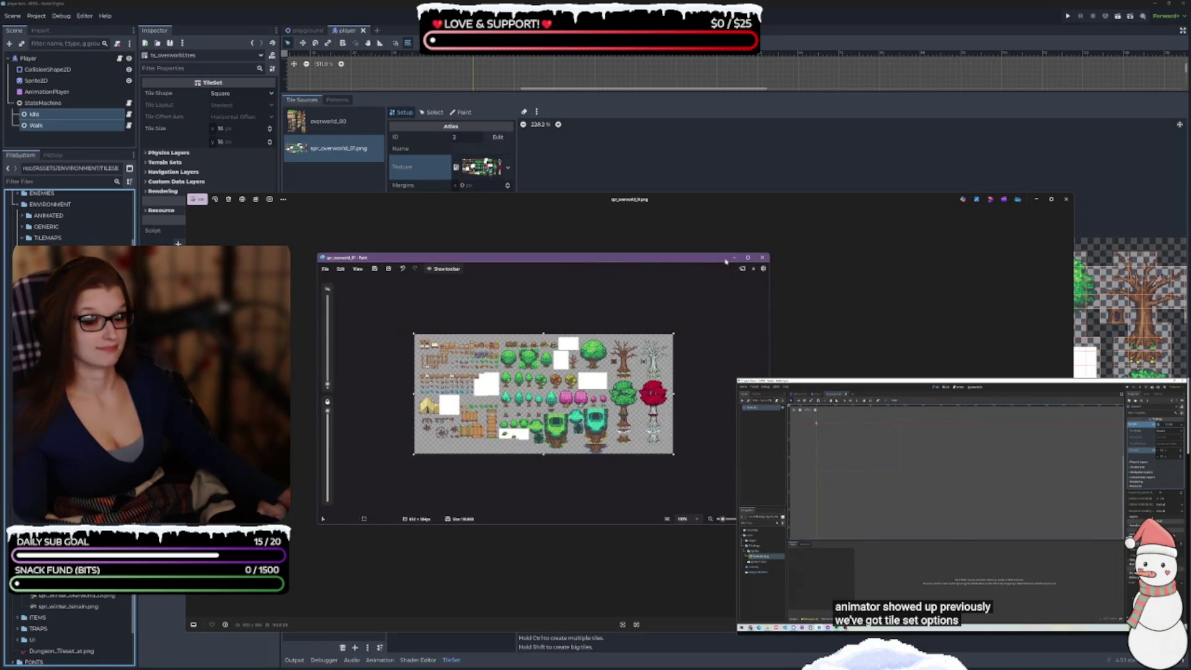
- Maximize the Paint window and set the toolbar to Always show
click(748, 257)
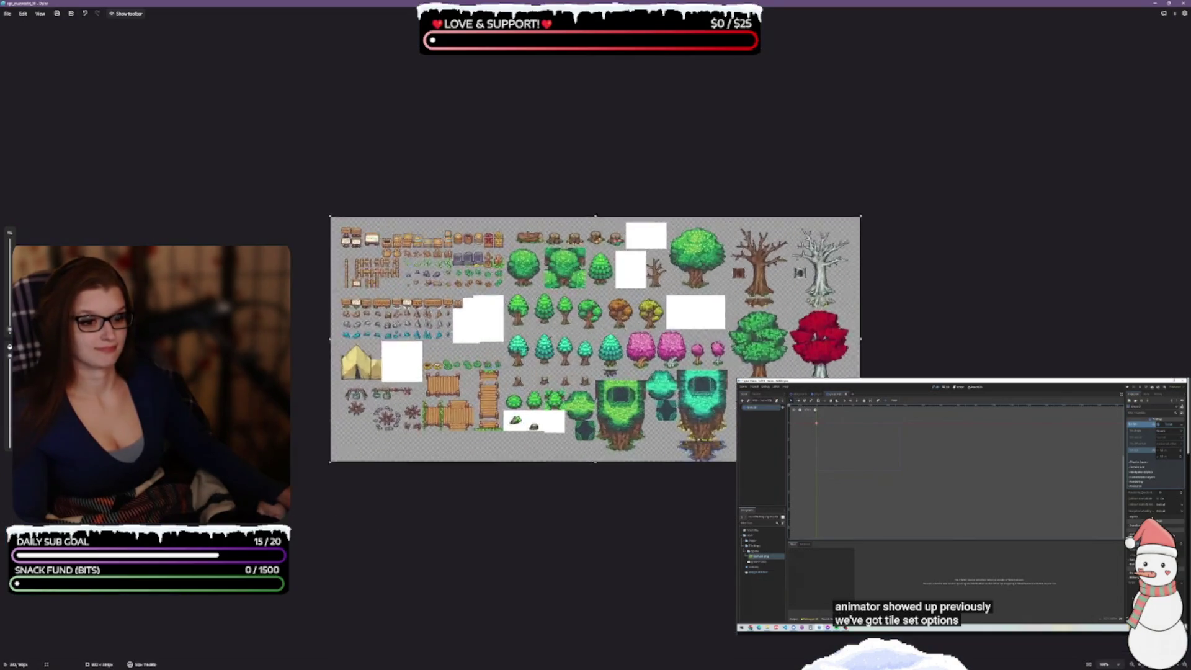
scroll(97, 70, up, 5)
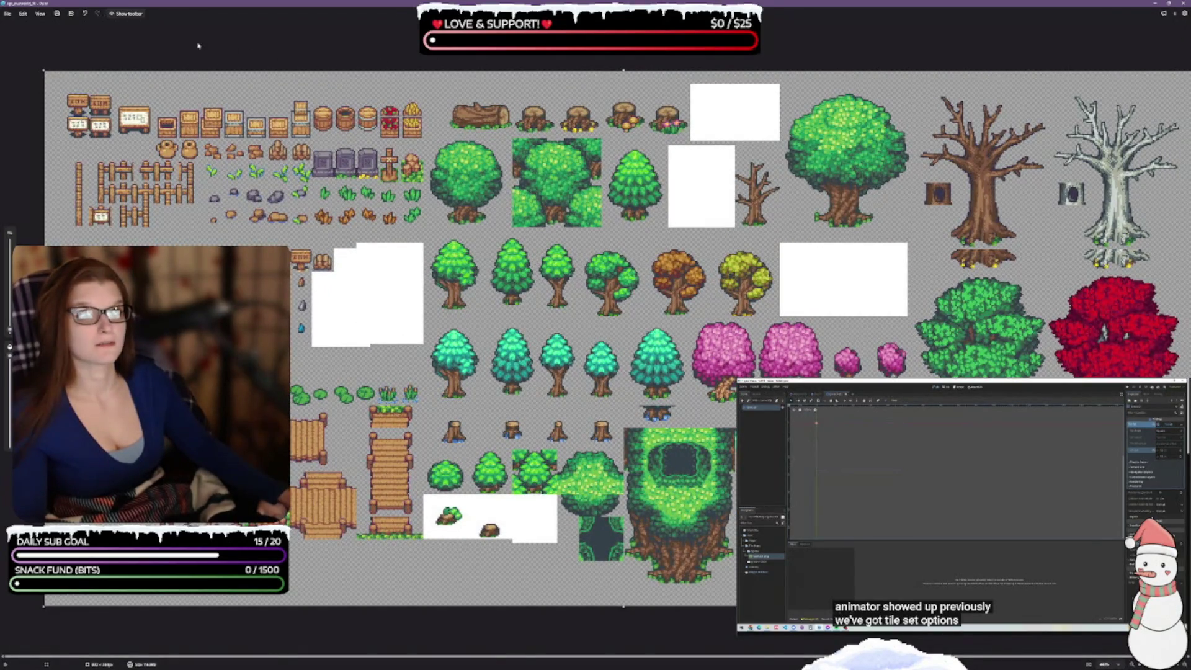
click(129, 13)
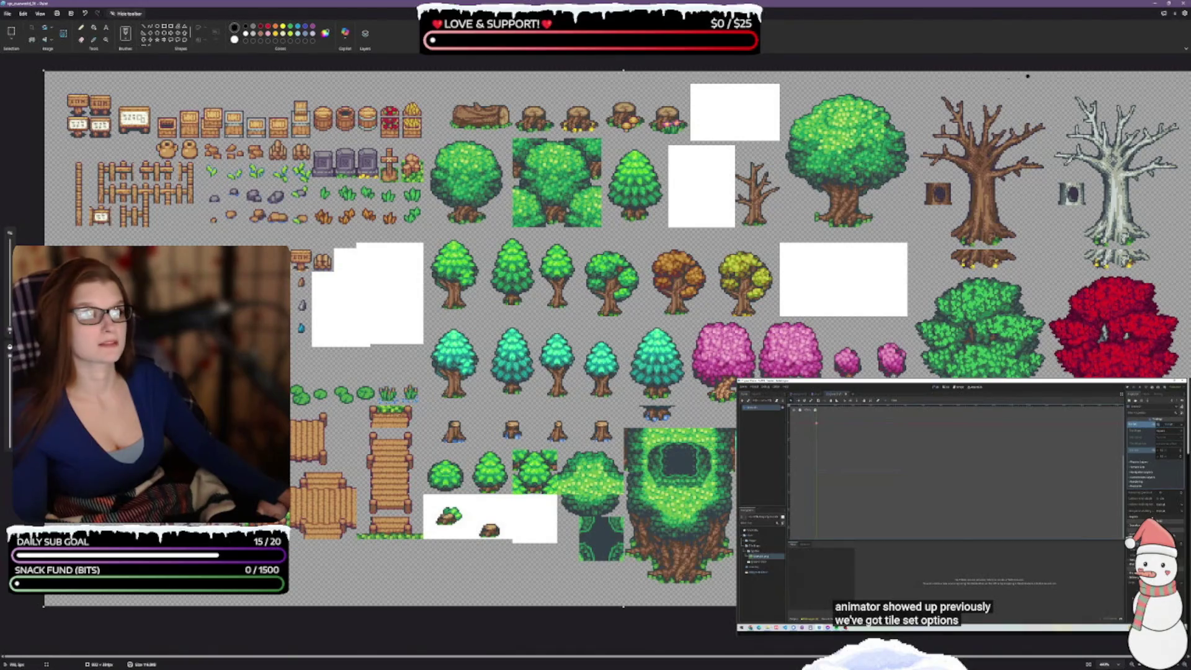
click(1185, 50)
click(1170, 58)
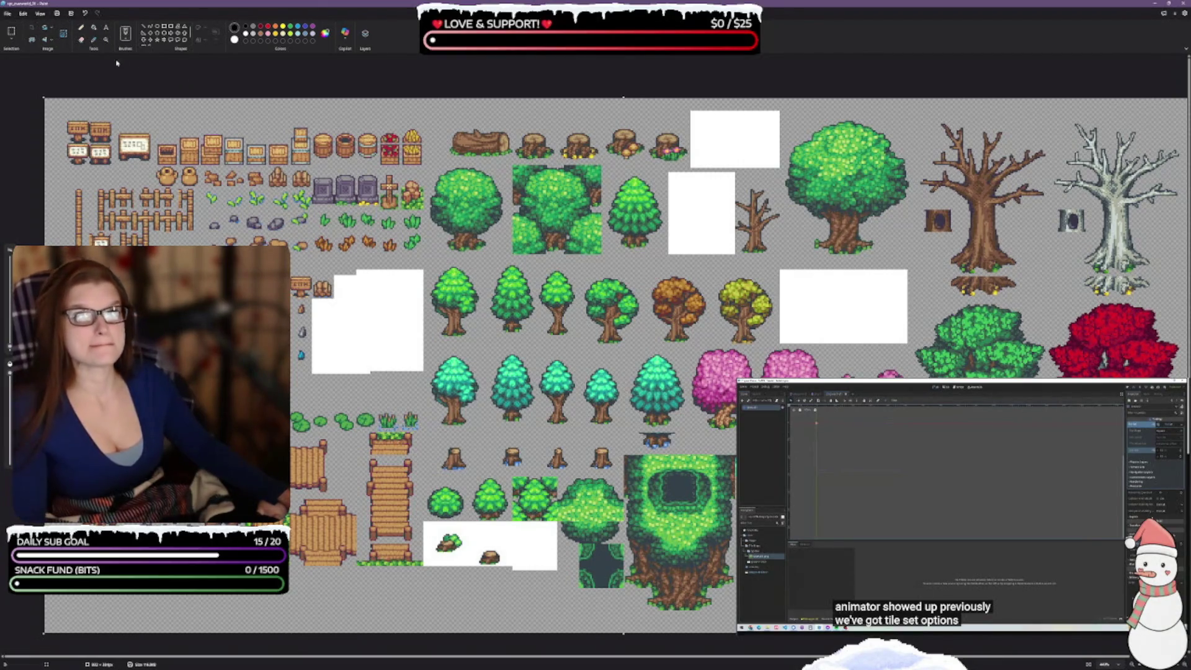
- Remove the spritesheet's background and erase a small square in the white block
click(82, 41)
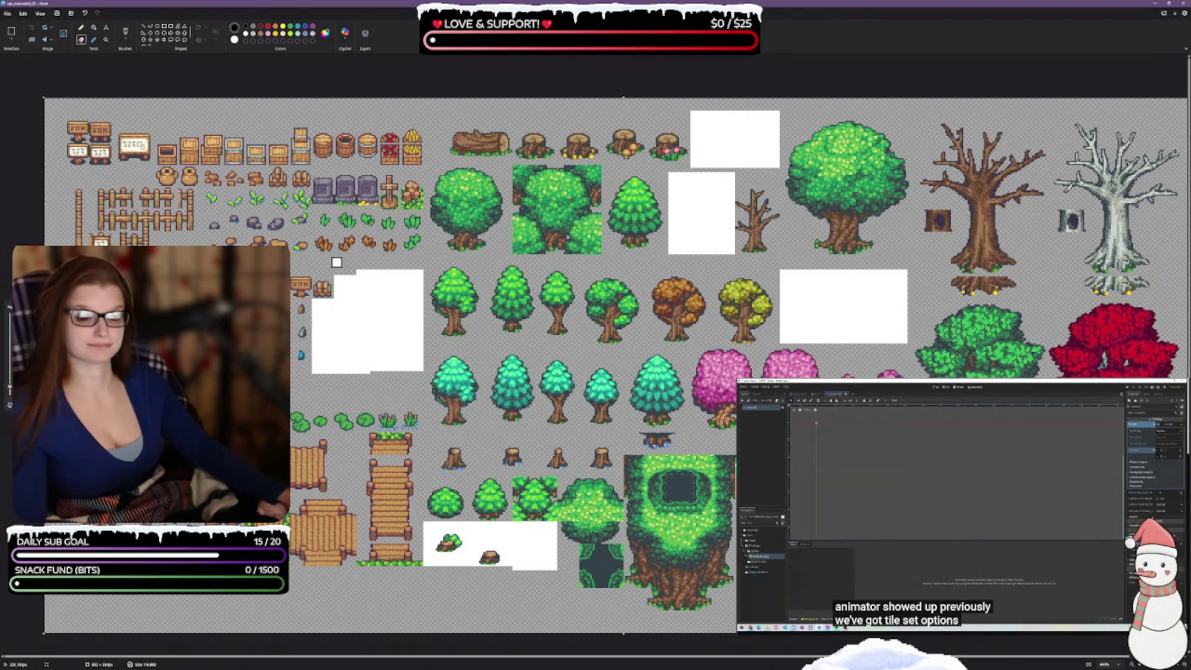
click(14, 41)
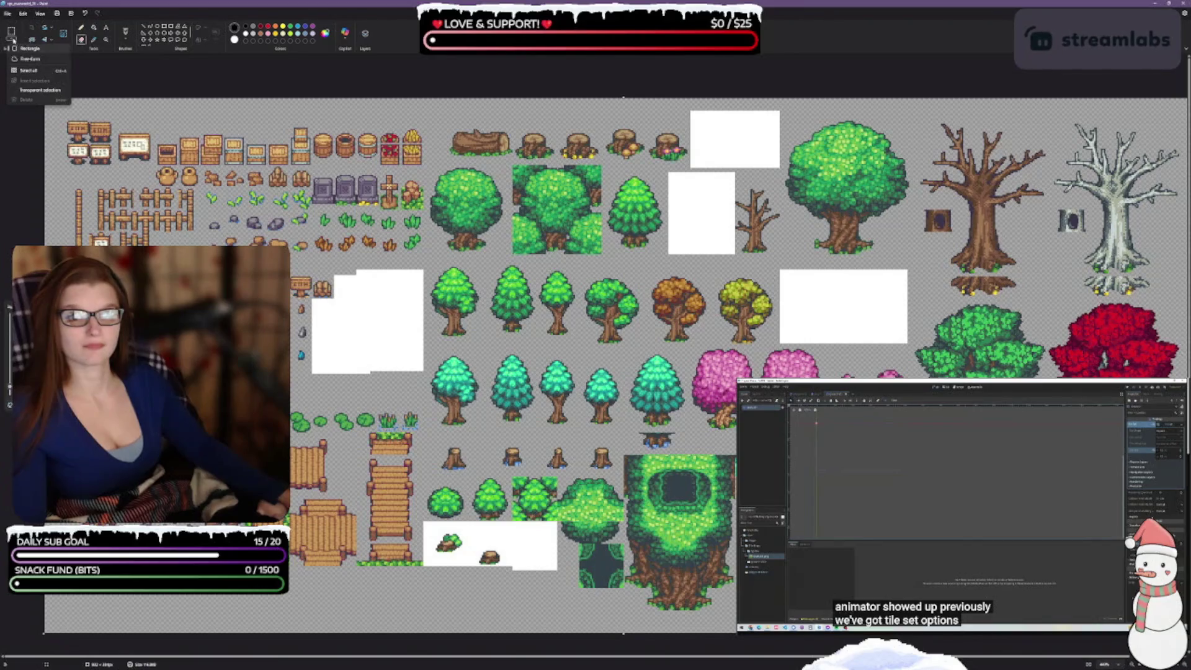
click(53, 43)
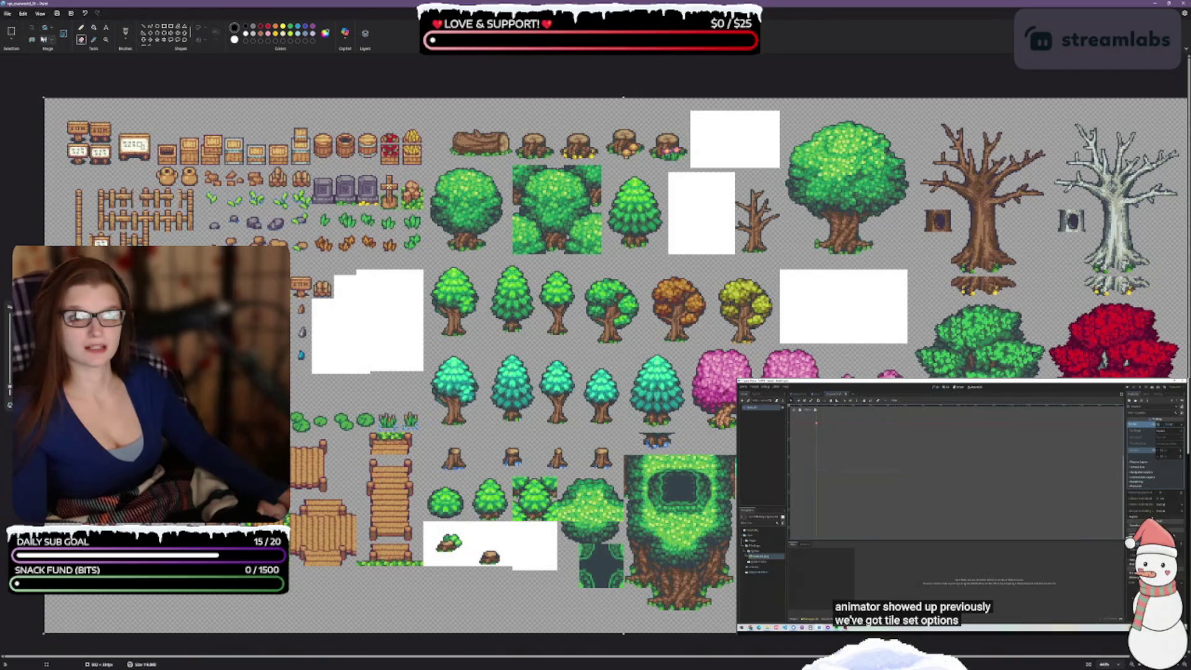
click(33, 41)
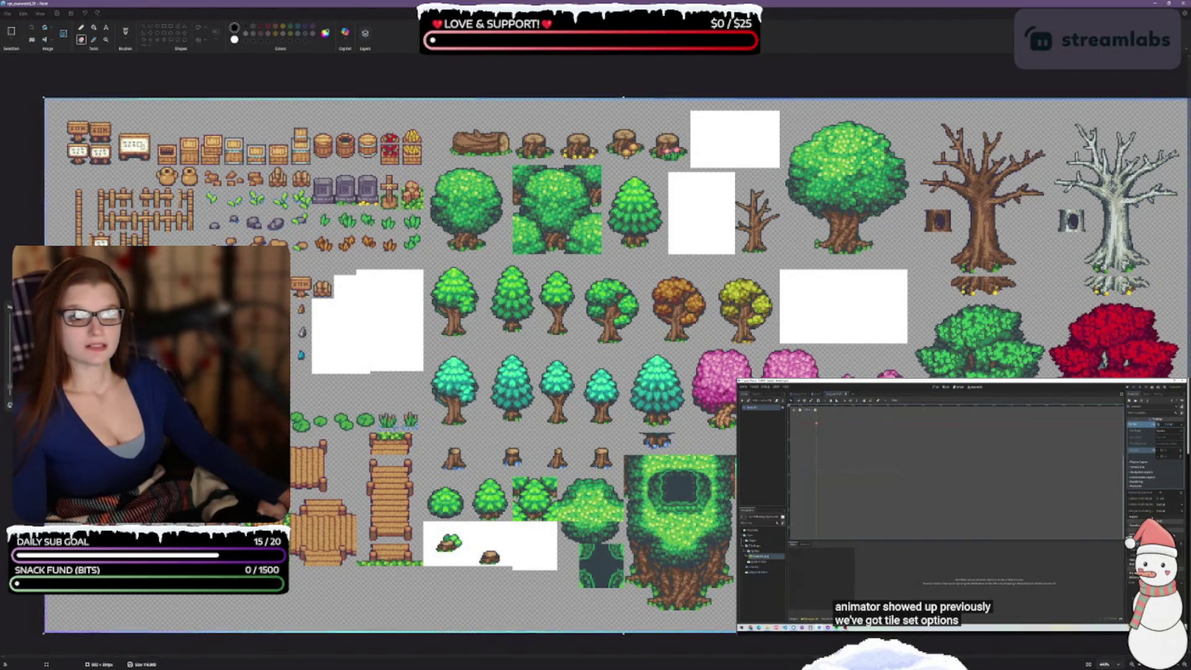
click(362, 321)
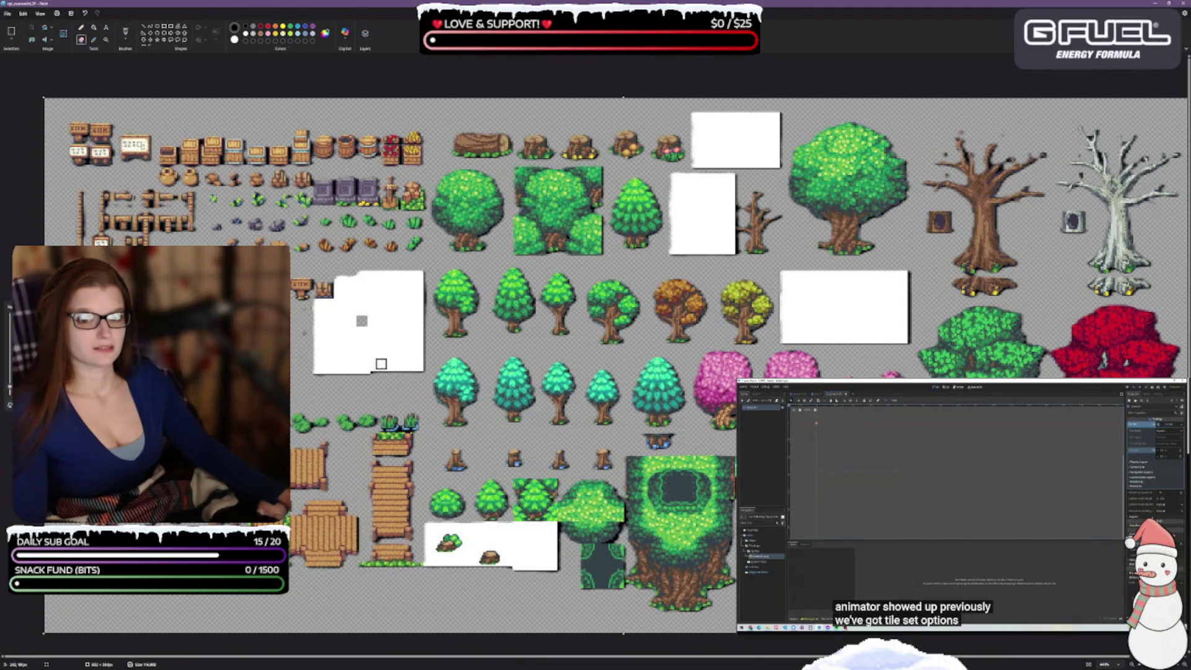
key(ctrl+z)
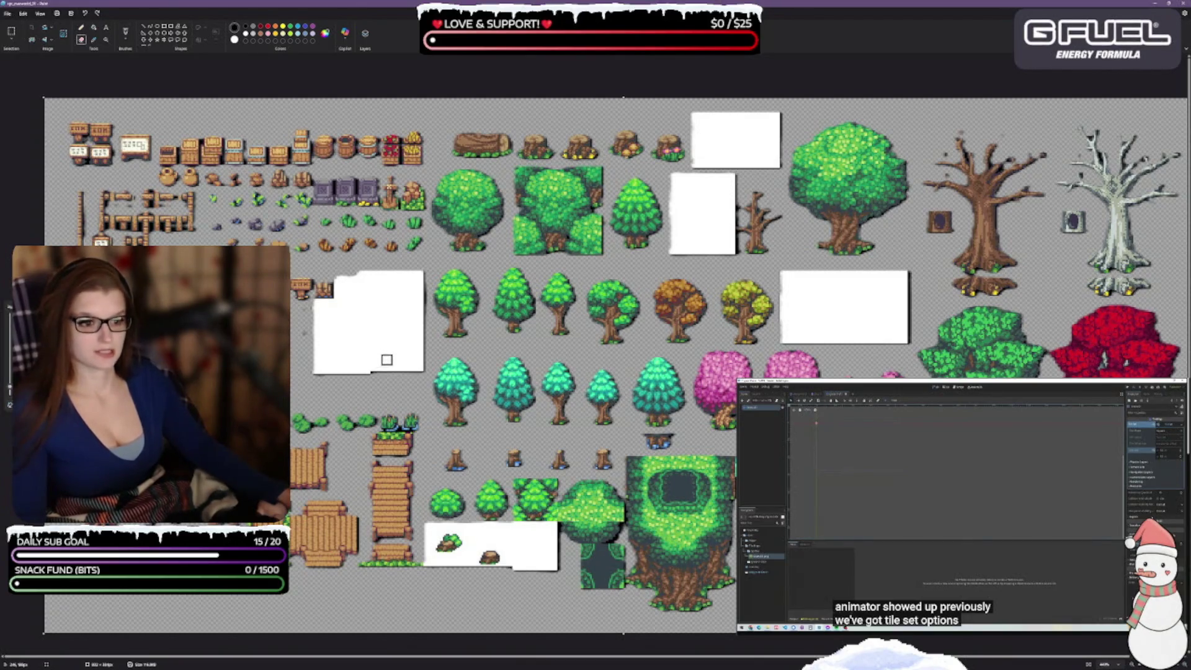
key(ctrl+z)
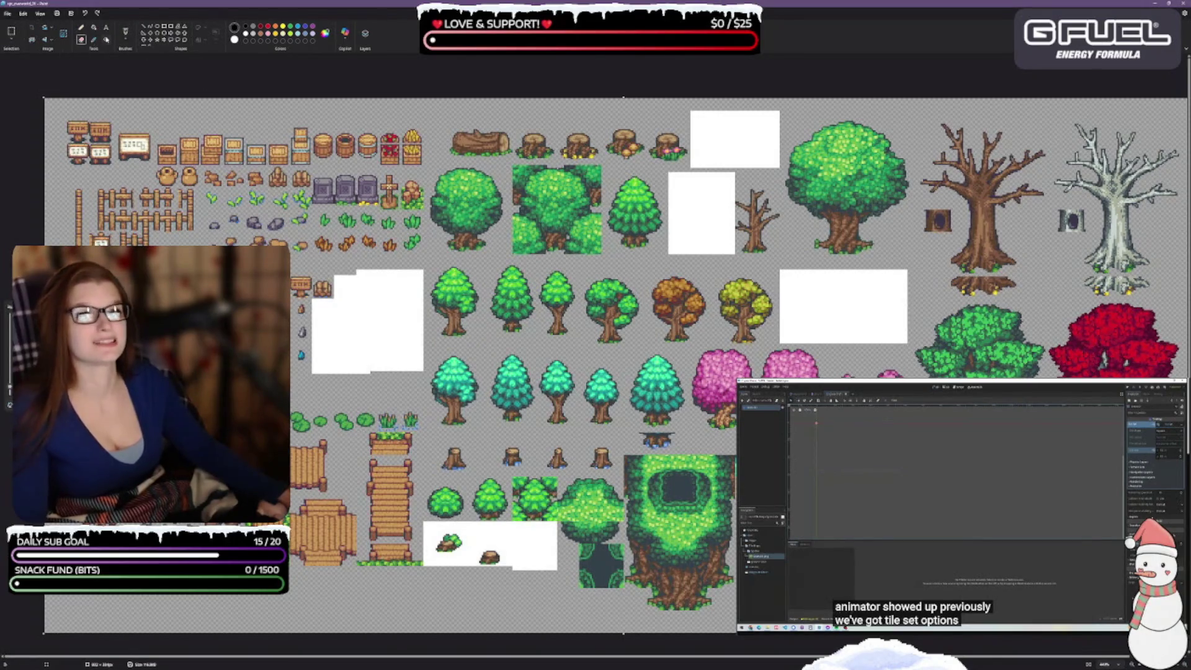
click(93, 29)
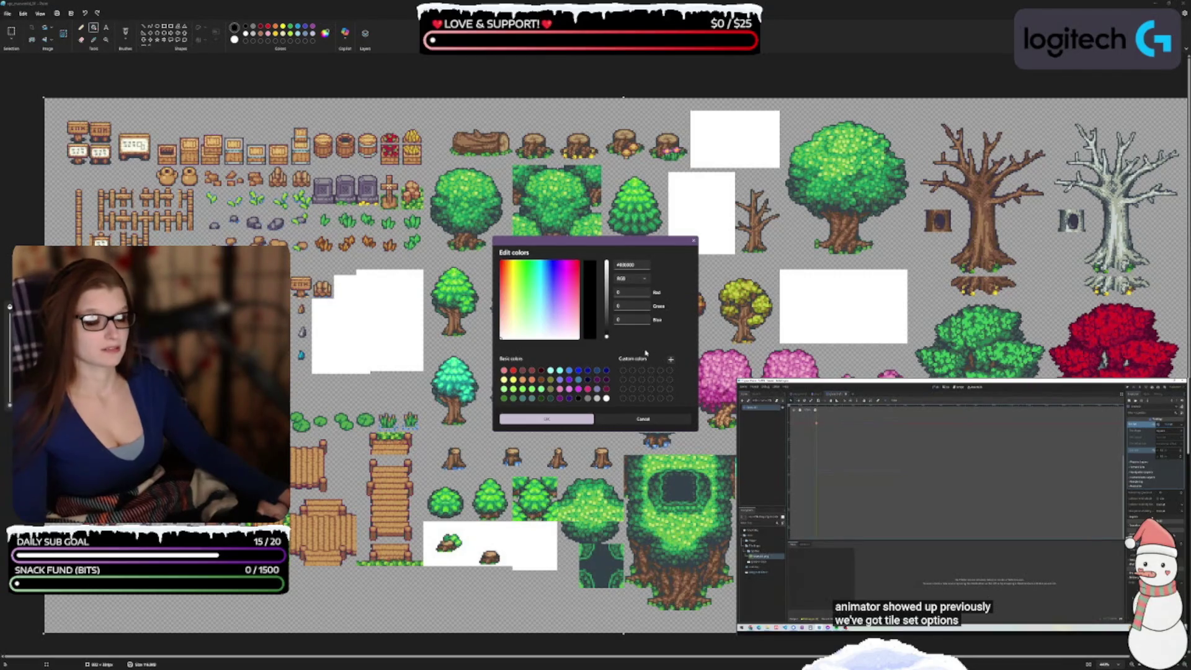
click(644, 420)
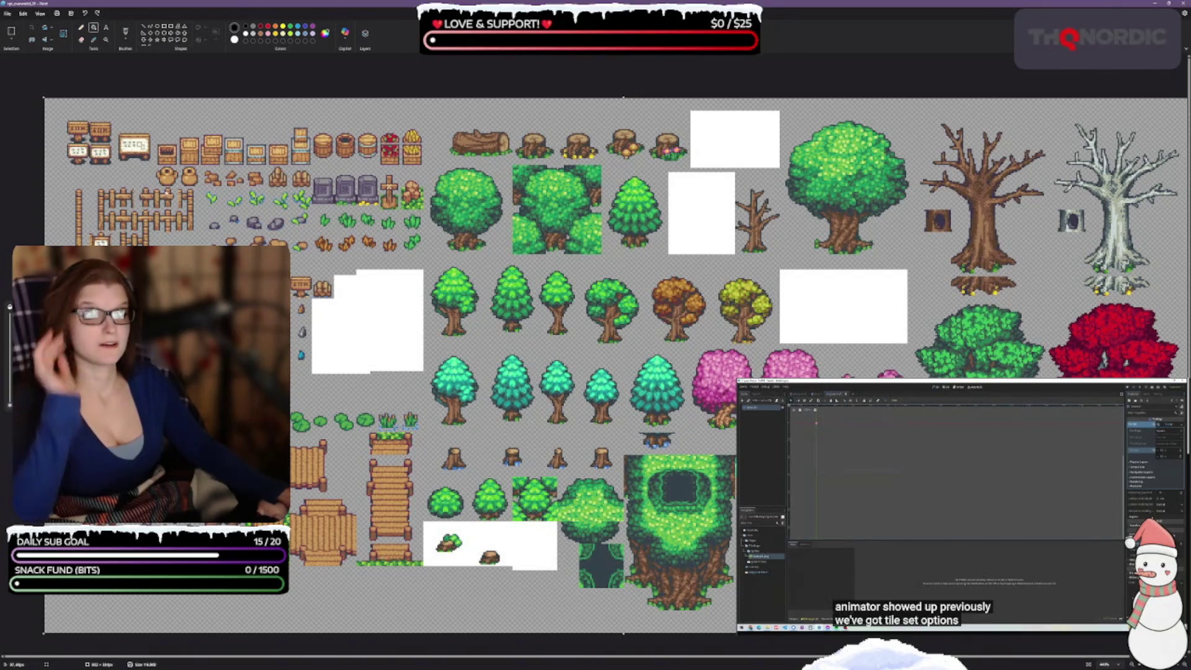
click(126, 47)
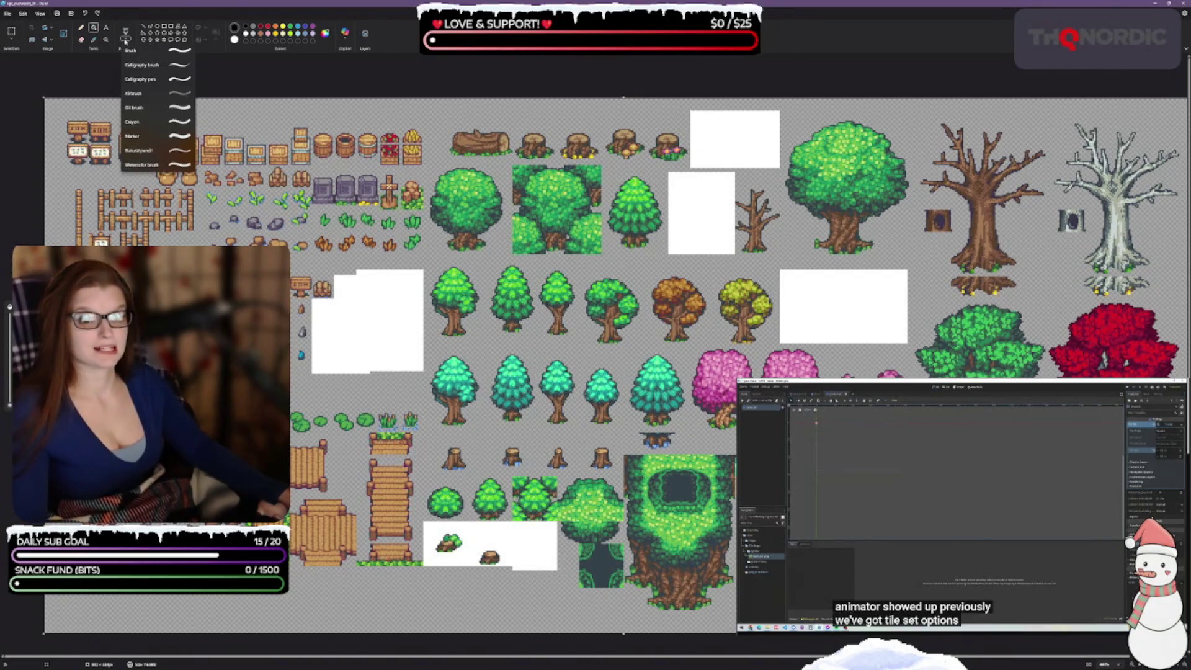
click(118, 40)
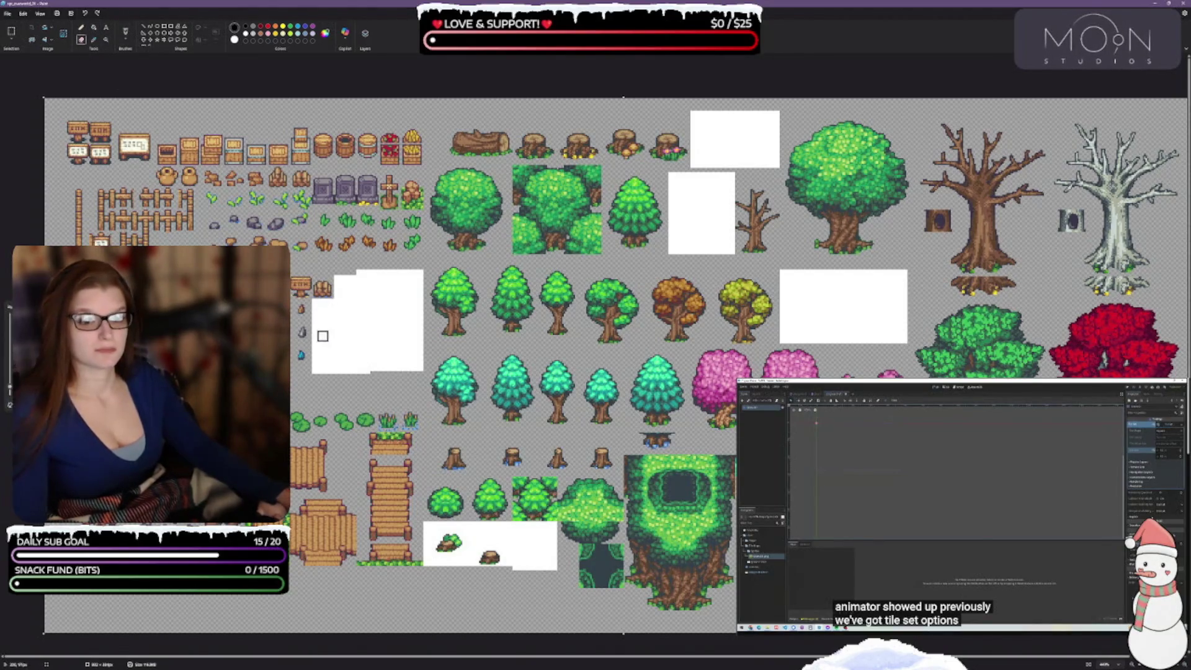
scroll(304, 336, up, 3)
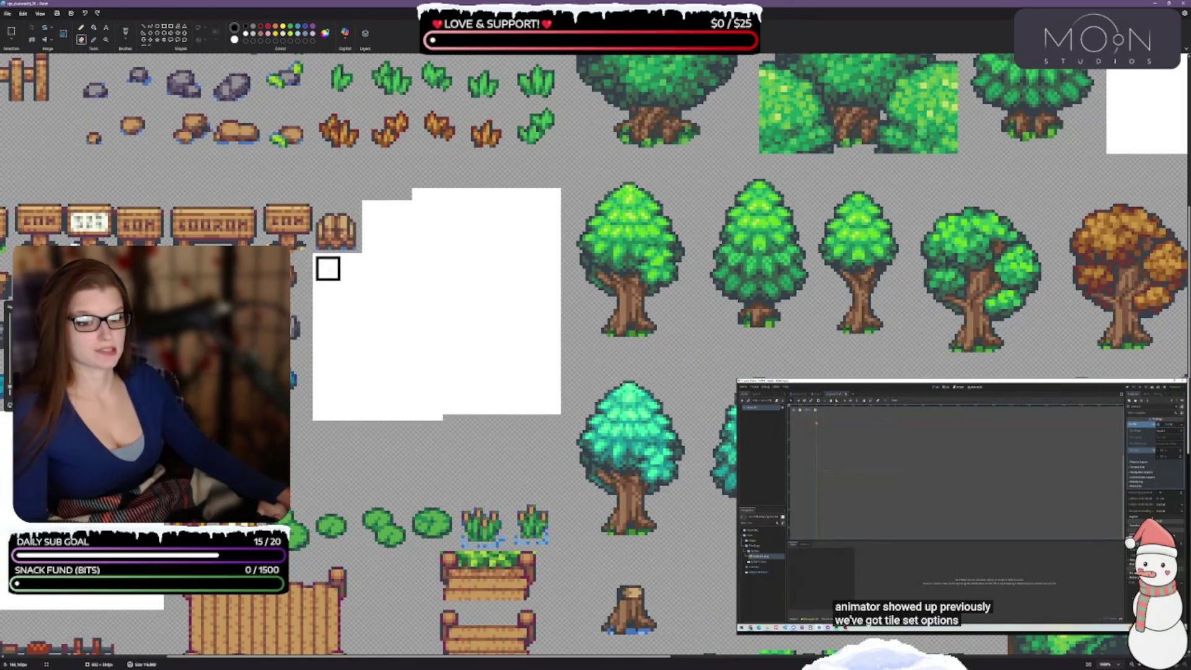
- Erase the white patches beside the sign's base and next to the tent tile to transparency
mouse_move(328, 265)
mouse_down()
mouse_move(356, 266)
mouse_move(370, 199)
mouse_move(371, 247)
mouse_up()
mouse_move(327, 292)
mouse_down()
mouse_move(325, 401)
mouse_move(441, 415)
mouse_move(548, 408)
mouse_move(554, 190)
mouse_move(396, 199)
mouse_move(401, 231)
mouse_move(351, 274)
mouse_move(341, 362)
mouse_move(373, 314)
mouse_move(386, 372)
mouse_move(482, 393)
mouse_move(533, 376)
mouse_move(529, 221)
mouse_move(425, 215)
mouse_move(397, 324)
mouse_move(408, 350)
mouse_move(422, 263)
mouse_move(449, 224)
mouse_move(479, 348)
mouse_move(513, 303)
mouse_move(463, 360)
mouse_move(474, 340)
mouse_move(359, 410)
mouse_move(557, 321)
mouse_up()
scroll(369, 417, down, 10)
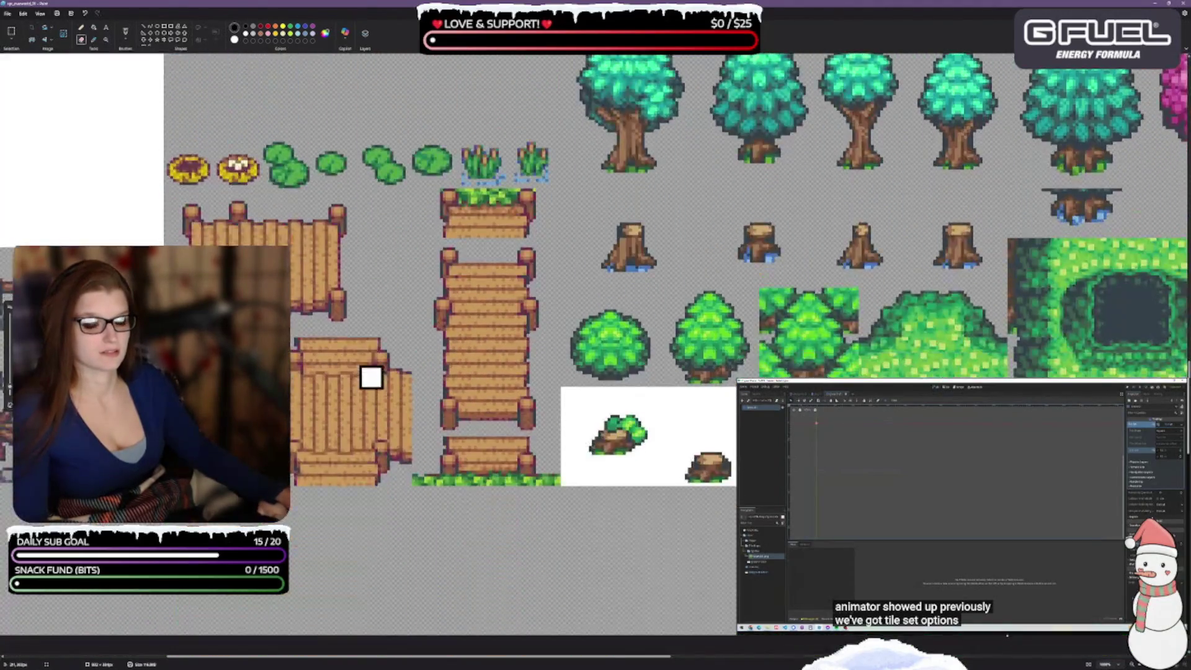
scroll(372, 298, down, 2)
scroll(381, 279, up, 5)
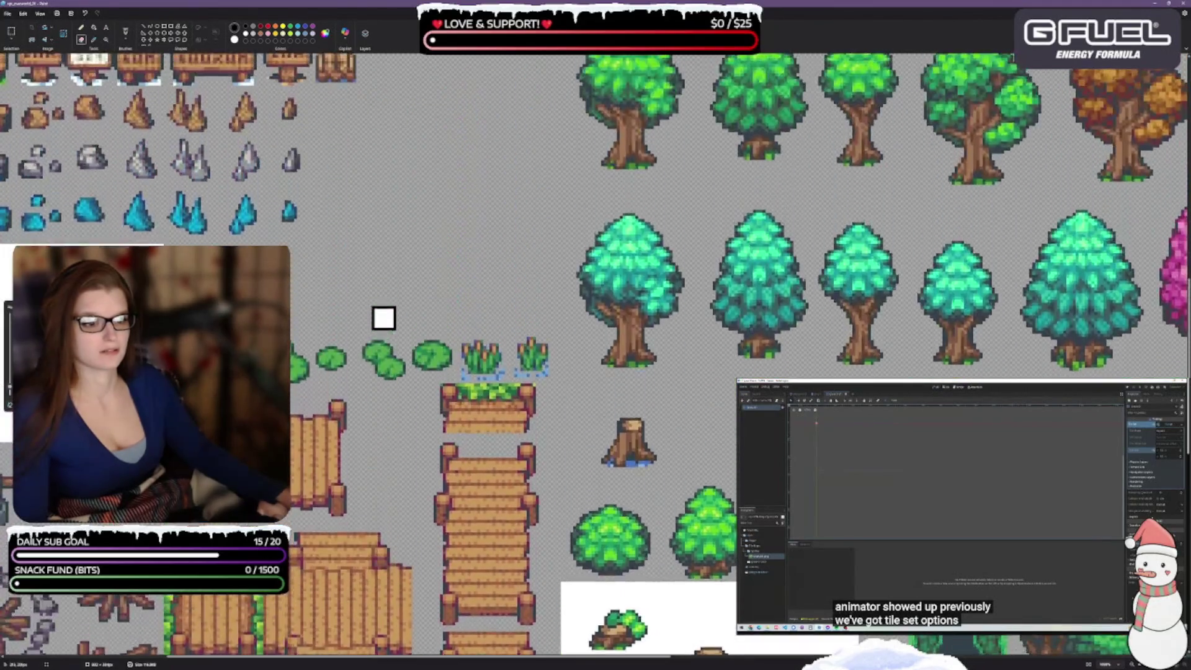
scroll(384, 322, down, 4)
scroll(379, 323, down, 2)
scroll(371, 366, up, 7)
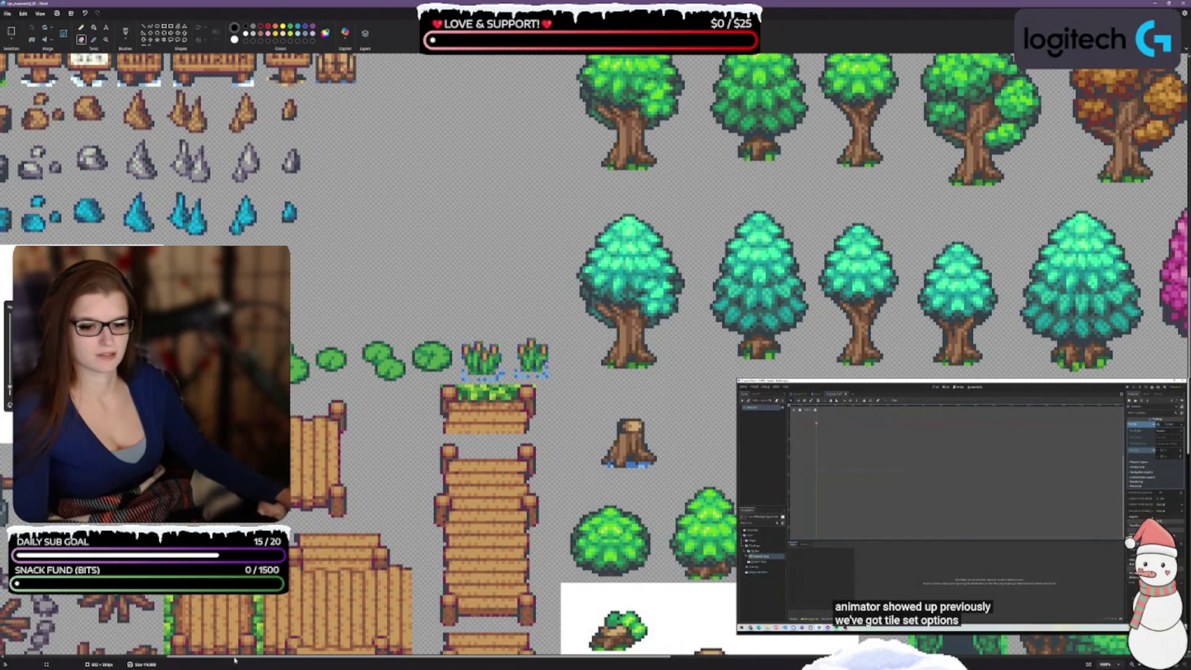
scroll(351, 433, left, 6)
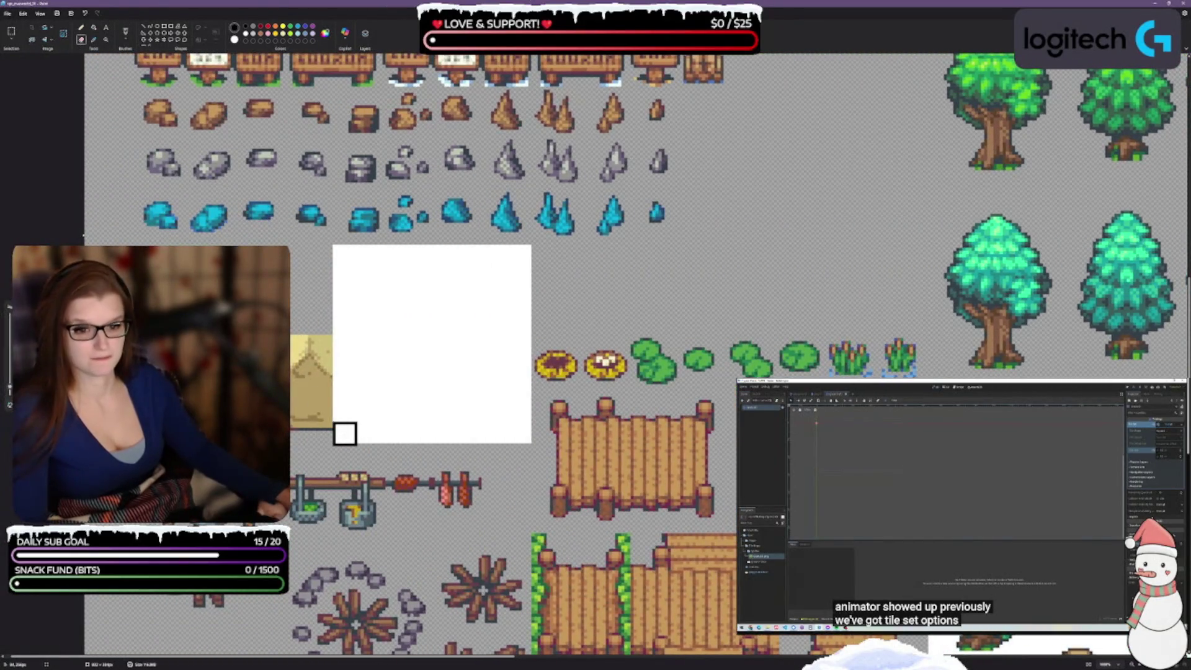
mouse_move(345, 431)
mouse_down()
mouse_move(351, 353)
mouse_move(329, 297)
mouse_move(343, 258)
mouse_move(508, 255)
mouse_move(521, 317)
mouse_move(524, 412)
mouse_move(486, 430)
mouse_move(379, 443)
mouse_move(367, 282)
mouse_move(471, 269)
mouse_move(409, 308)
mouse_move(502, 319)
mouse_move(391, 337)
mouse_move(493, 344)
mouse_move(399, 359)
mouse_move(508, 393)
mouse_move(394, 400)
mouse_move(407, 420)
mouse_move(468, 412)
mouse_move(494, 391)
mouse_up()
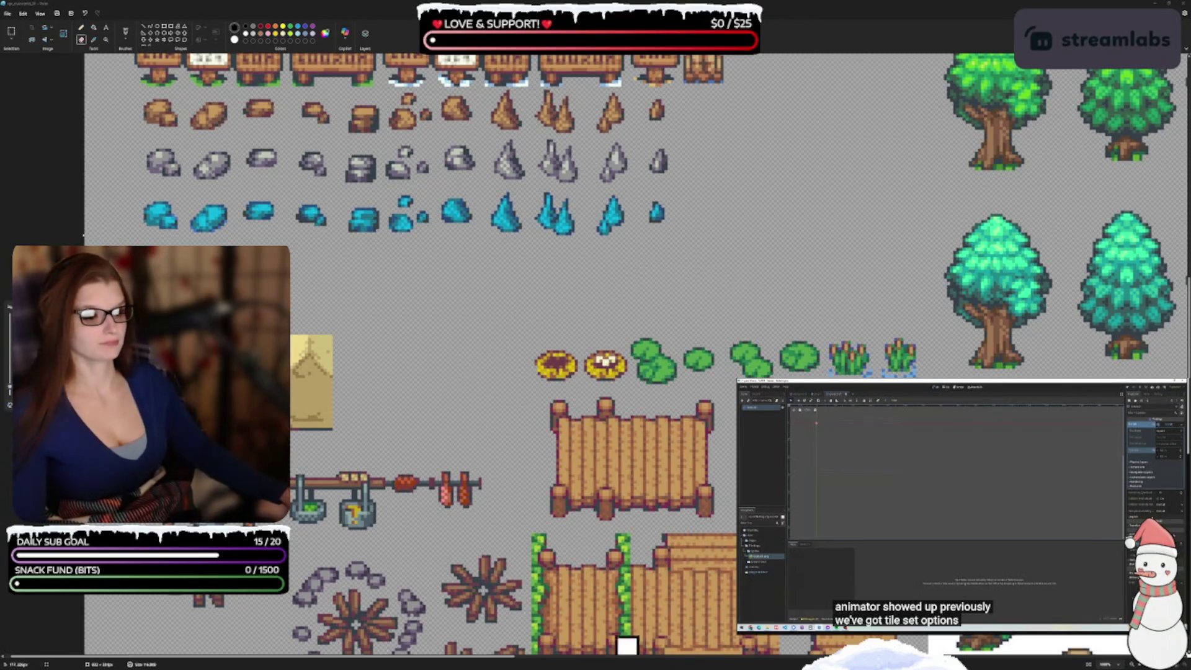
drag(504, 659, 709, 664)
scroll(582, 484, down, 5)
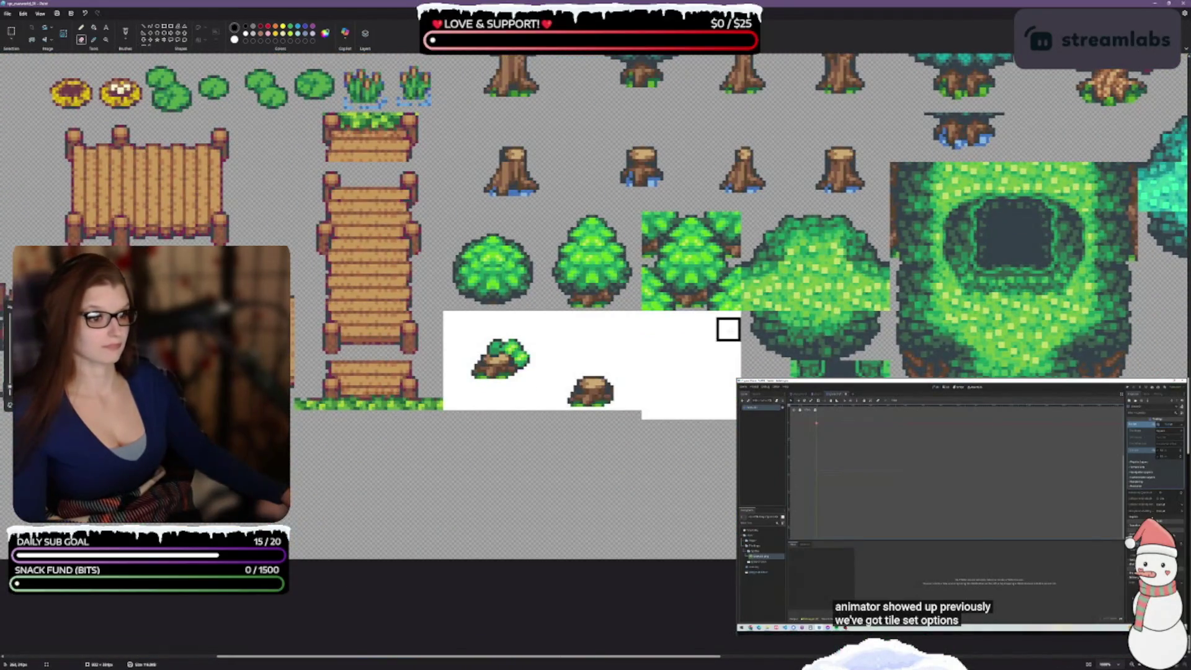
- Erase the white strips and corners around the mossy rock and small stump sprites
mouse_move(731, 323)
mouse_down()
mouse_move(728, 369)
mouse_move(709, 348)
mouse_move(707, 391)
mouse_move(678, 319)
mouse_move(691, 422)
mouse_move(659, 325)
mouse_move(668, 436)
mouse_move(641, 323)
mouse_move(629, 413)
mouse_up()
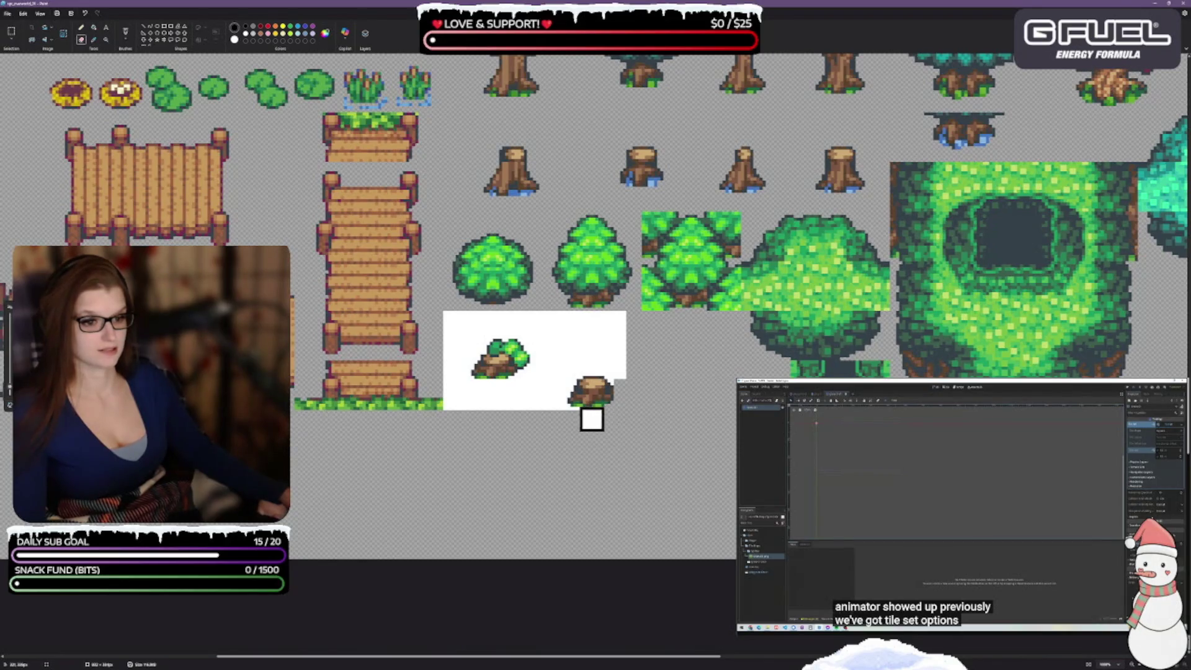
drag(573, 420, 455, 397)
mouse_move(452, 323)
mouse_down()
mouse_move(454, 375)
mouse_move(467, 317)
mouse_move(608, 322)
mouse_move(558, 342)
mouse_move(551, 404)
mouse_up()
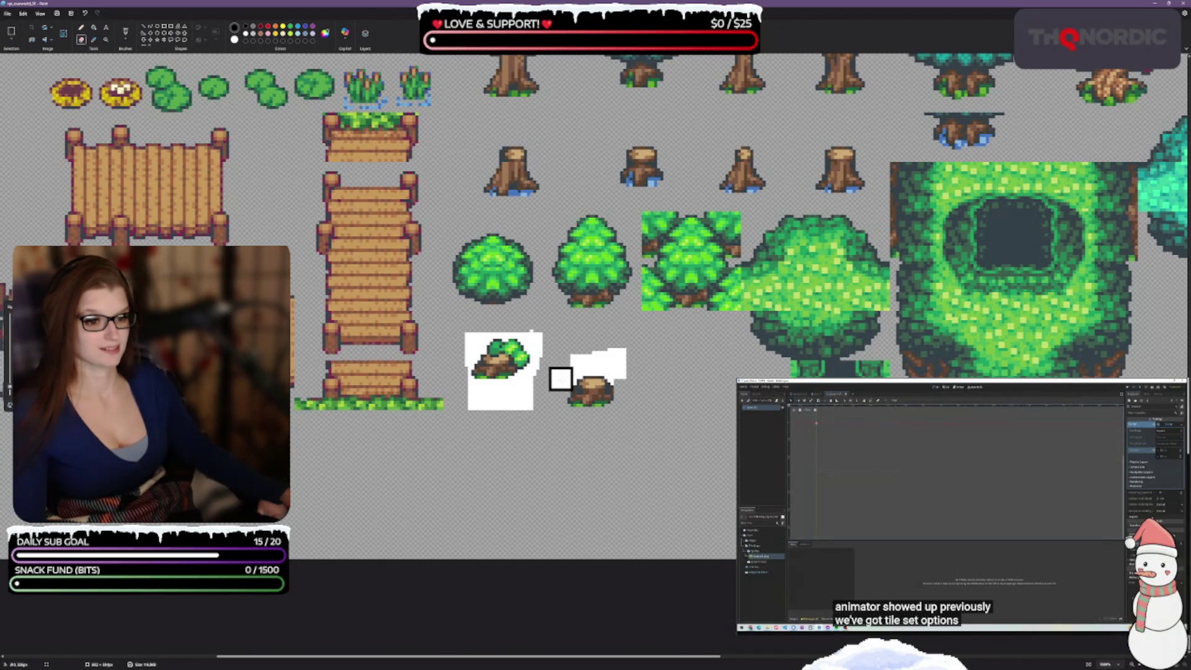
drag(572, 363, 622, 366)
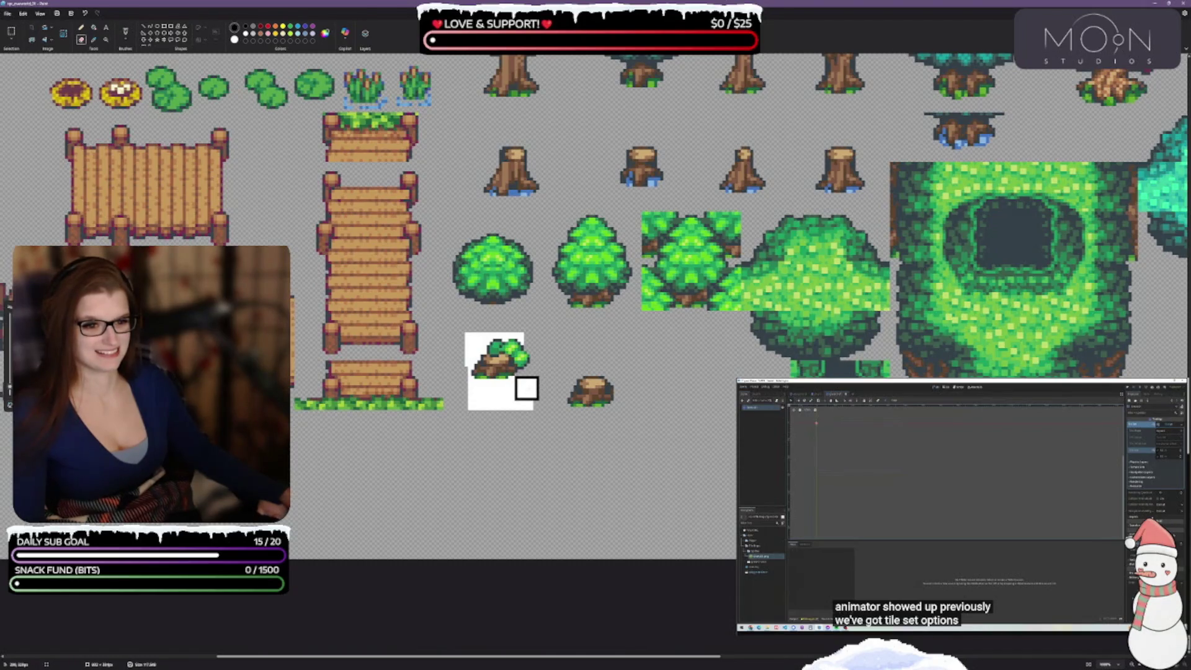
mouse_move(521, 388)
mouse_down()
mouse_move(519, 401)
mouse_move(478, 409)
mouse_move(477, 395)
mouse_move(494, 407)
mouse_move(456, 385)
mouse_up()
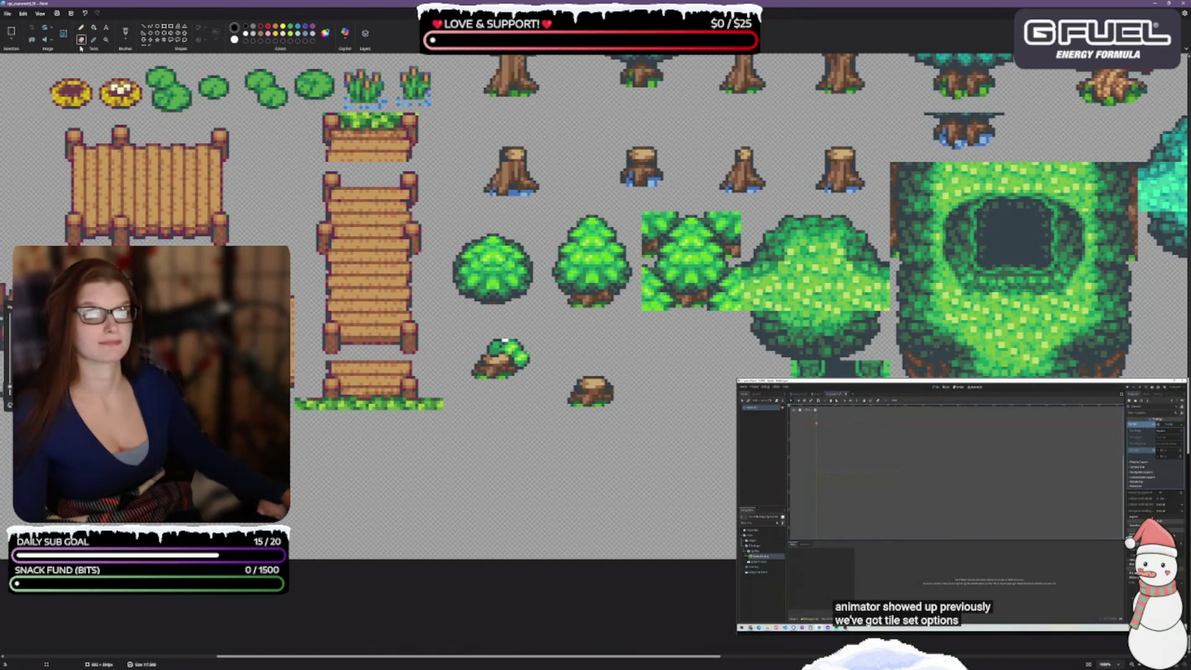
- With the Eraser, wipe the remaining white blocks among the tree tiles
click(126, 35)
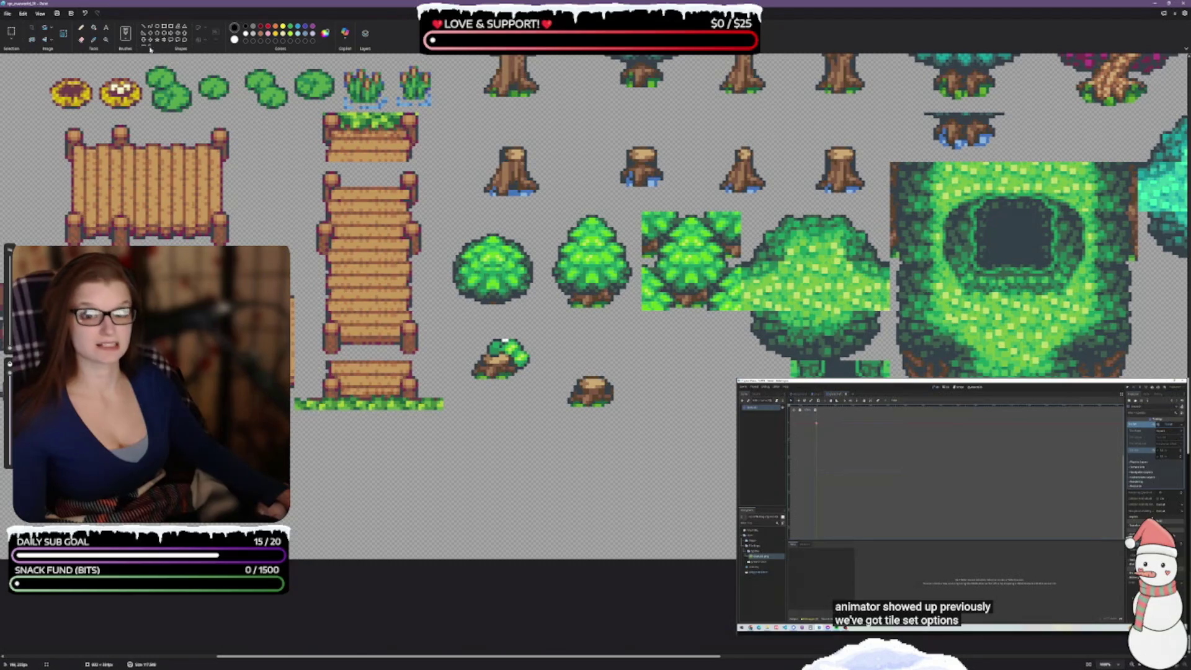
click(80, 41)
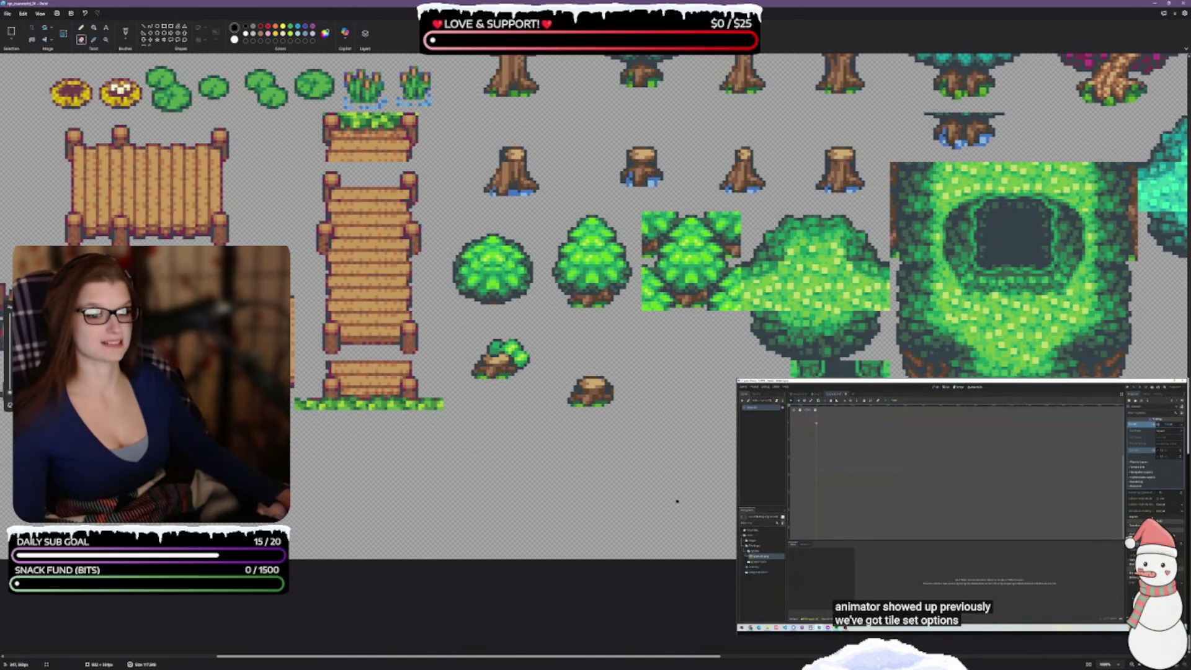
scroll(677, 502, up, 10)
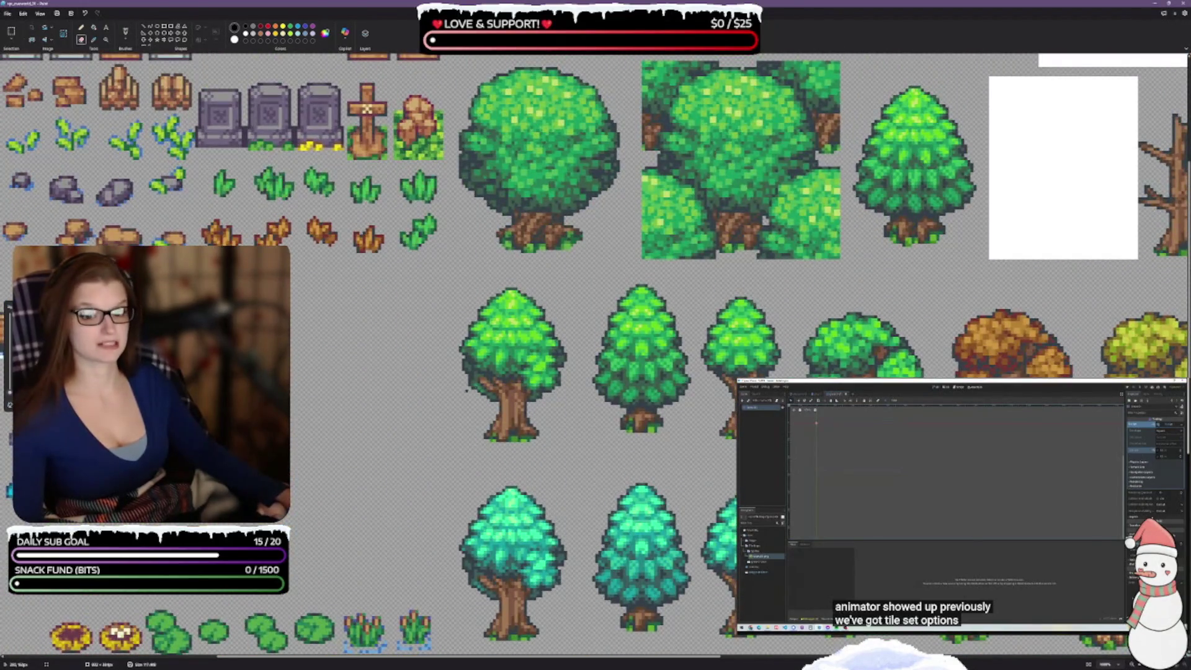
scroll(676, 501, up, 4)
scroll(677, 501, down, 5)
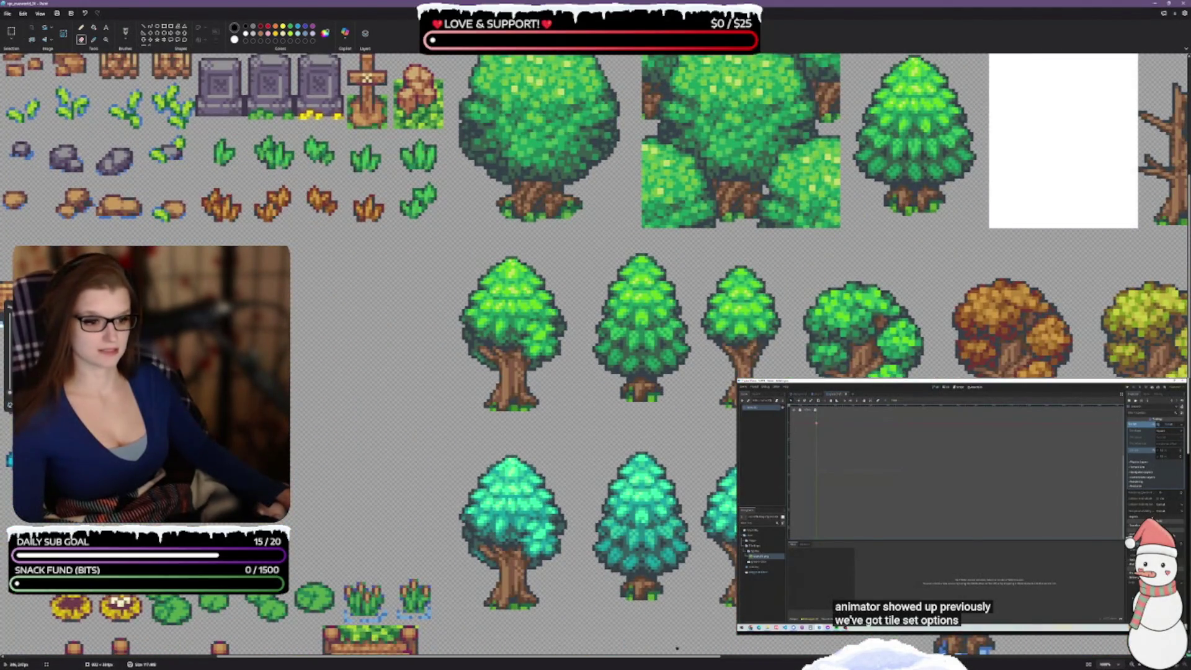
scroll(672, 660, left, 7)
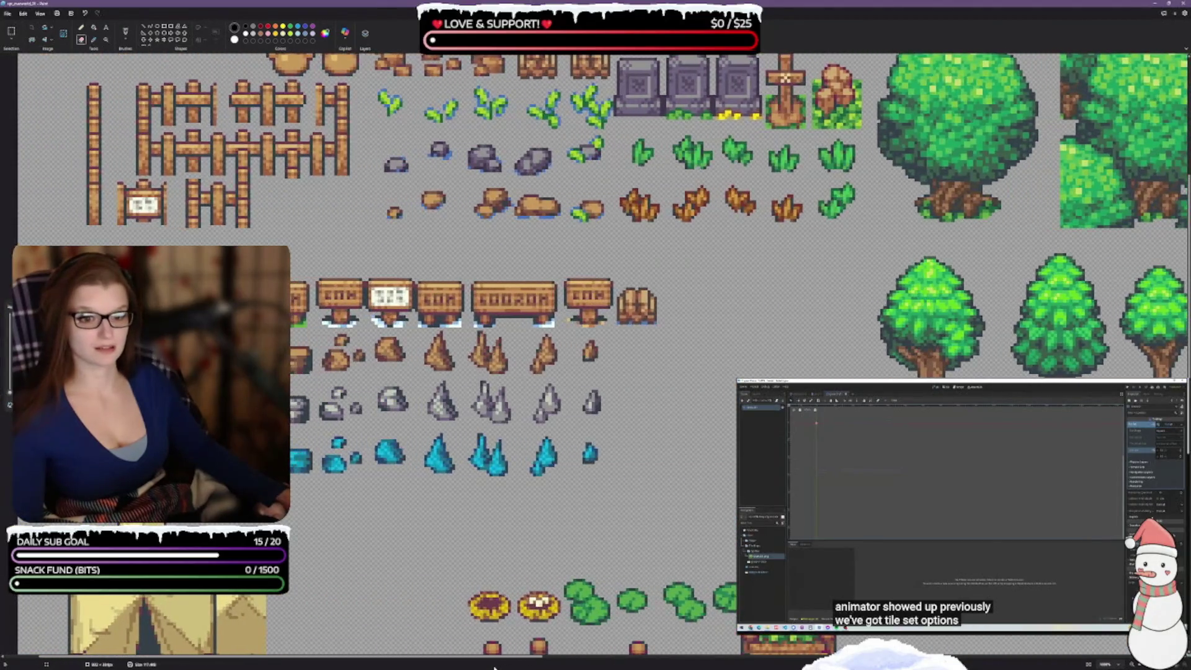
scroll(672, 659, right, 13)
scroll(673, 374, right, 3)
scroll(674, 374, up, 5)
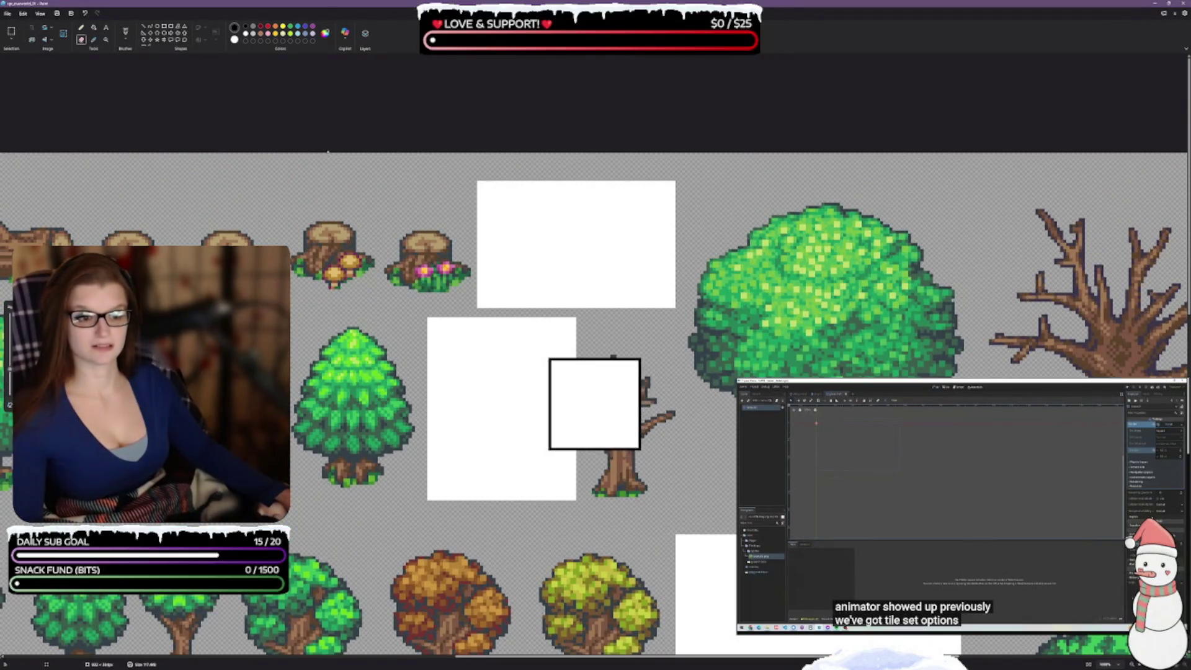
mouse_move(474, 363)
mouse_down()
mouse_move(474, 463)
mouse_move(530, 472)
mouse_move(529, 382)
mouse_up()
mouse_move(533, 357)
mouse_down()
mouse_move(520, 272)
mouse_move(534, 218)
mouse_move(638, 221)
mouse_move(633, 263)
mouse_move(596, 263)
mouse_move(563, 191)
mouse_move(715, 270)
mouse_move(714, 375)
mouse_move(743, 386)
mouse_move(925, 375)
mouse_move(917, 299)
mouse_move(806, 315)
mouse_move(845, 325)
mouse_move(822, 317)
mouse_move(808, 284)
mouse_up()
- Scroll around the sheet to check it is fully transparent, then switch to Godot
scroll(563, 191, down, 10)
scroll(687, 258, up, 4)
scroll(822, 318, down, 9)
scroll(487, 354, up, 3)
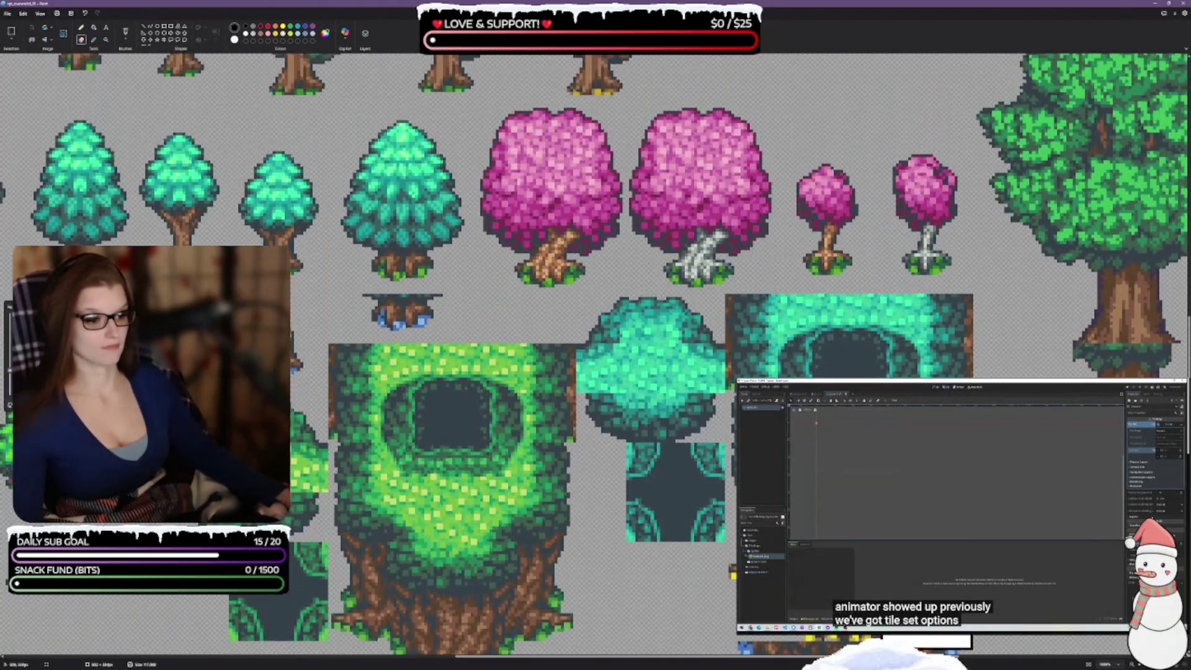
scroll(595, 353, right, 9)
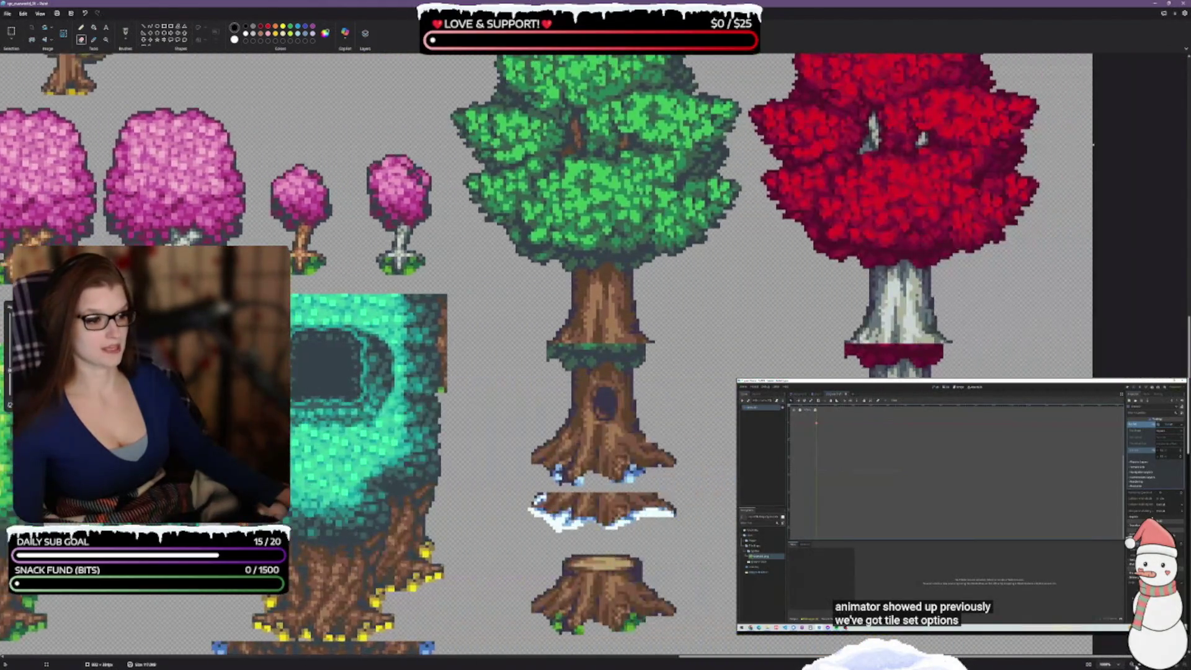
scroll(596, 353, down, 5)
scroll(614, 500, down, 5)
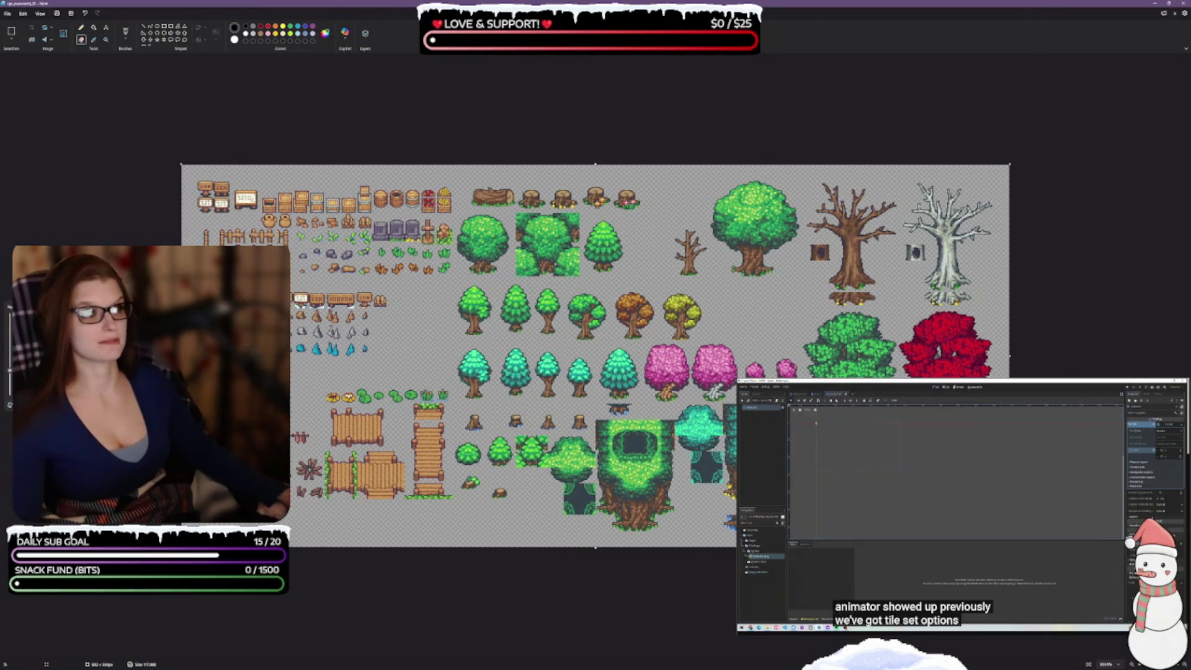
key(alt+Tab)
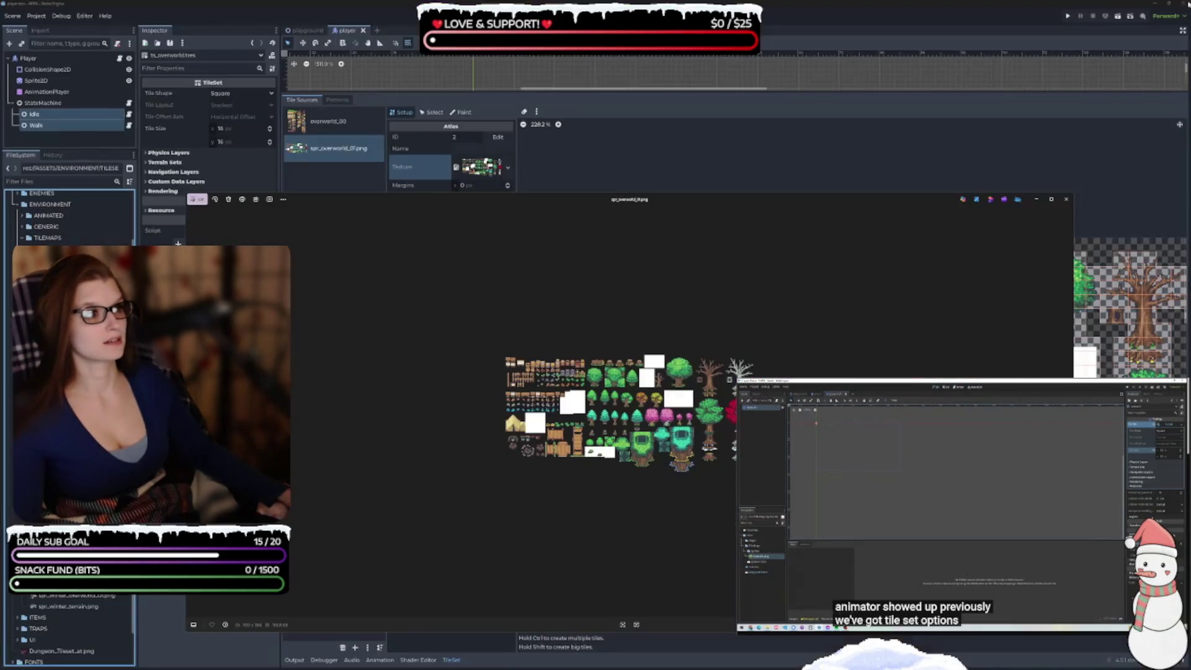
- Close the image preview and reimport the edited spr_overworld_01.png
click(1067, 199)
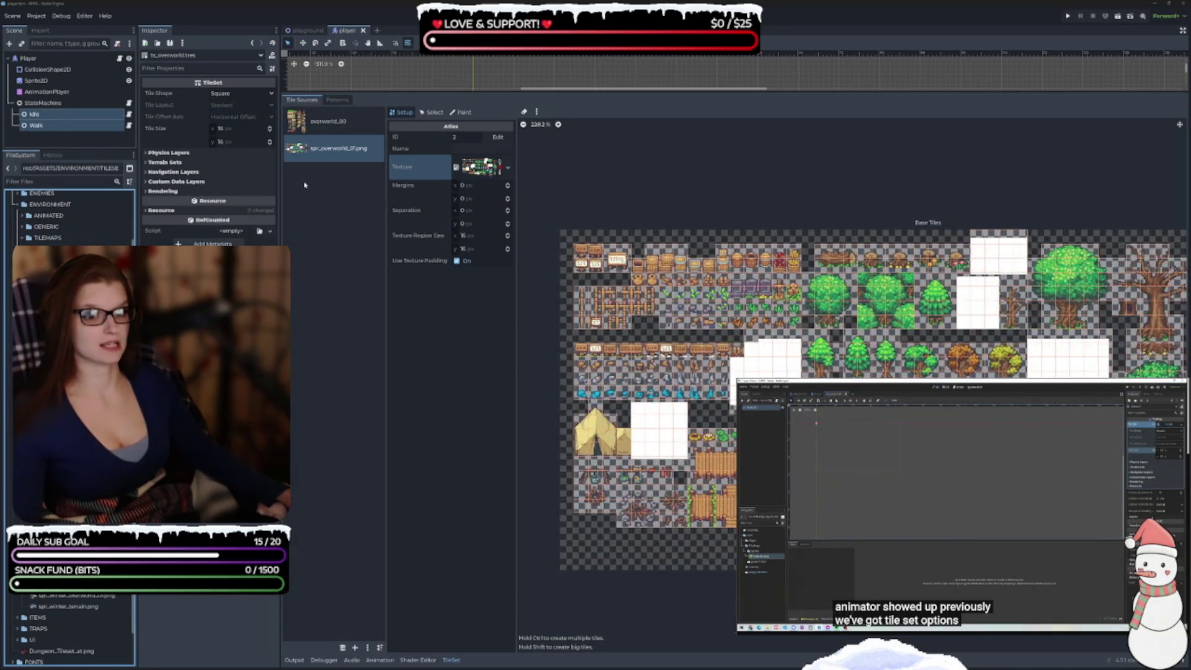
right_click(83, 594)
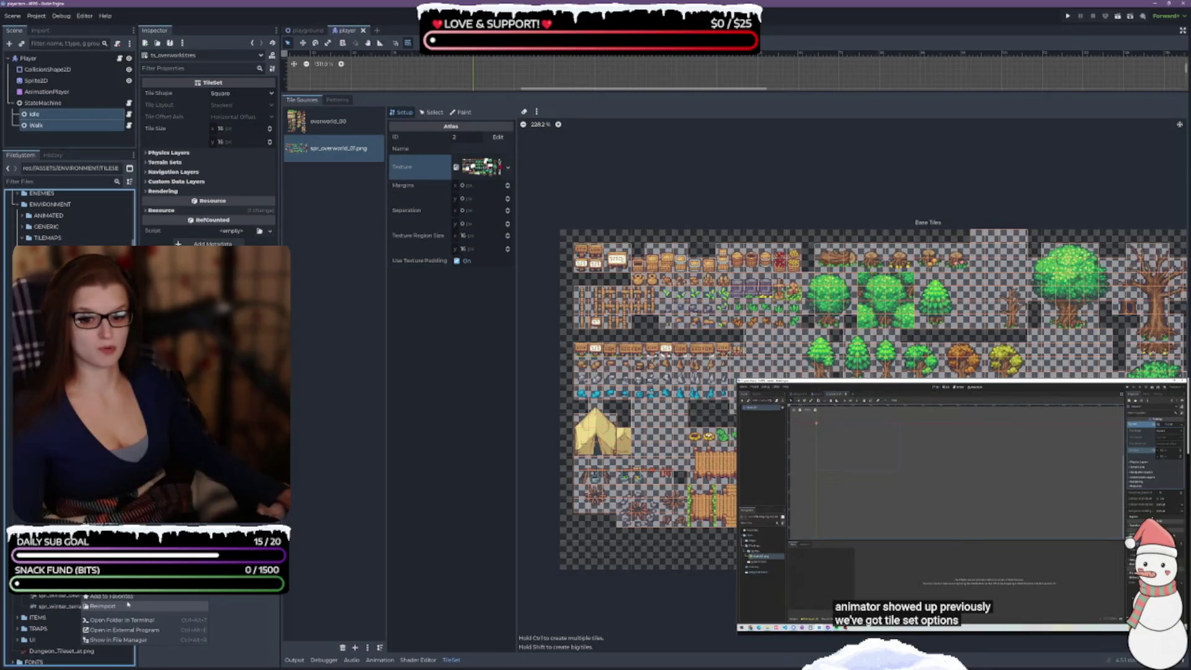
click(127, 606)
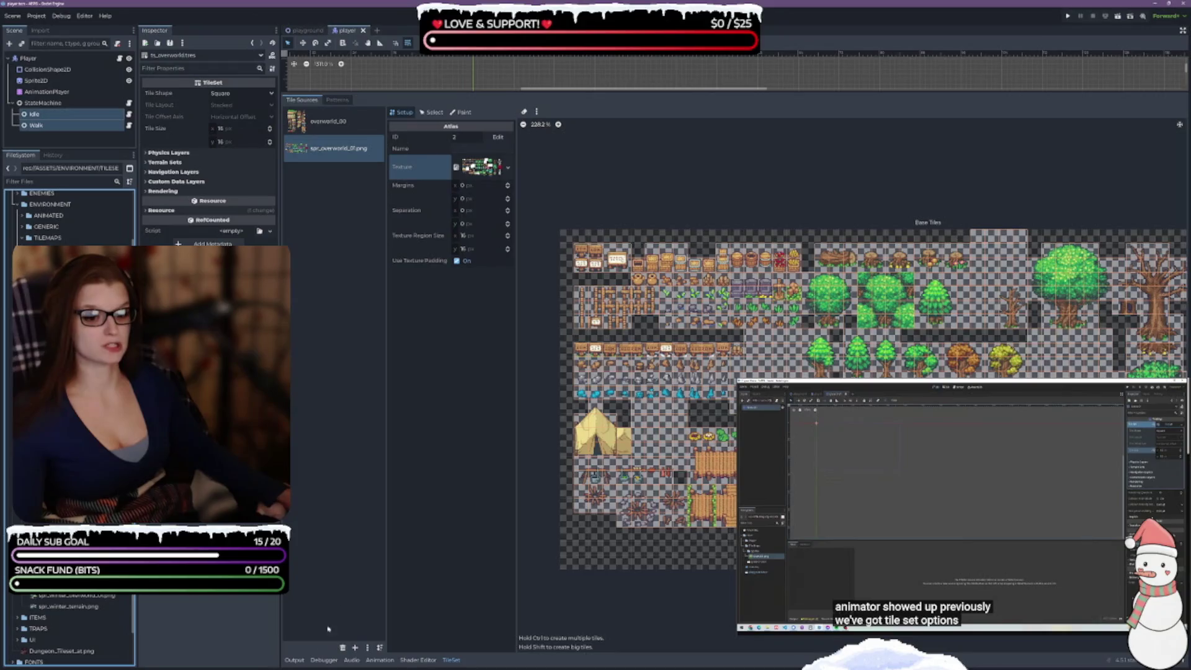
- Replace the outdated tile source with the reimported spr_overworld_01.png atlas, auto-creating its tiles
click(342, 647)
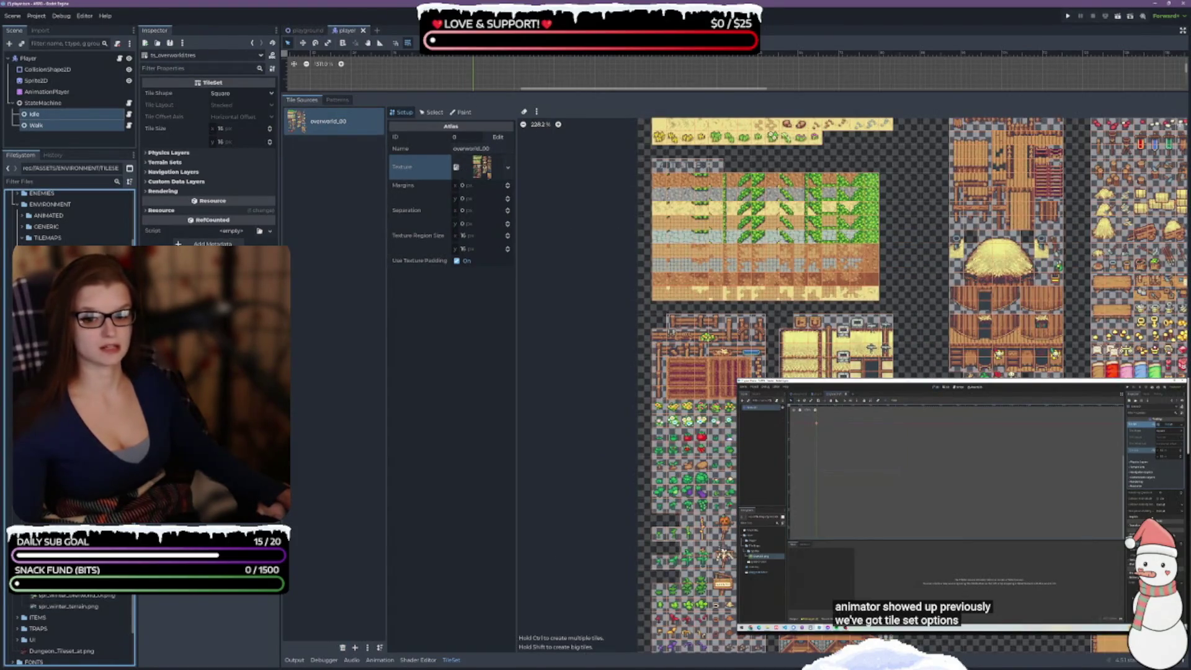
mouse_move(289, 400)
mouse_down()
mouse_move(311, 305)
mouse_move(302, 286)
mouse_up()
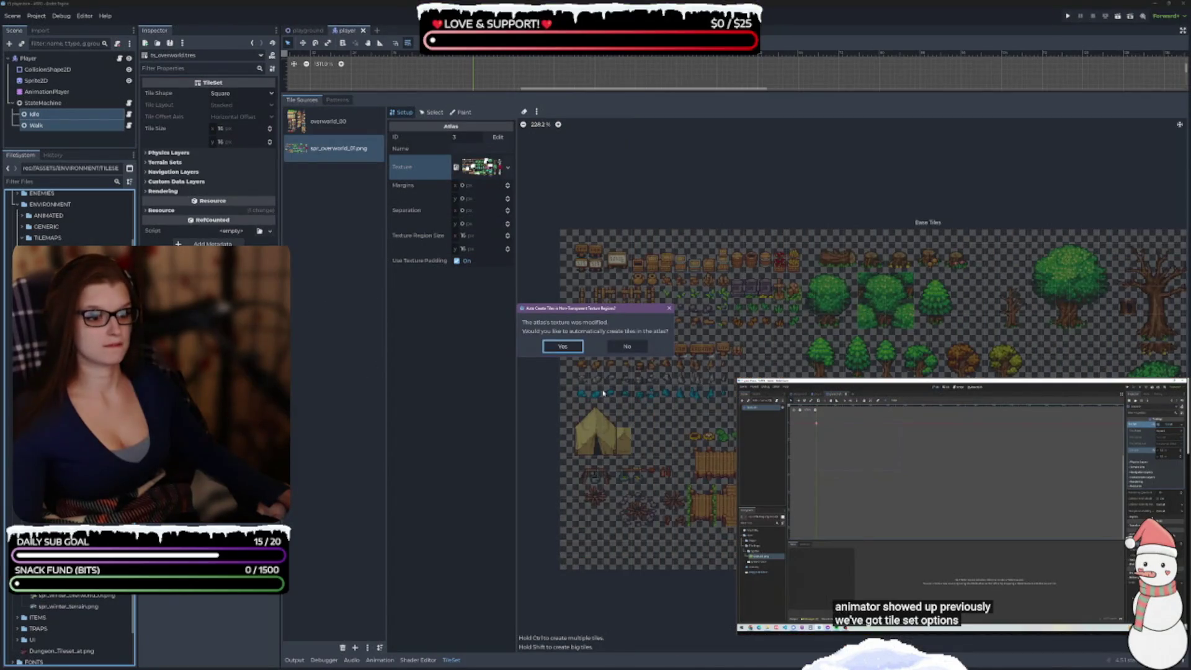
click(563, 346)
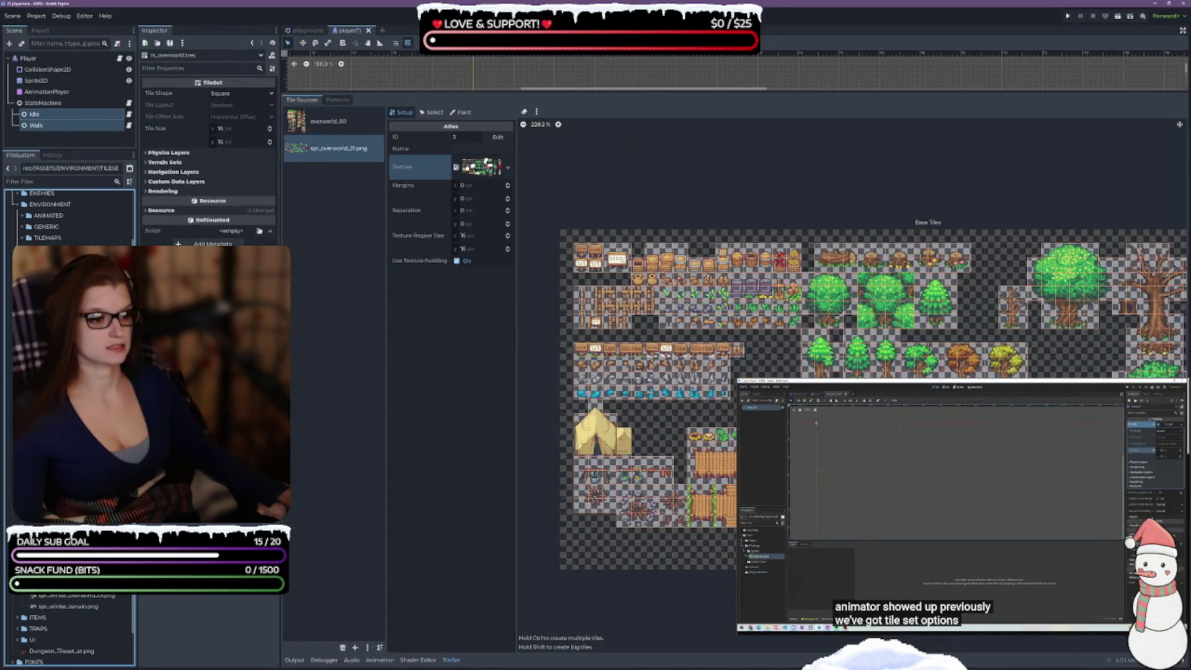
scroll(995, 474, up, 3)
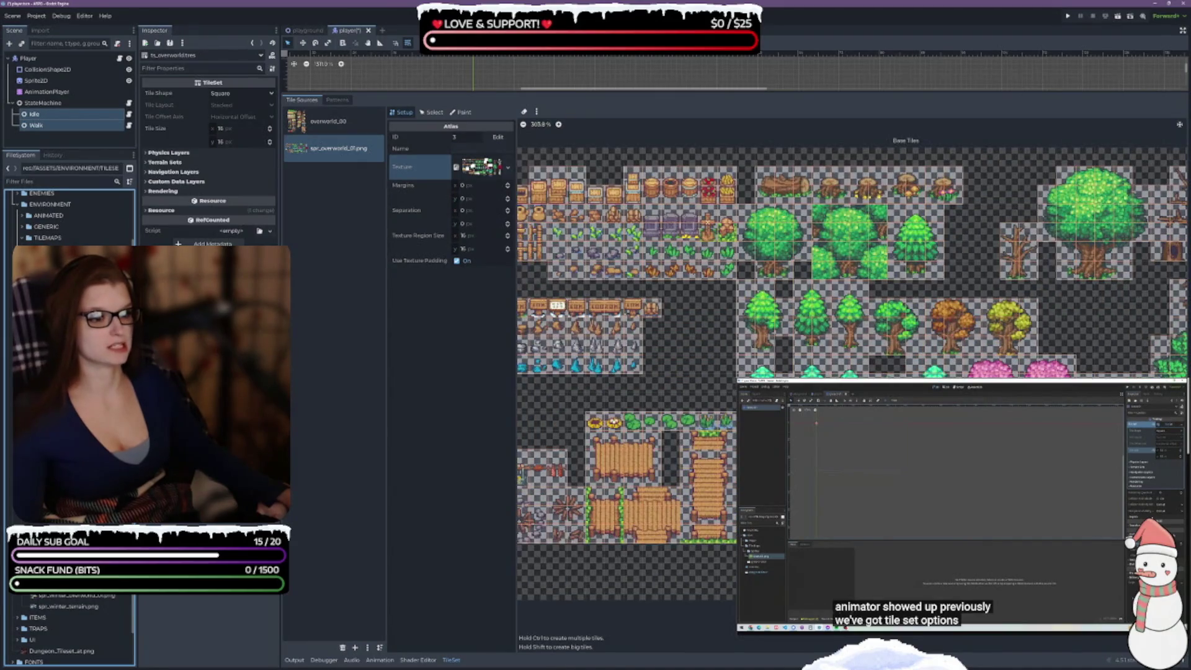
scroll(850, 524, up, 2)
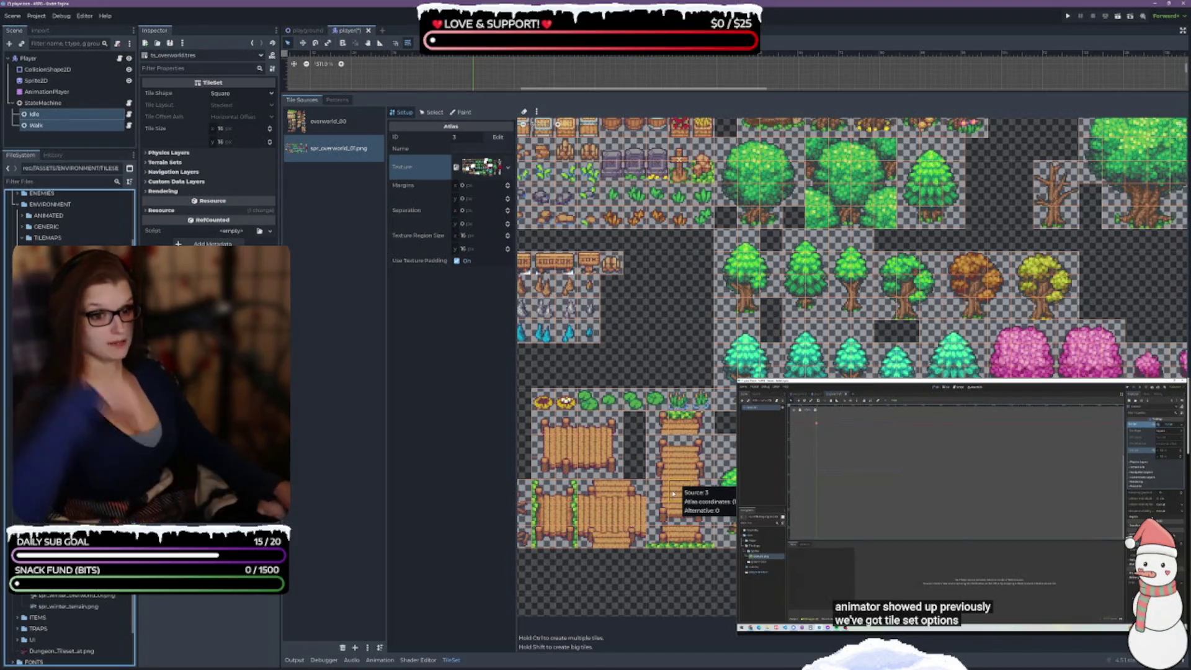
click(482, 148)
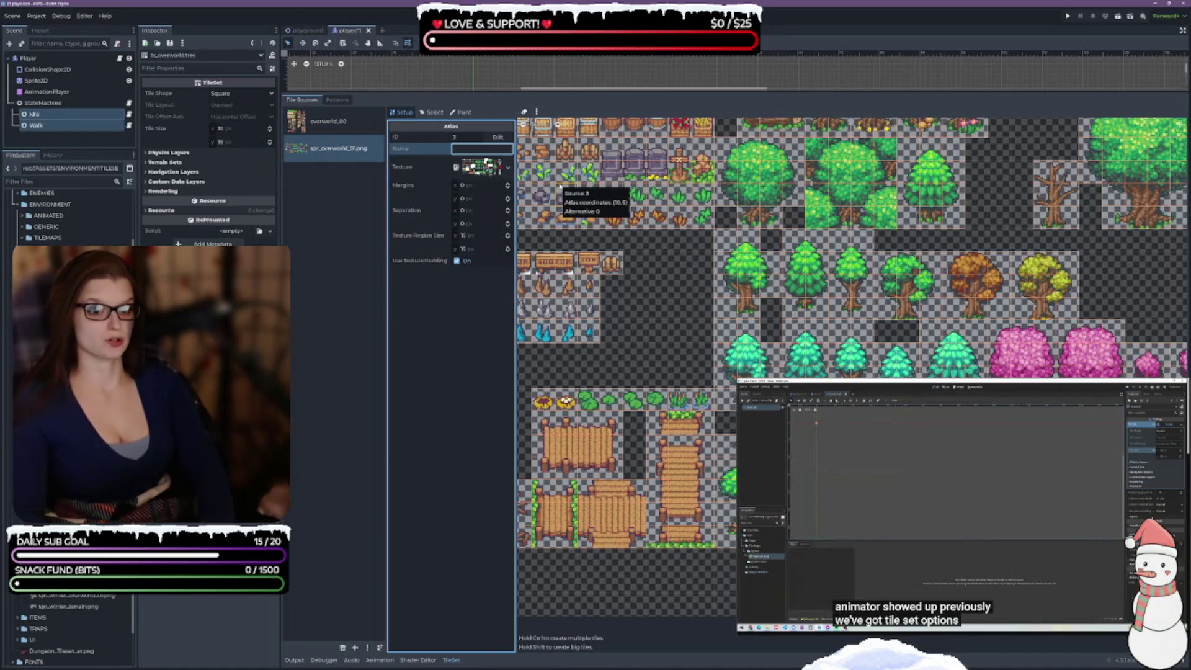
text(overworld_01)
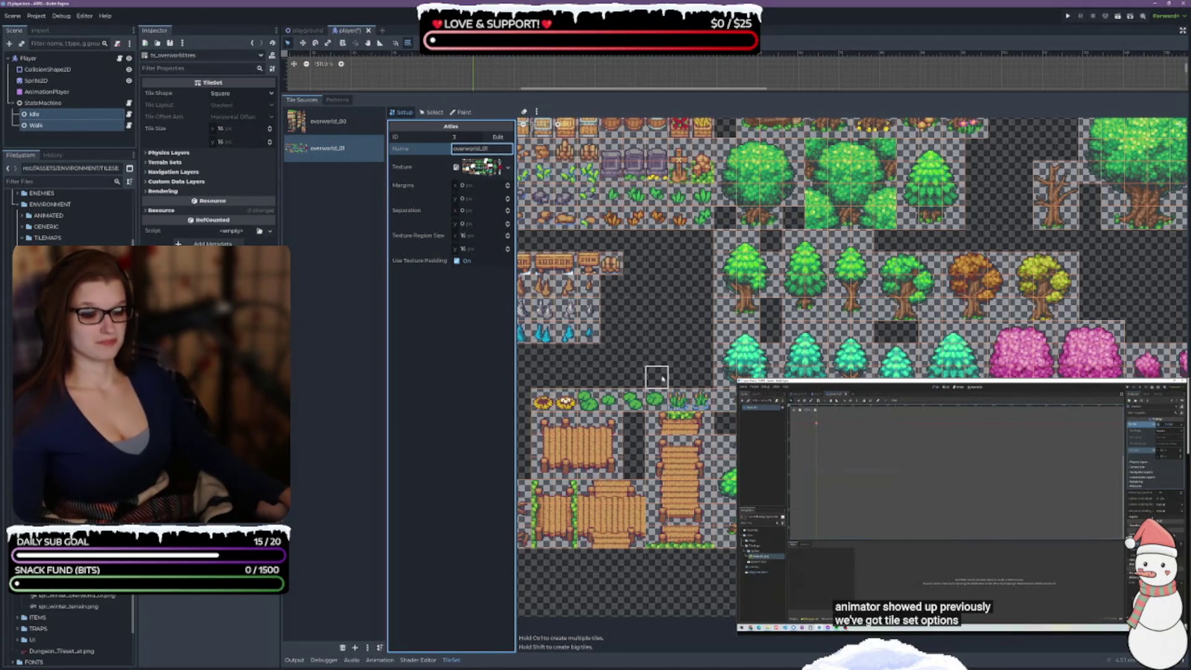
drag(630, 353, 699, 337)
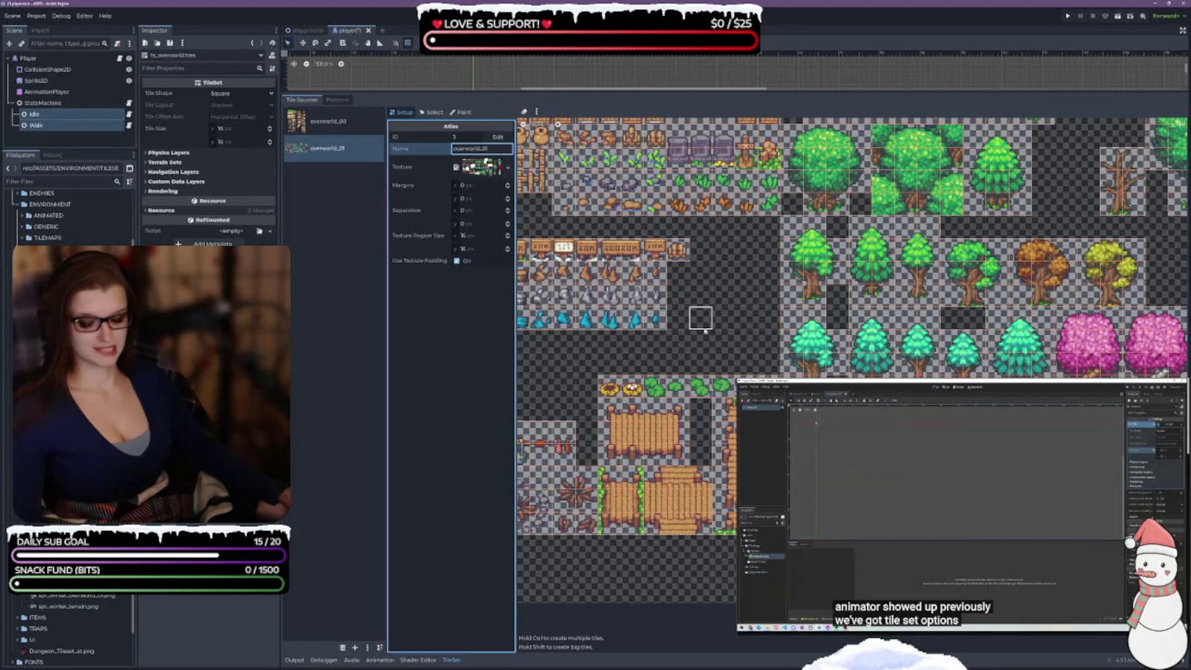
scroll(702, 454, up, 3)
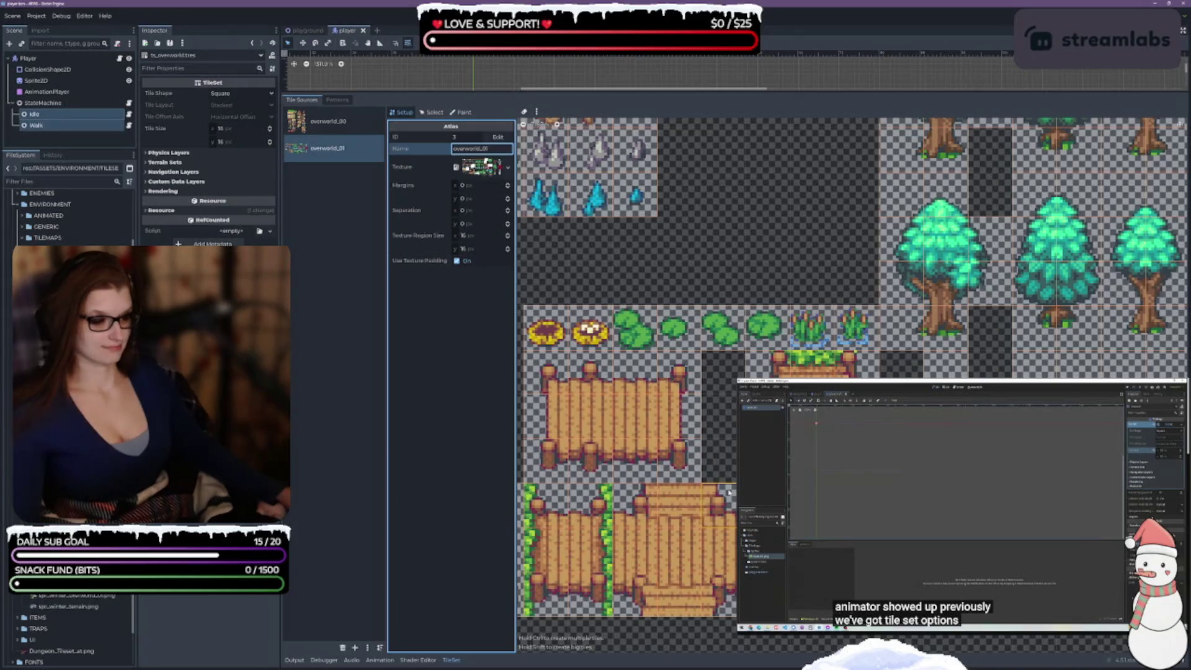
scroll(695, 340, down, 3)
scroll(682, 319, up, 2)
scroll(852, 385, down, 2)
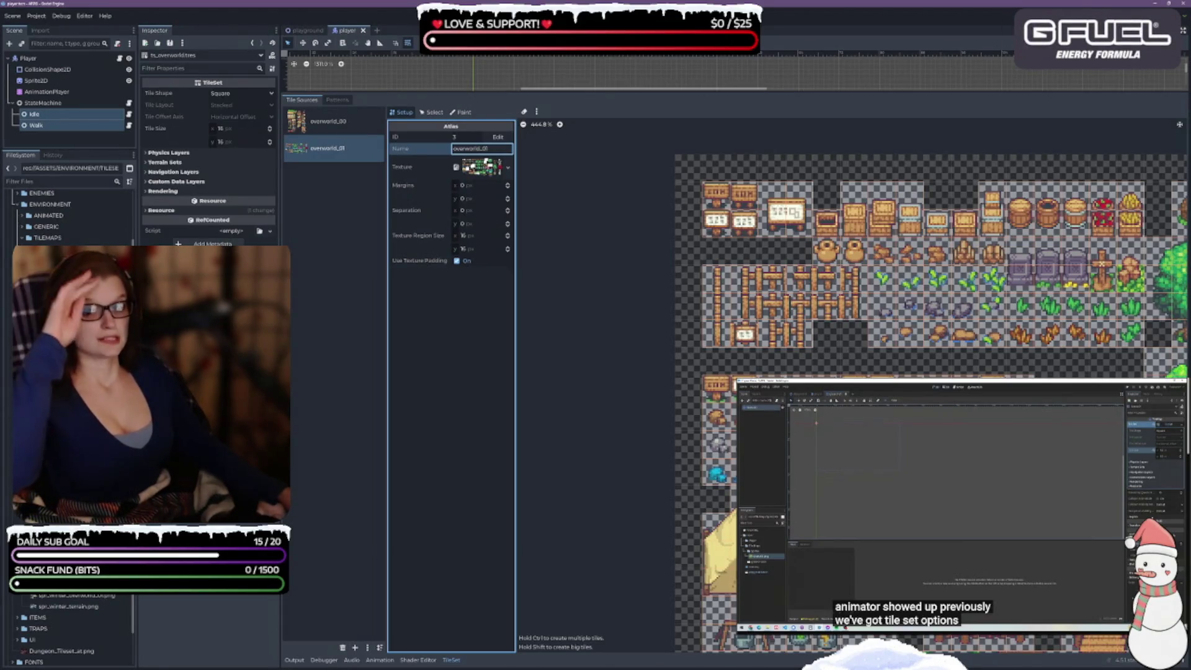
- Start a new resource in the TILEMAPS folder, search 'tilem', then cancel it
click(66, 238)
mouse_move(91, 244)
click(196, 283)
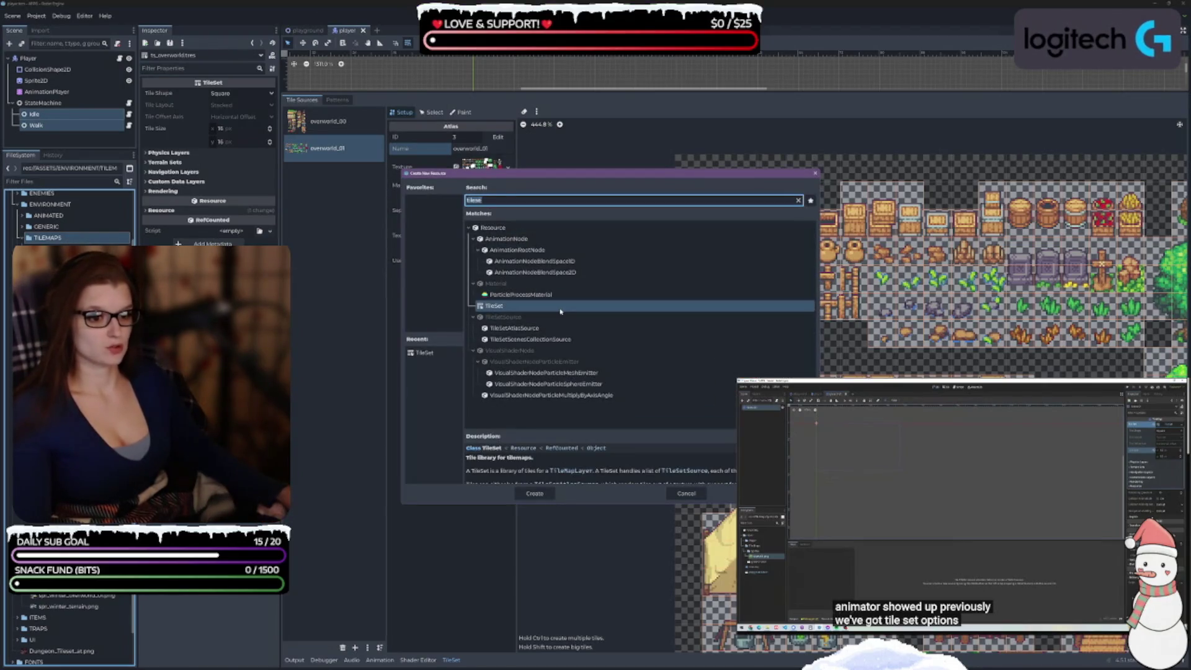
text(tilem)
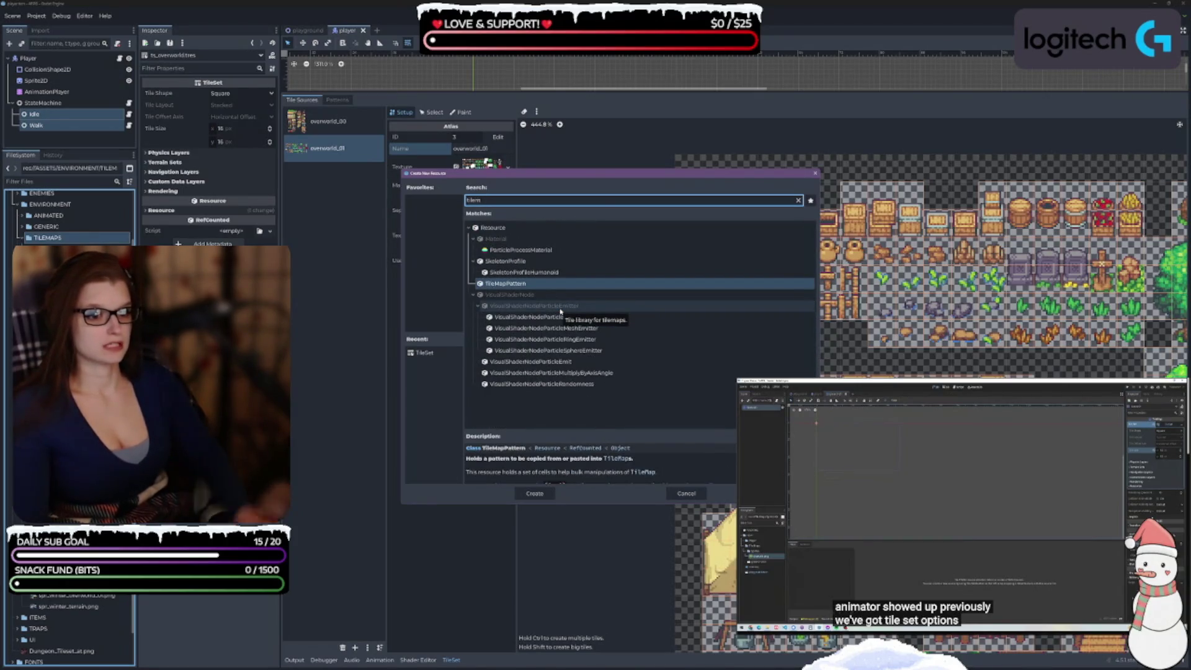
click(687, 494)
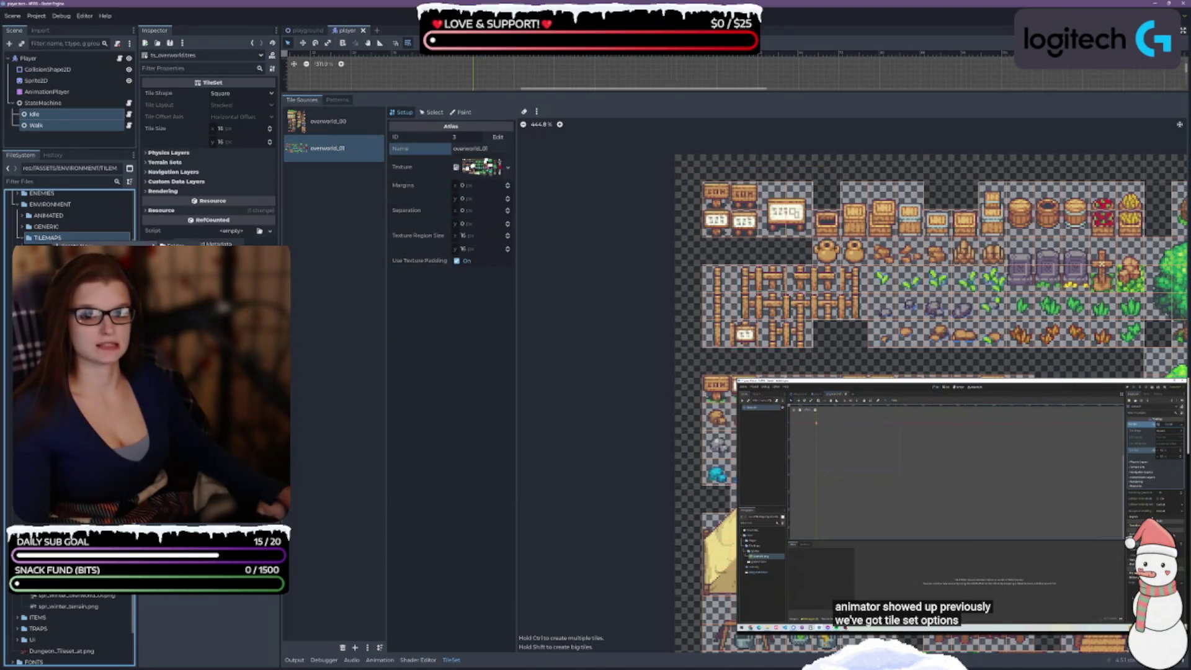
- Create the tm_overworld scene in TILEMAPS with a TileMapLayer root
click(183, 257)
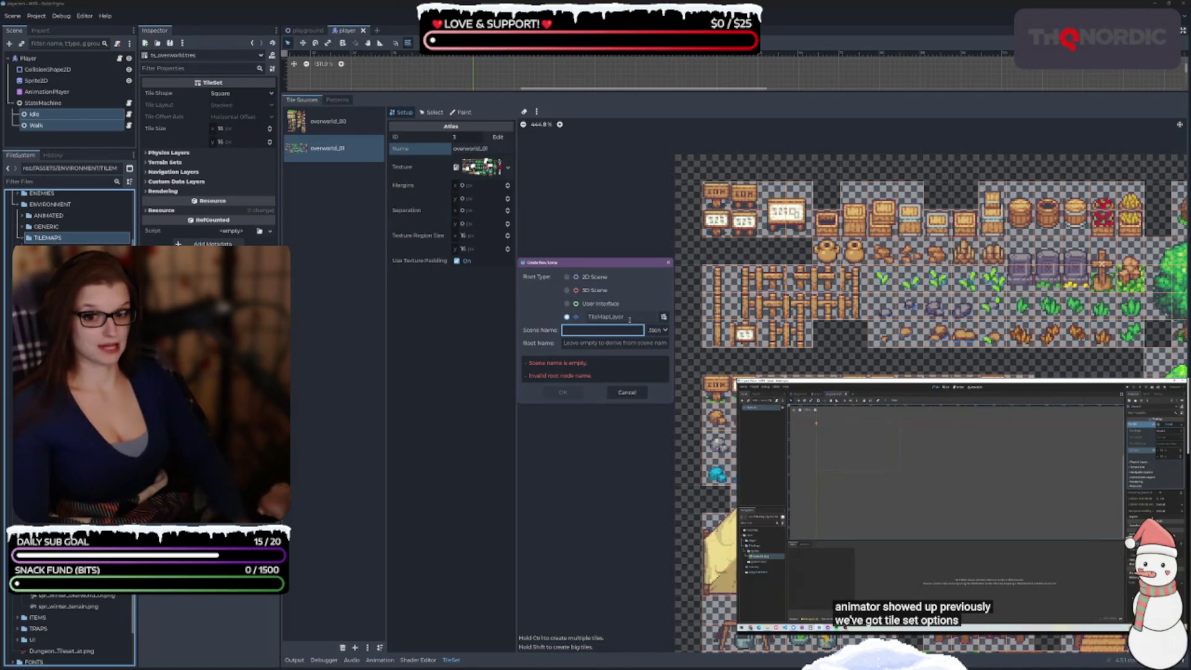
text(tm_overworld)
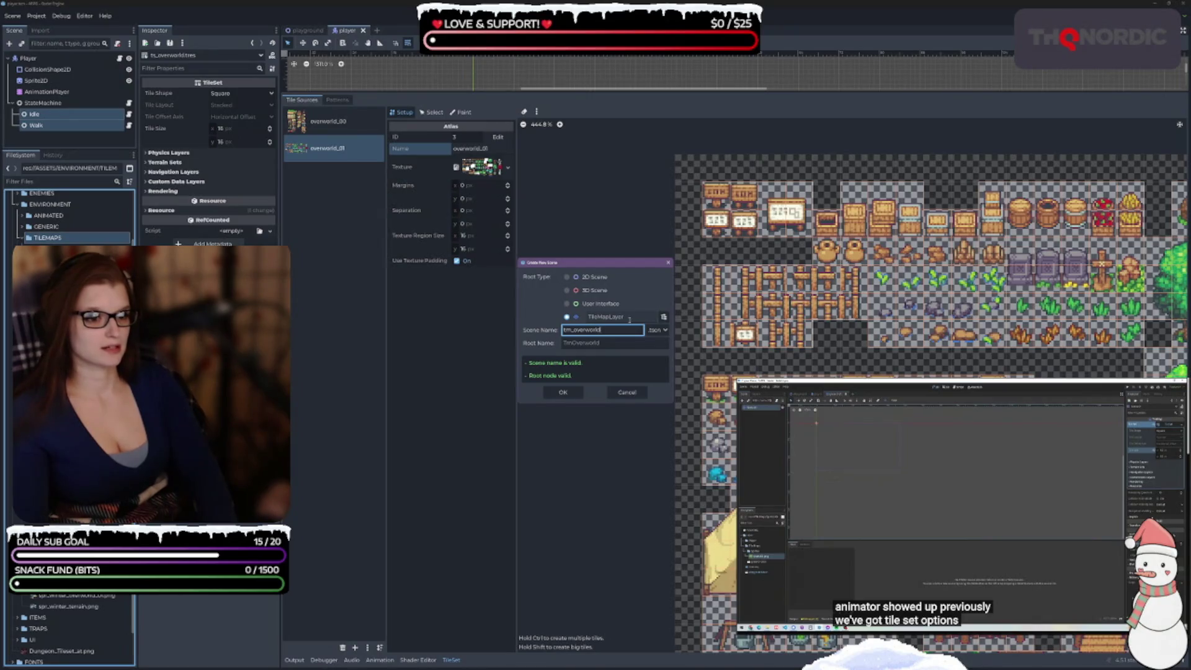
key(Return)
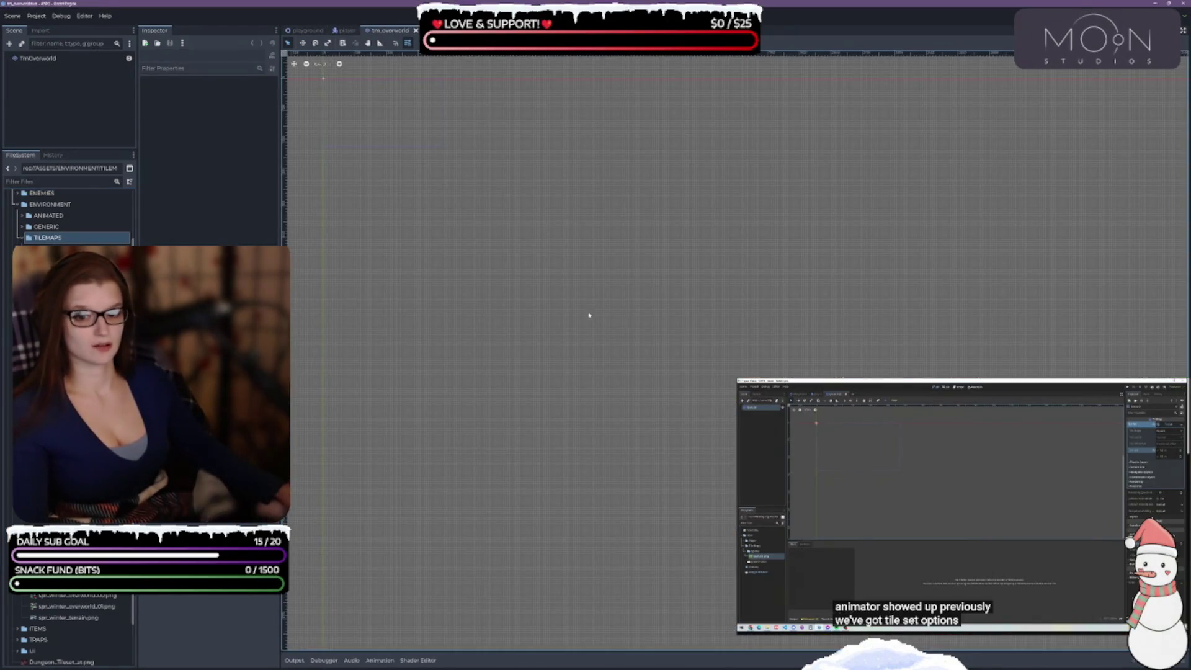
- Assign ts_overworld.tres as TmOverworld's Tile Set and save the scene
click(69, 261)
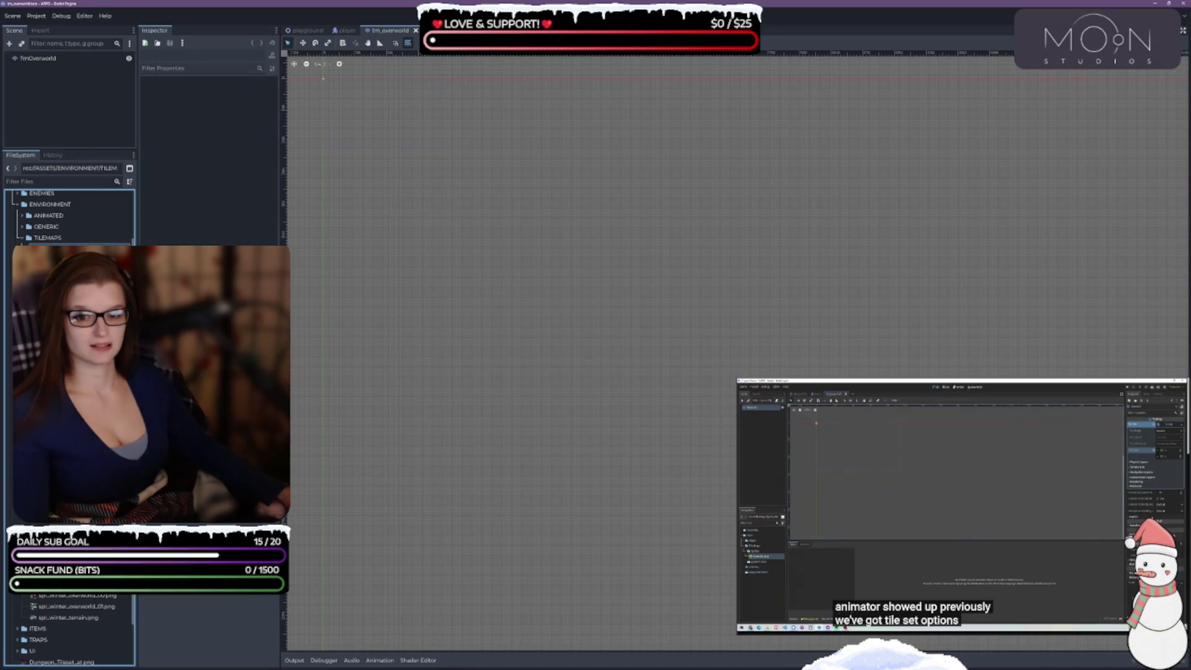
click(37, 58)
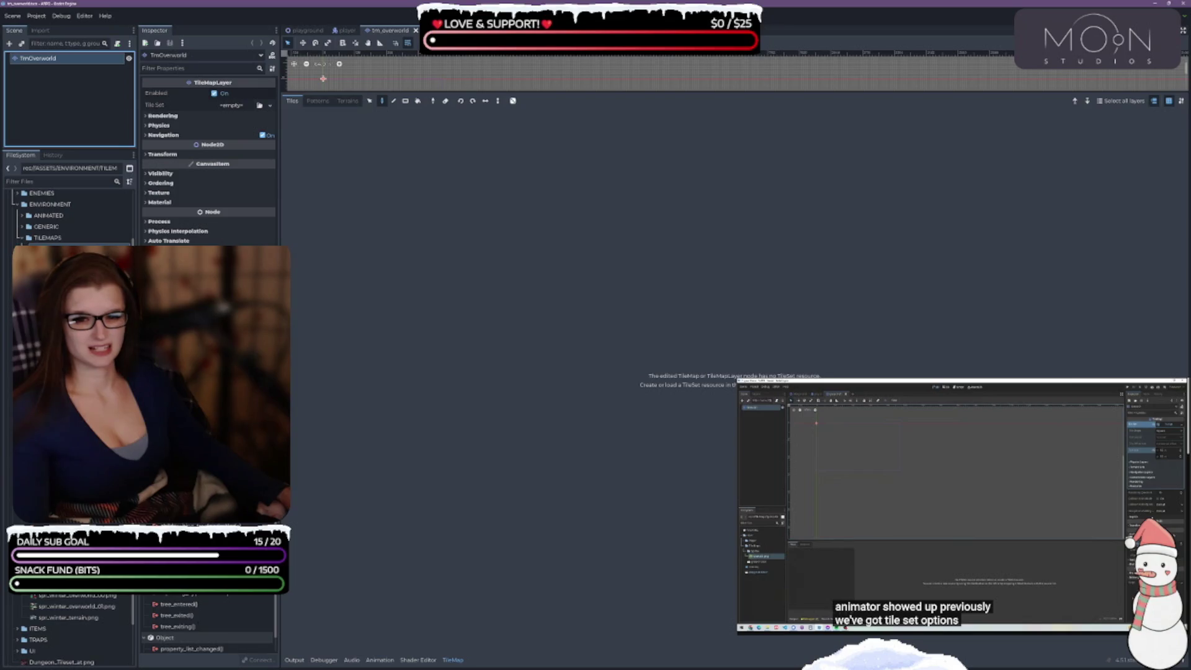
mouse_move(68, 260)
mouse_down()
mouse_move(261, 160)
mouse_move(245, 104)
mouse_up()
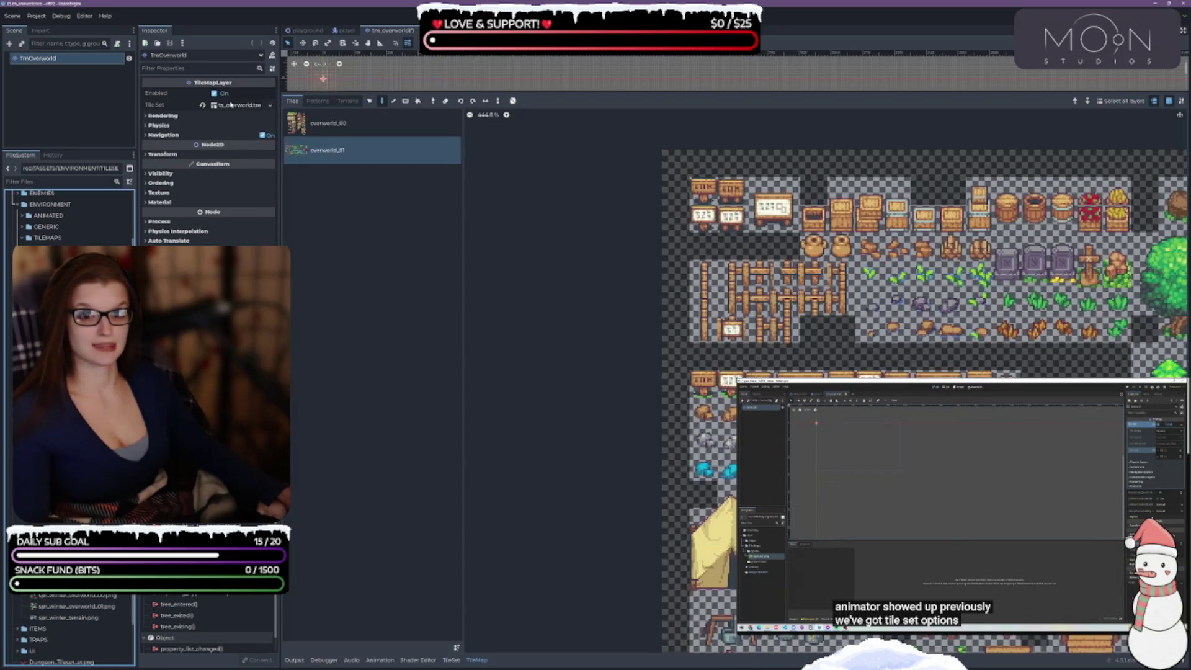
key(ctrl+s)
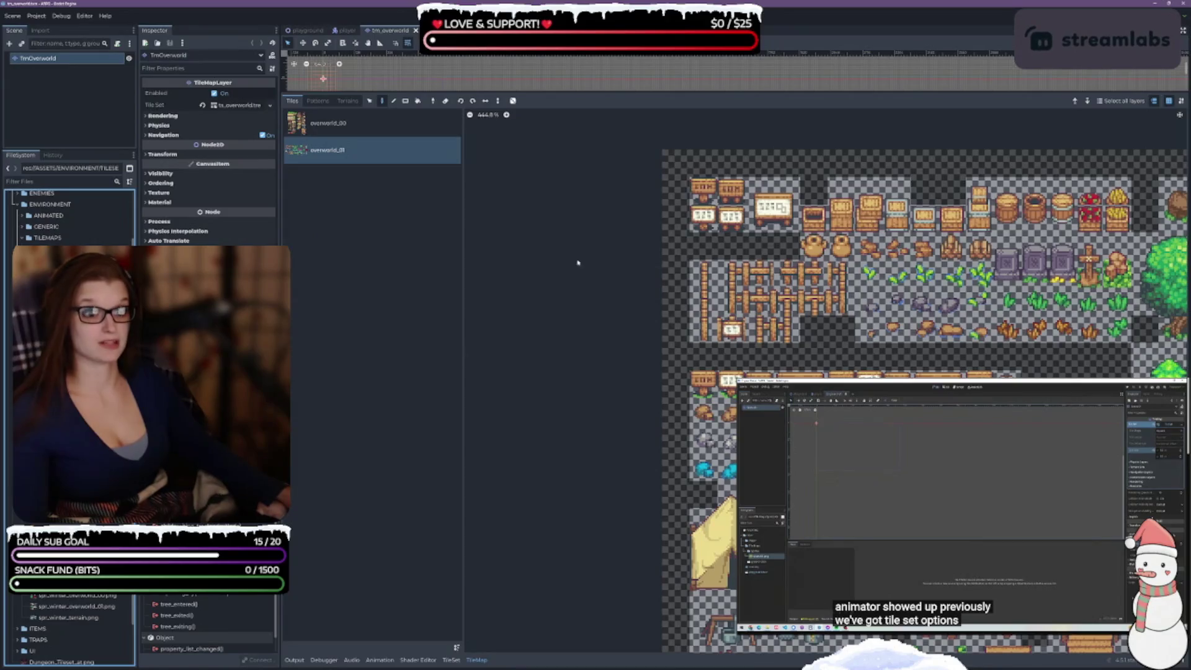
- Check the layer's rendering settings and open the ts_overworld tileset in the TileSet editor
drag(532, 235, 369, 204)
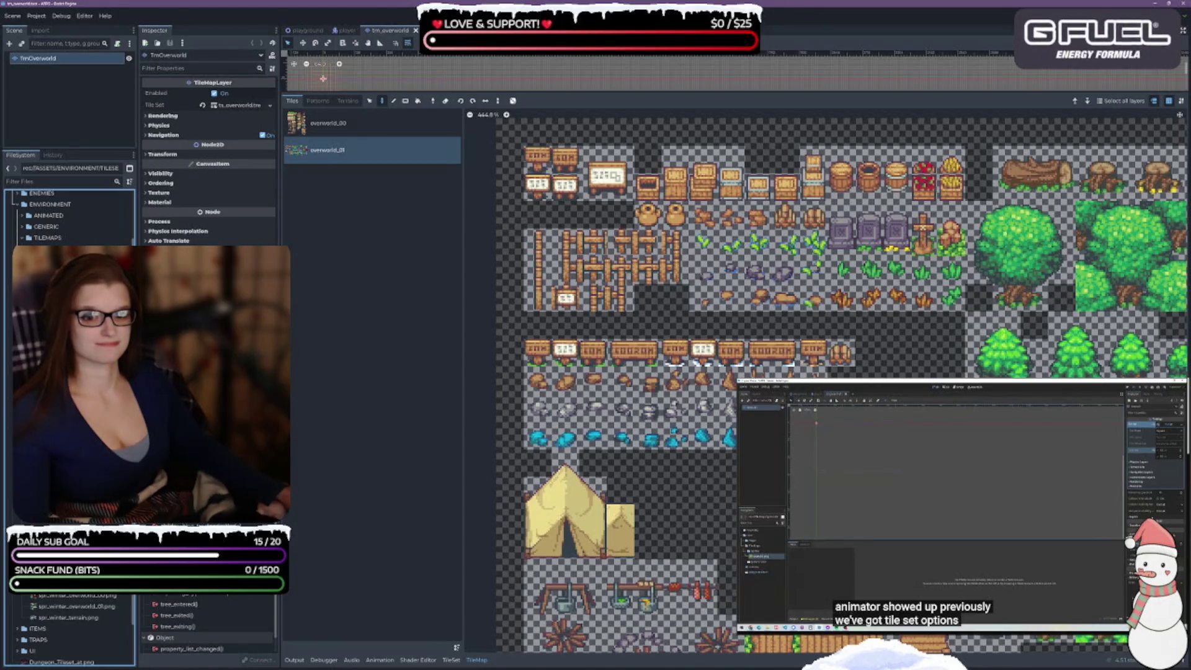
click(148, 116)
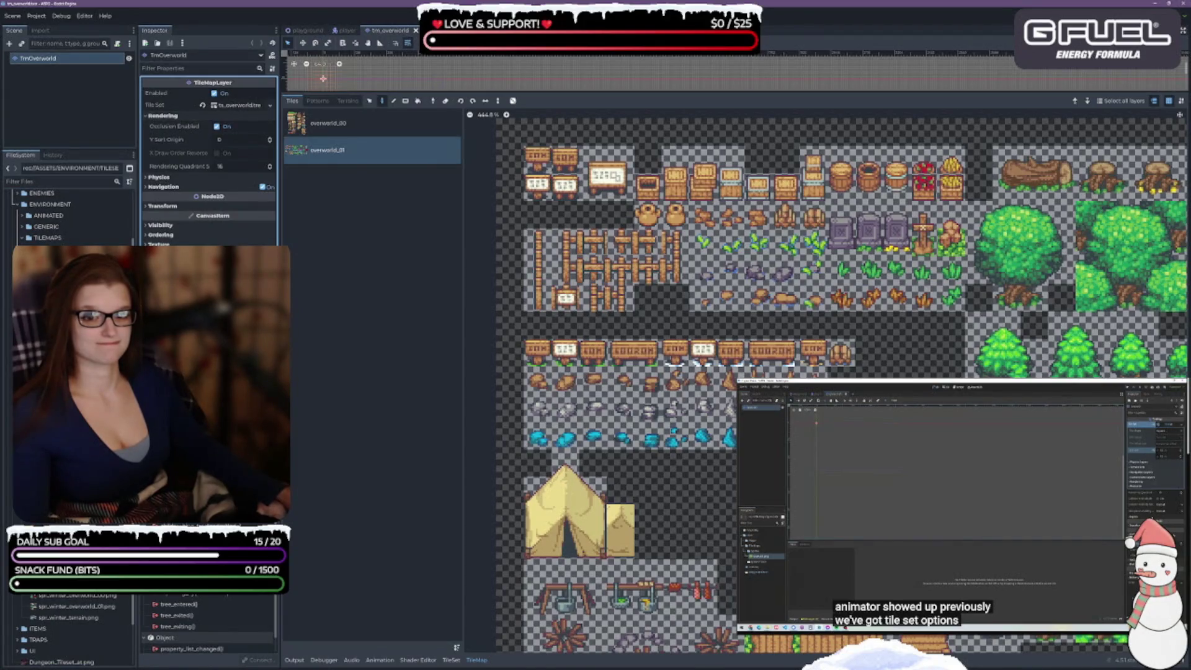
click(152, 116)
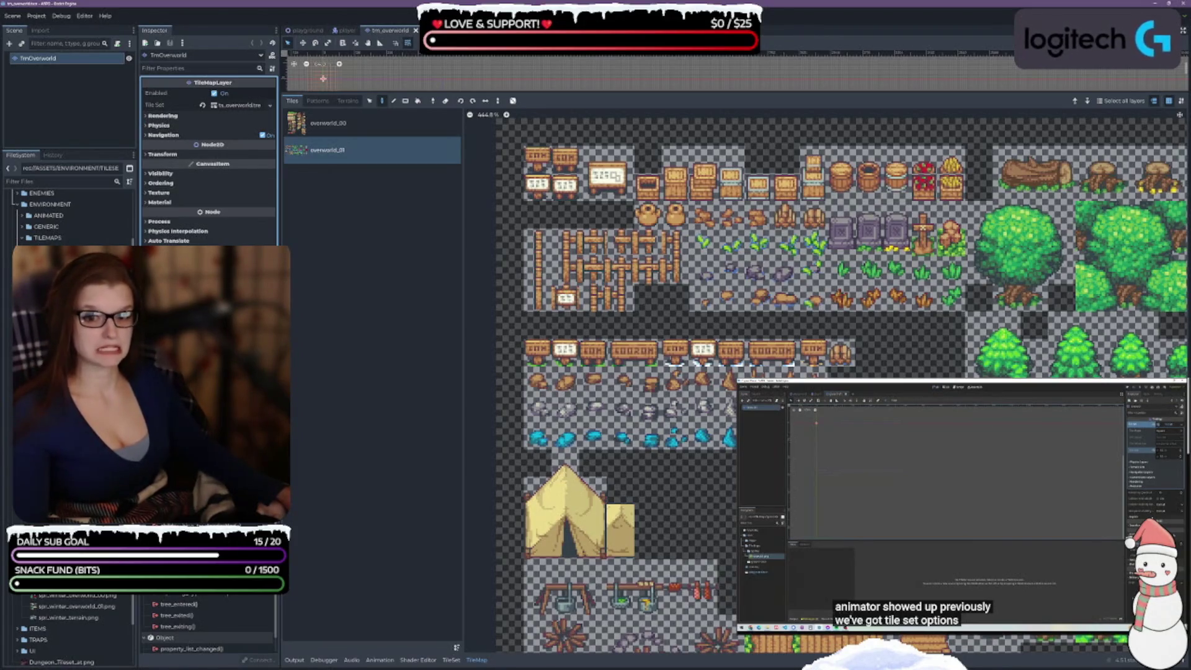
click(62, 261)
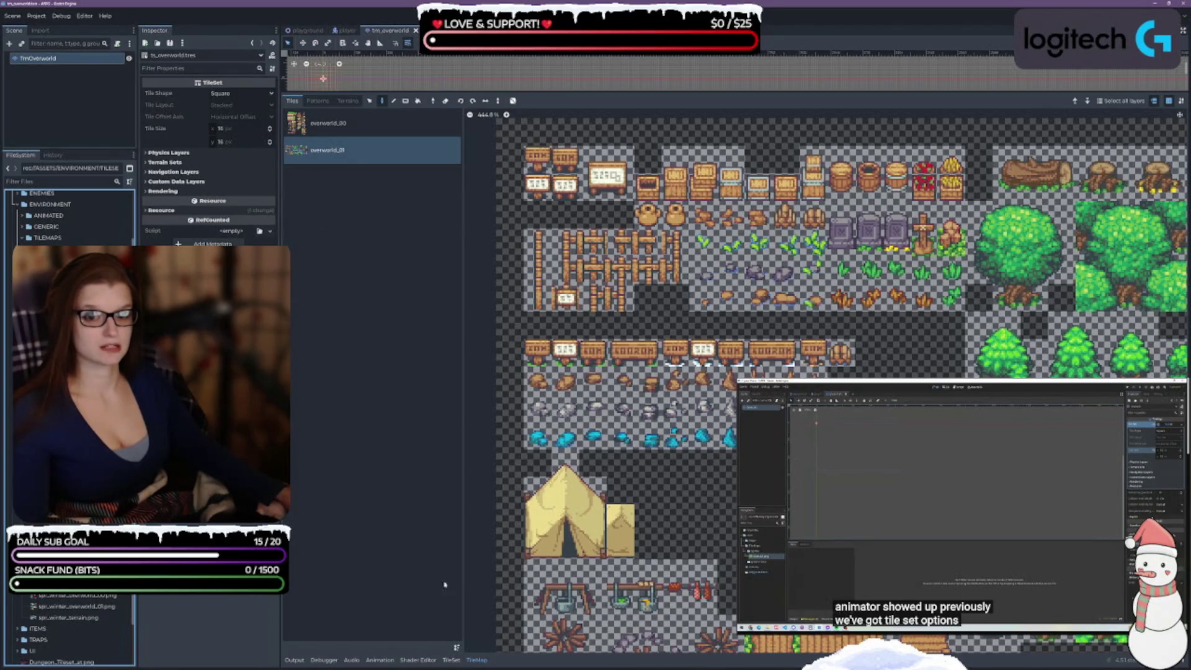
click(451, 660)
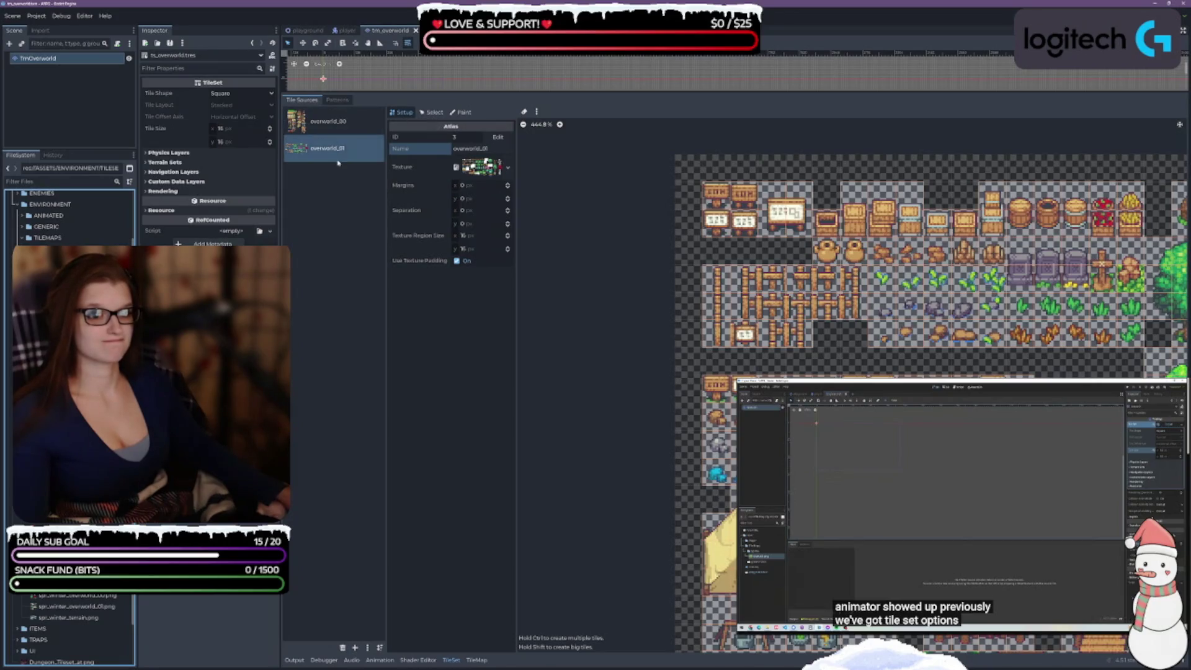
- Cycle the atlas editor through Select, Paint and Setup, showing overworld_00's tiles
click(433, 113)
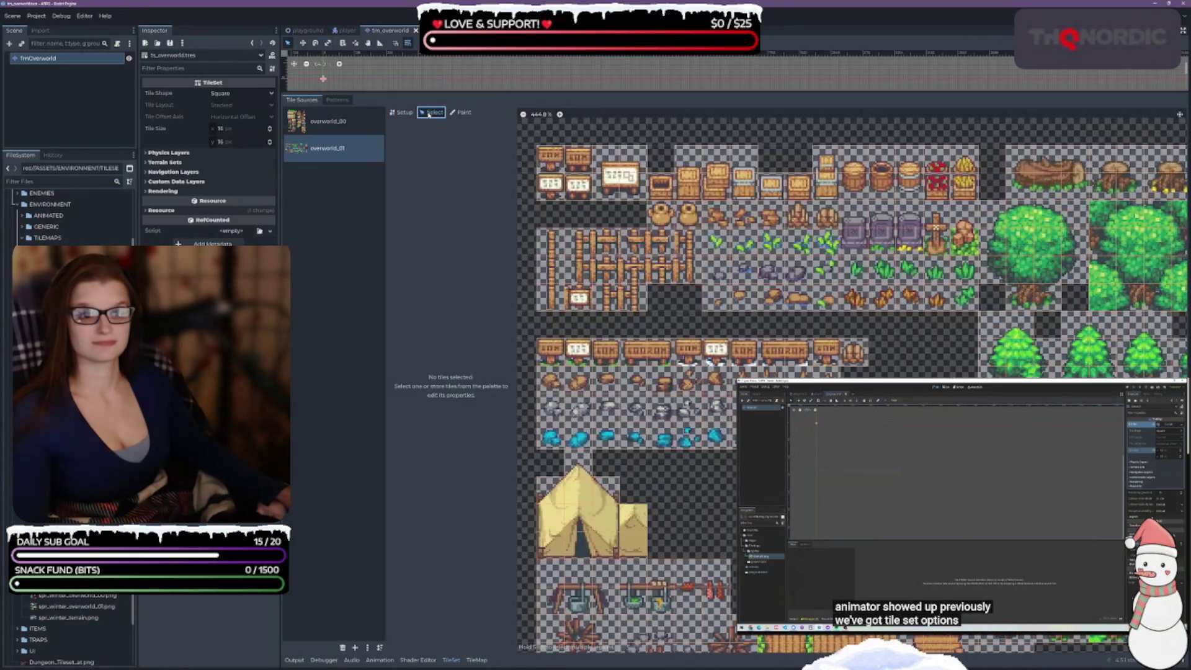
click(462, 113)
click(415, 114)
click(327, 121)
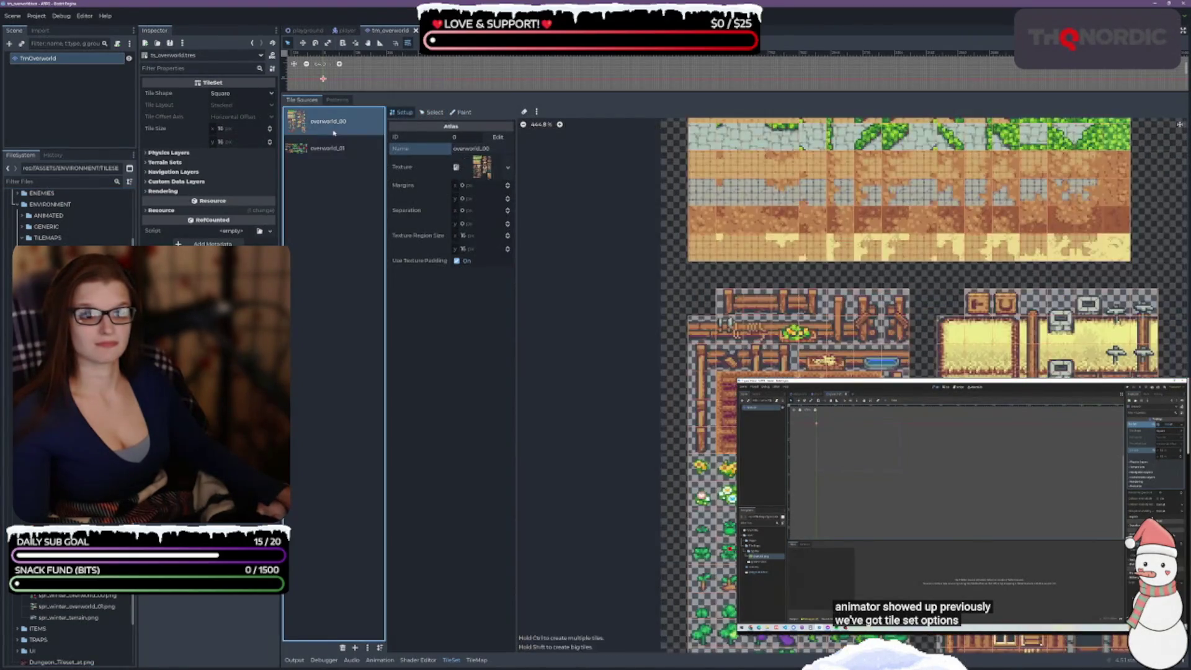
- Pick overworld_00 in the TileMap tab, then select the overworld_00 source in TileSet setup
click(476, 660)
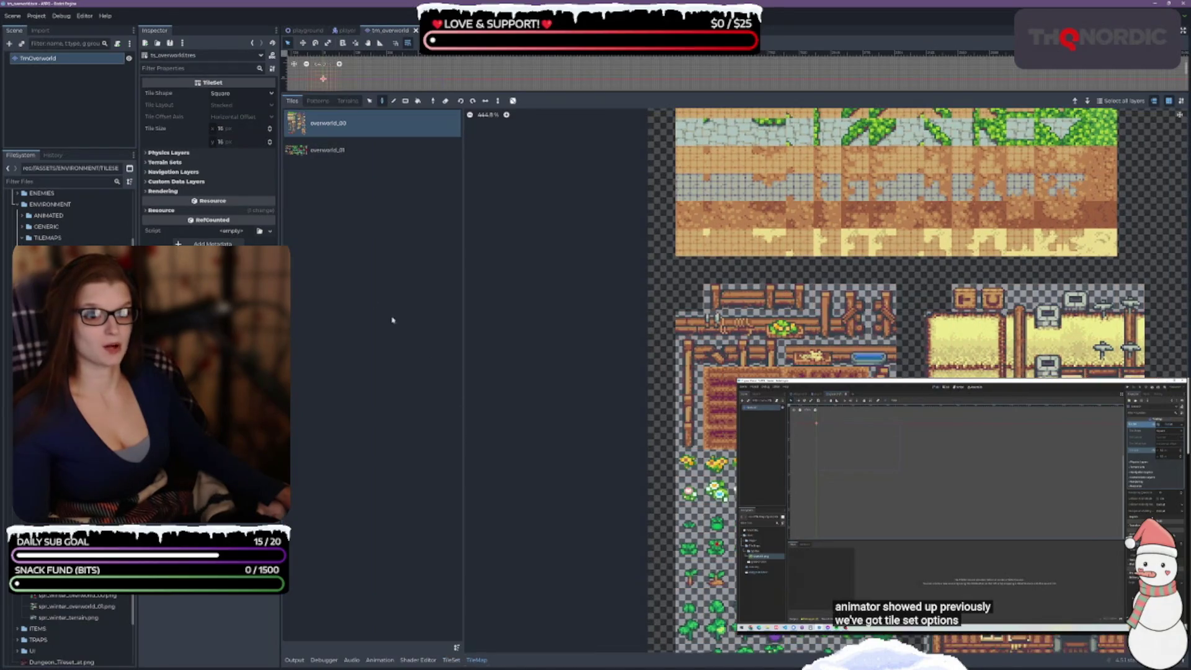
click(334, 141)
click(331, 125)
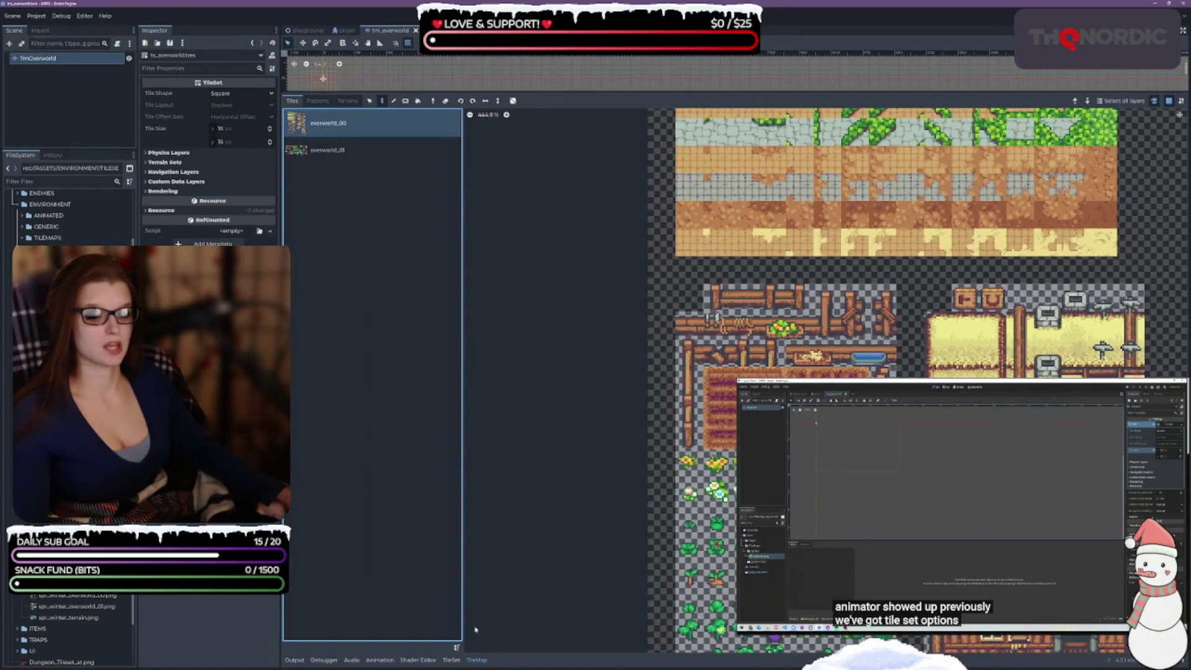
click(450, 660)
click(327, 149)
click(331, 130)
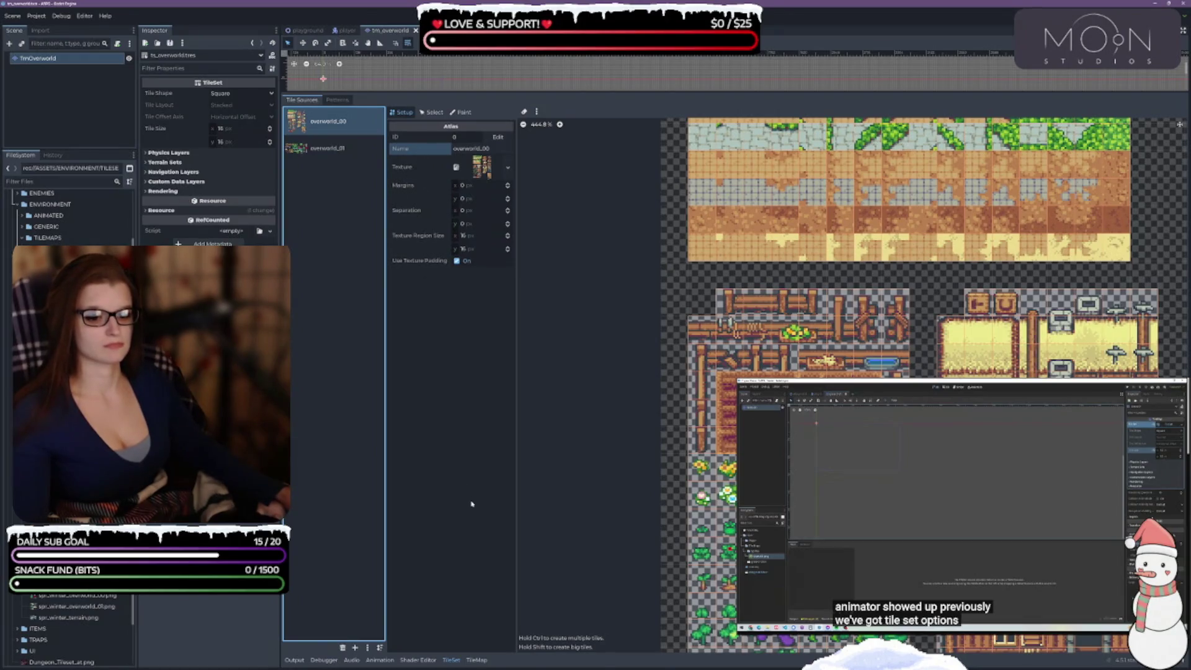
scroll(785, 342, right, 3)
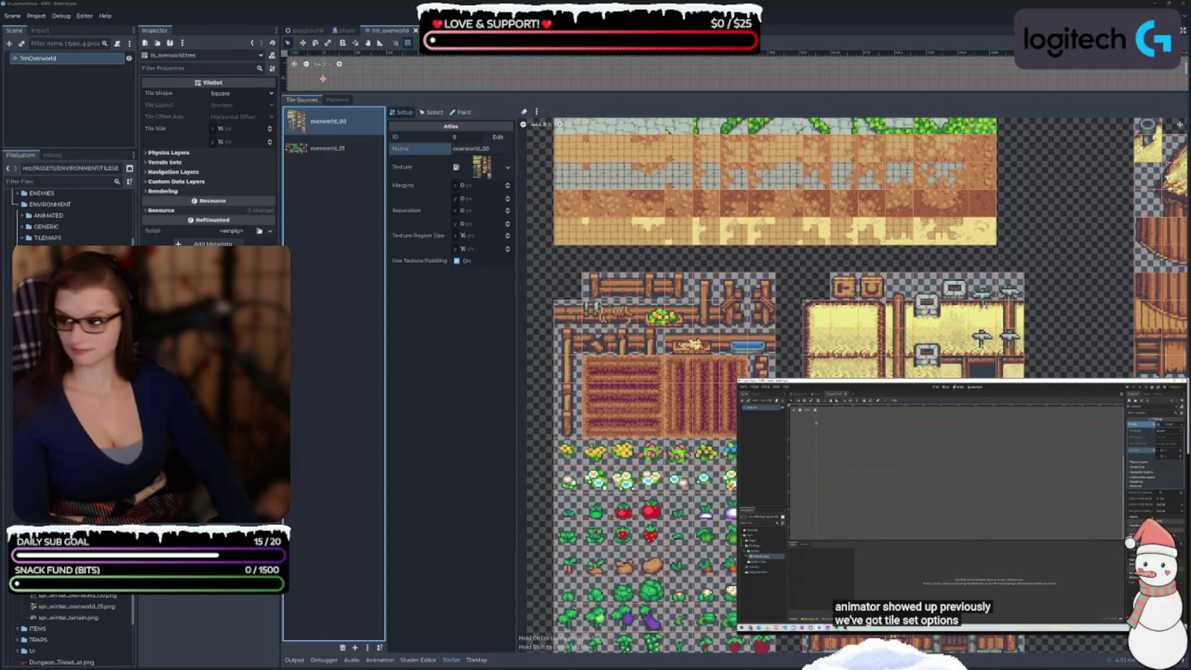
click(456, 362)
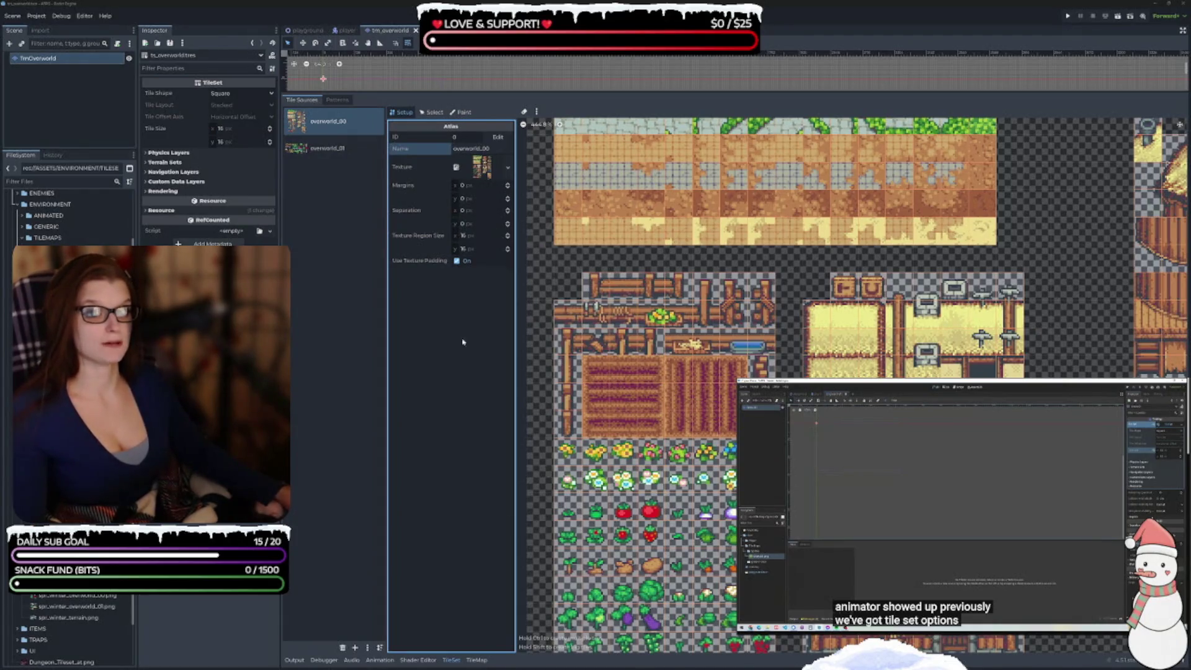
- Look through the tileset and map Patterns views, then return to the tile sources list
click(343, 100)
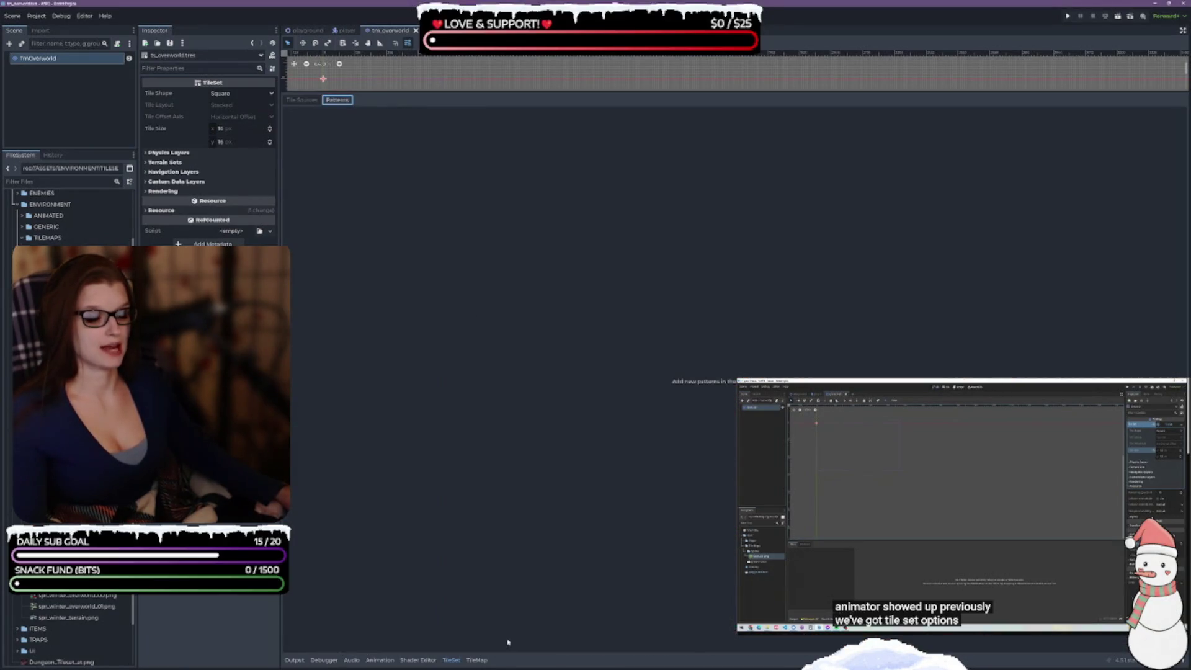
click(477, 660)
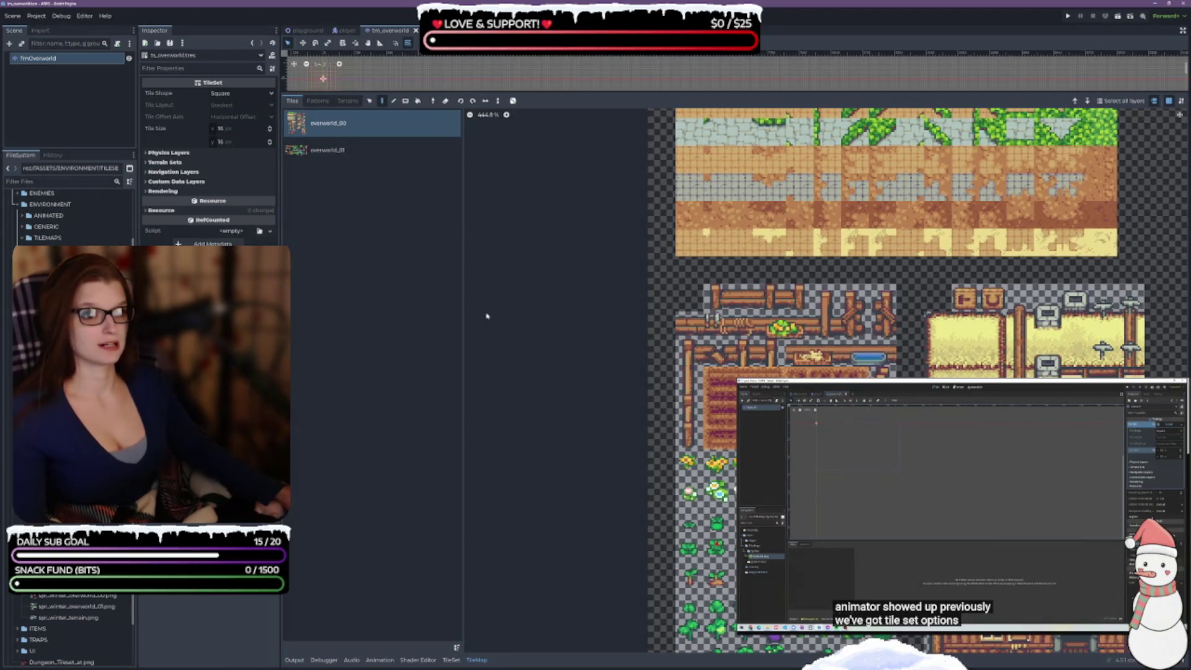
click(318, 101)
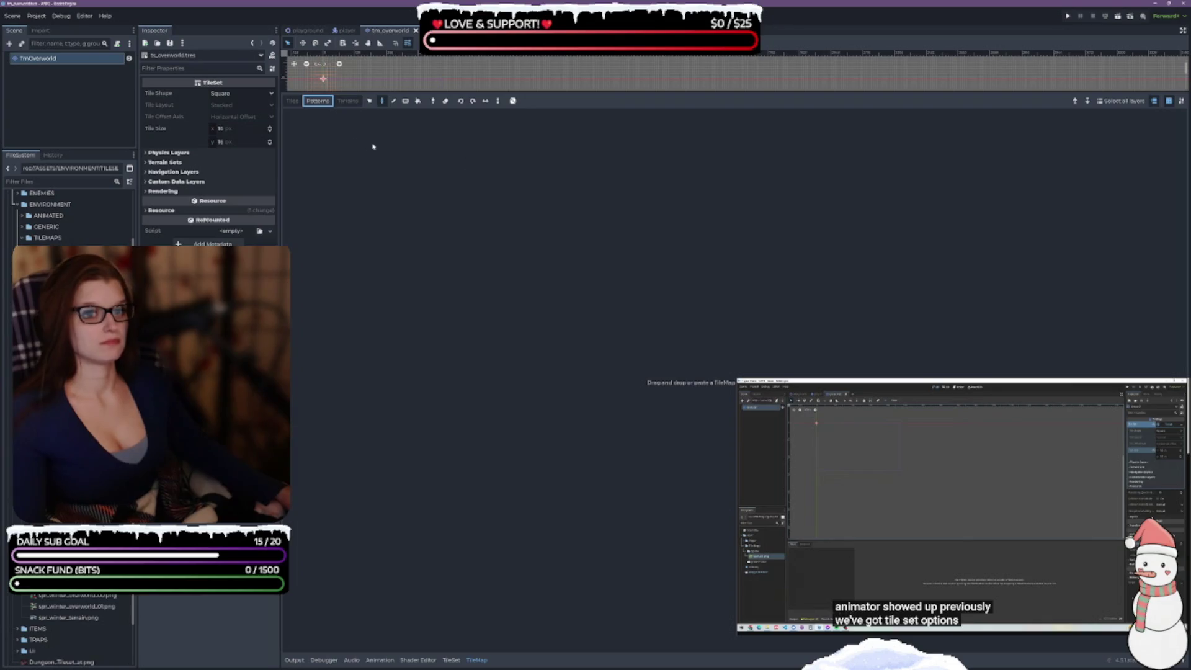
click(292, 102)
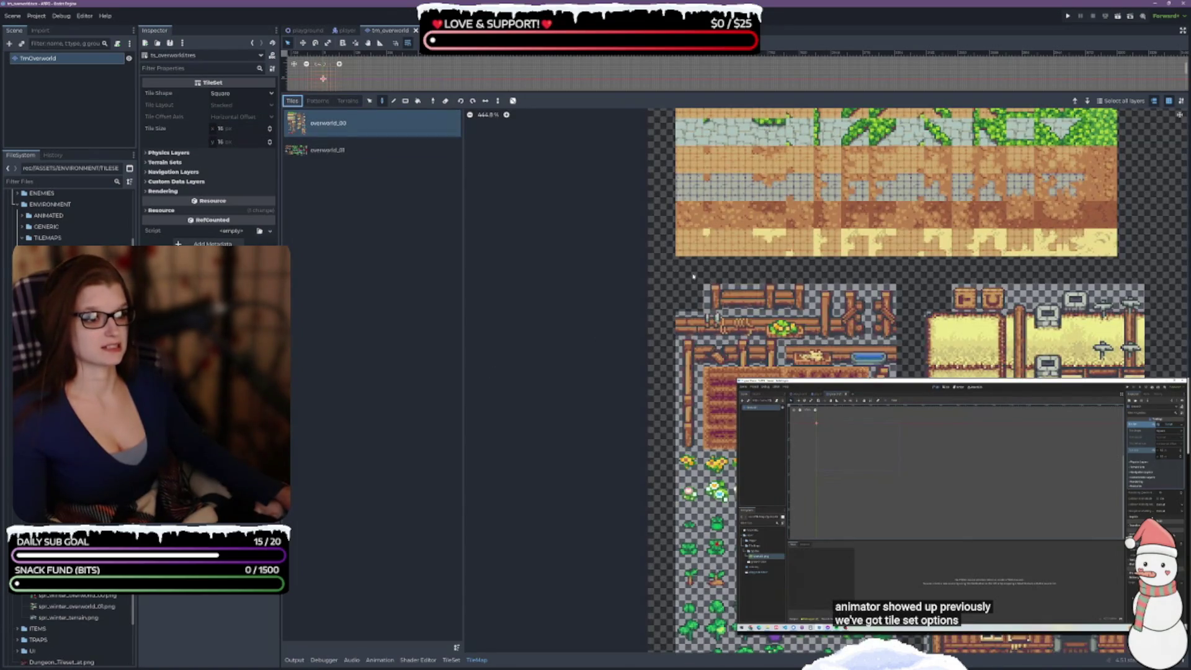
- Select the block of tent tiles in the overworld atlas with the Select tool
scroll(693, 276, right, 3)
scroll(633, 273, down, 1)
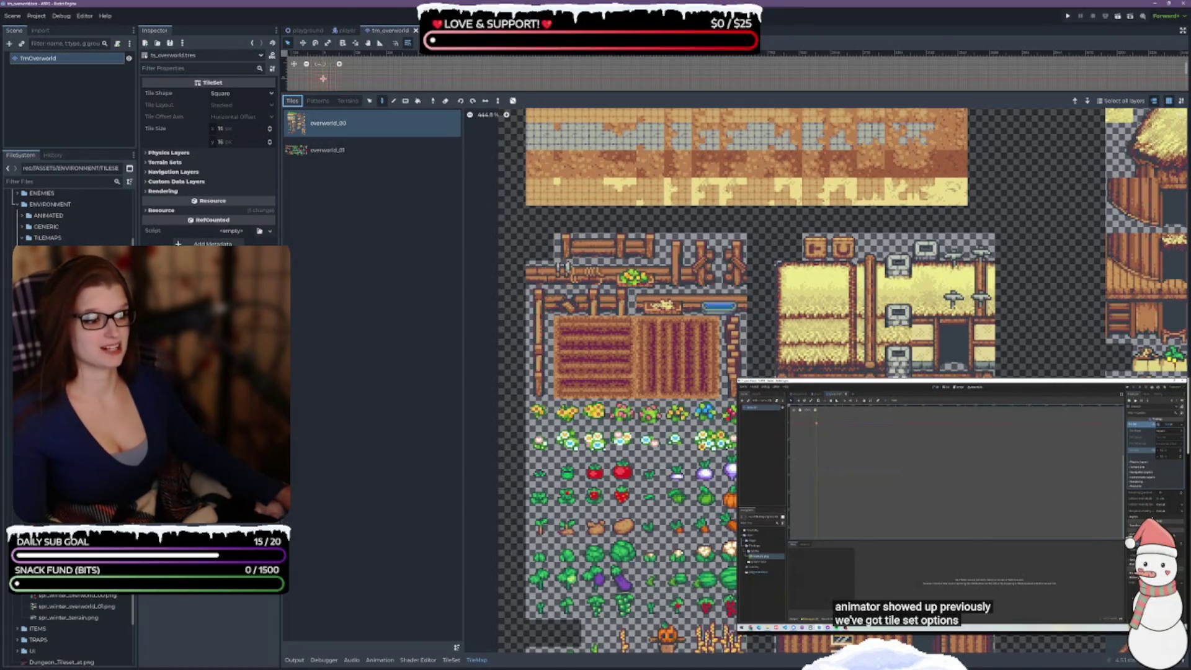
scroll(825, 261, right, 5)
scroll(826, 261, down, 2)
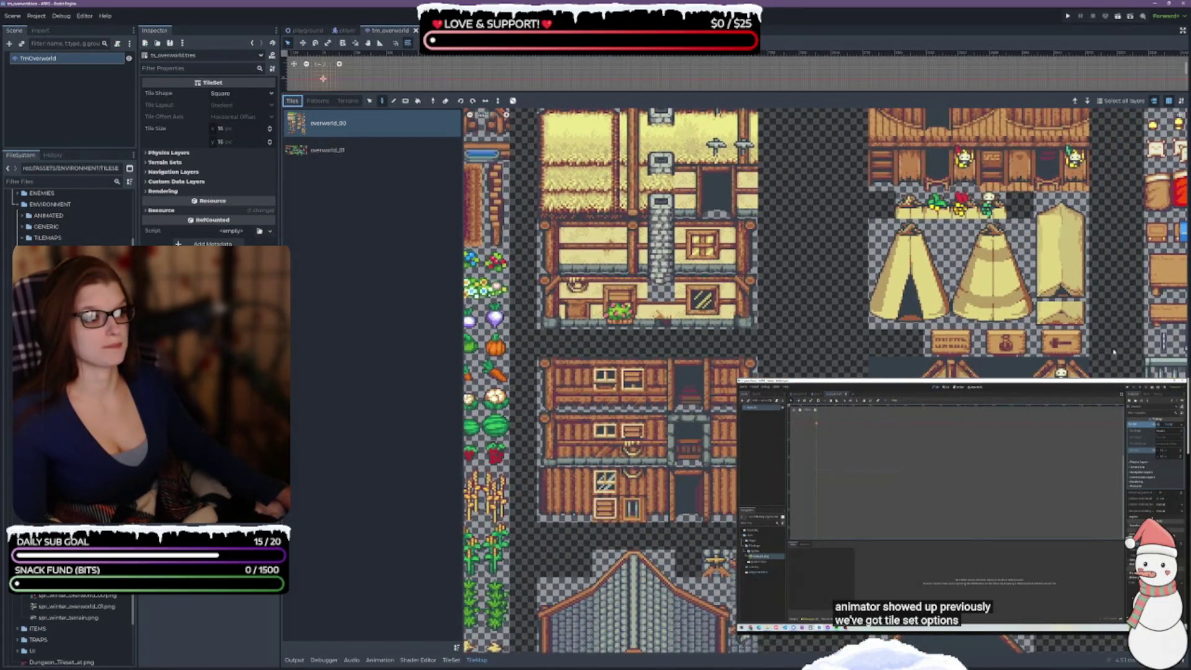
scroll(806, 298, right, 3)
scroll(806, 298, up, 1)
mouse_move(732, 263)
mouse_down()
mouse_move(782, 337)
mouse_move(783, 361)
mouse_up()
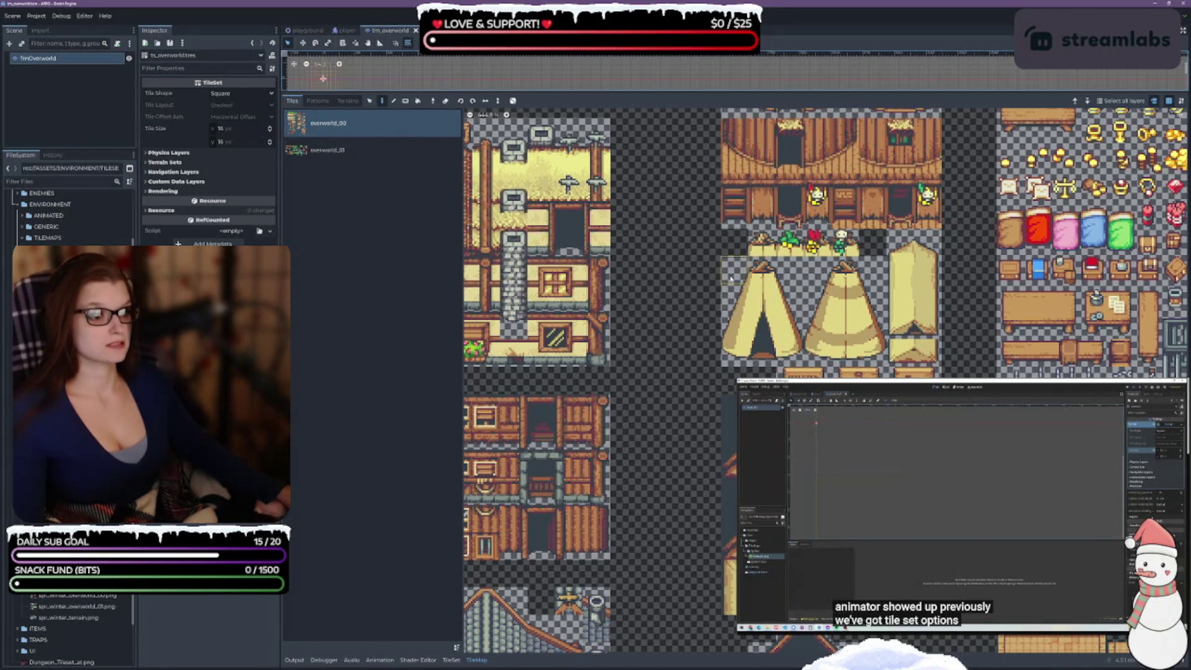
scroll(854, 343, left, 3)
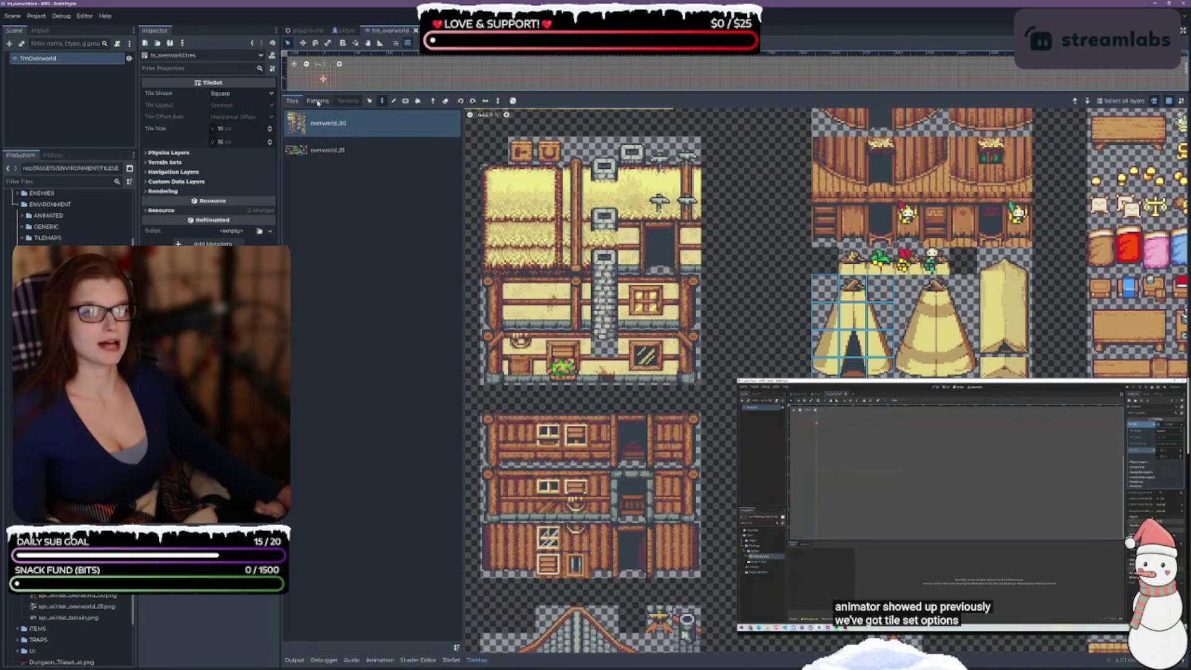
click(370, 100)
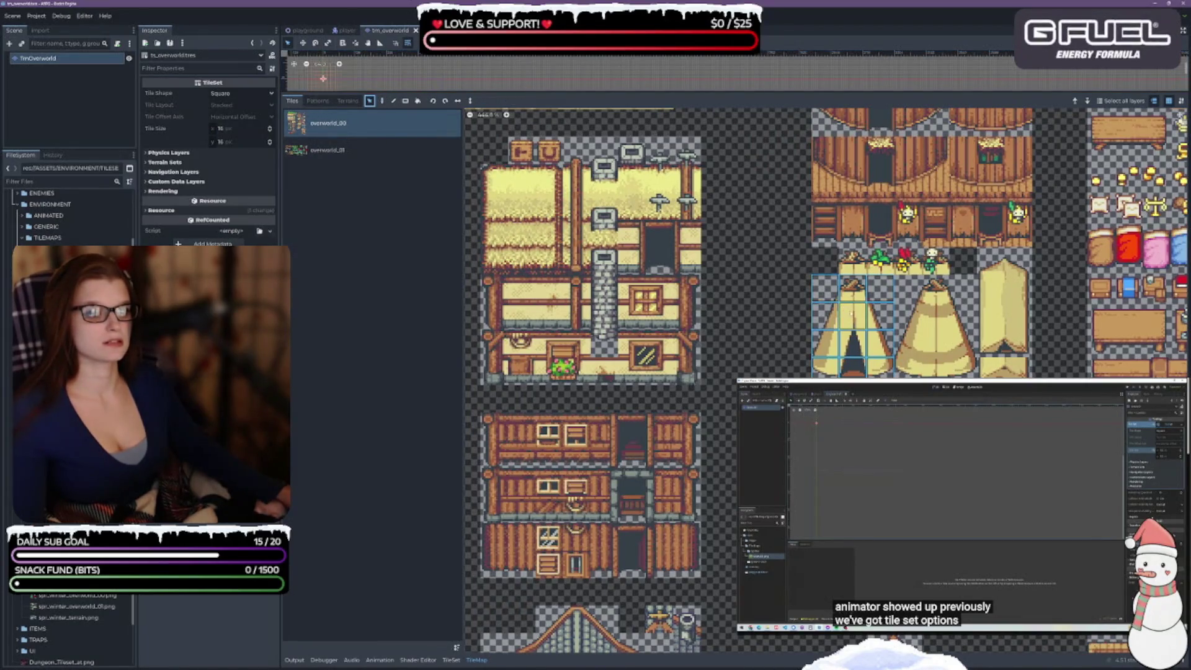
drag(819, 282, 886, 373)
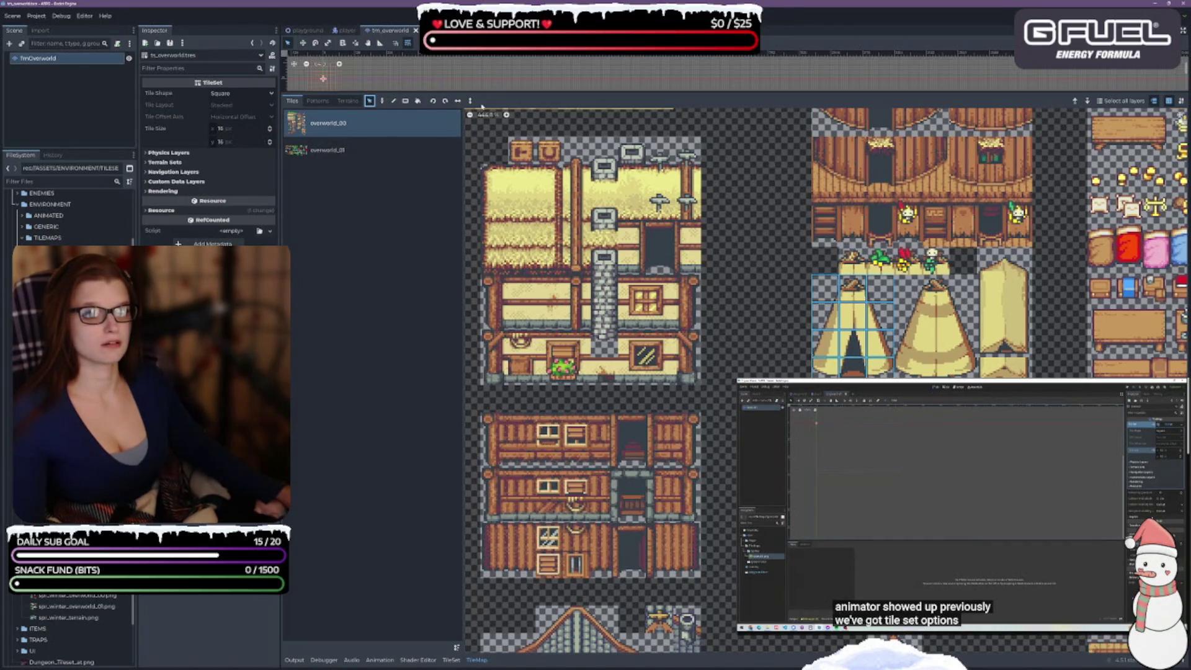
- Show the empty Patterns view, then start duplicating the ashlands tileset file
click(318, 100)
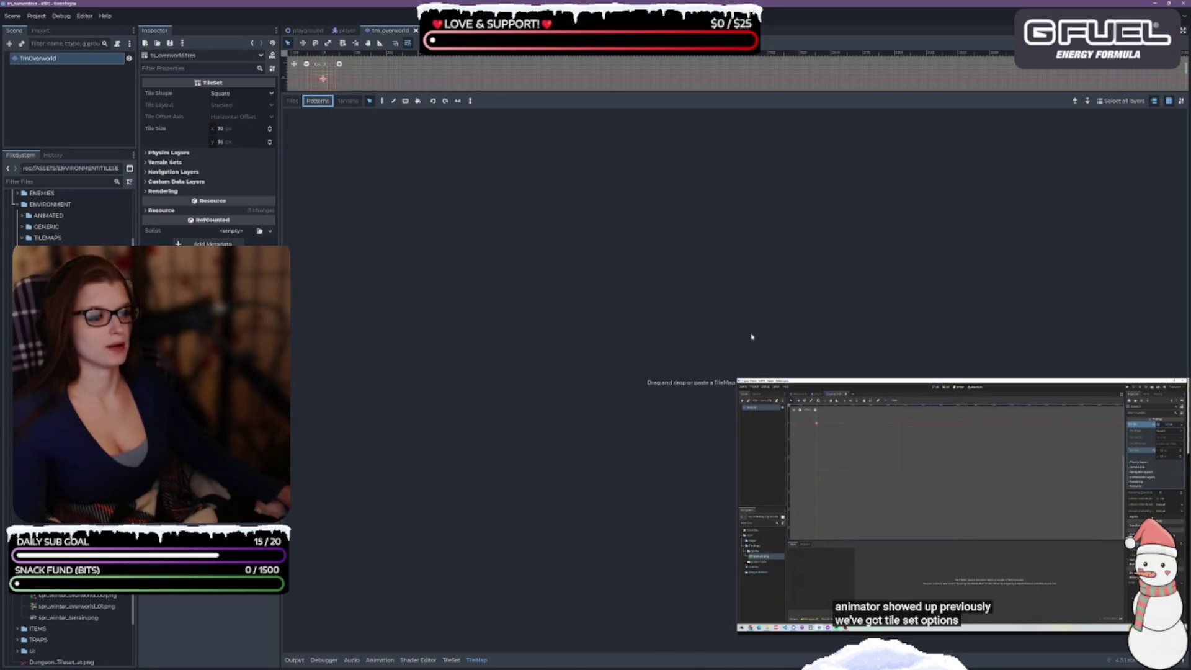
click(292, 101)
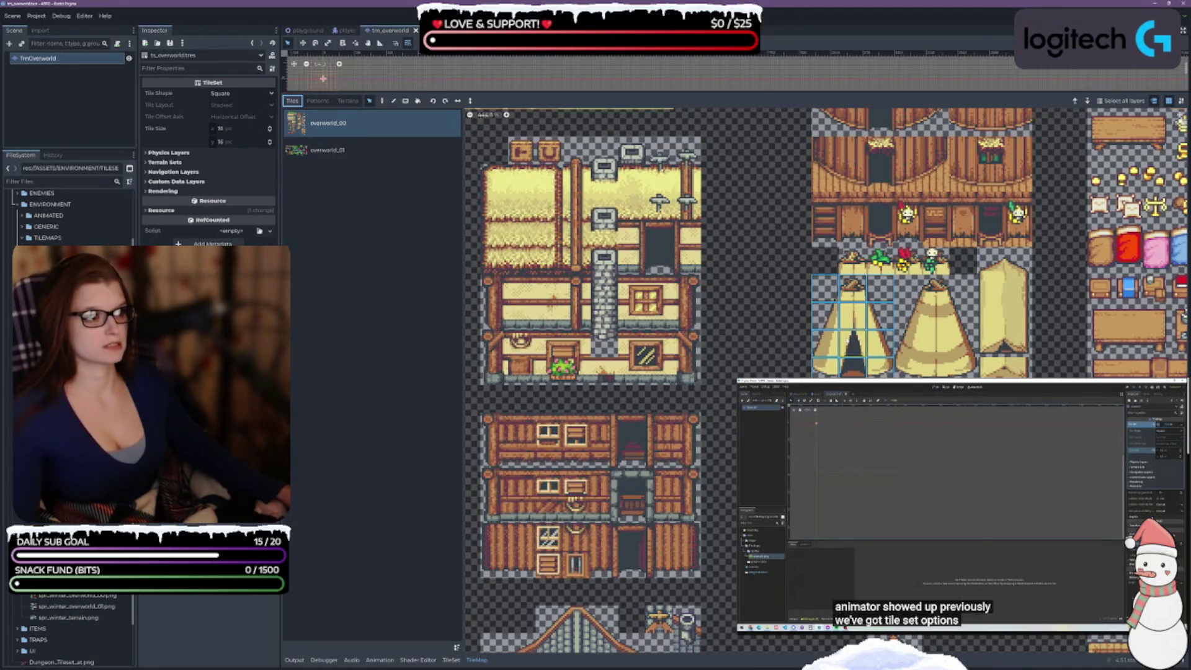
click(318, 101)
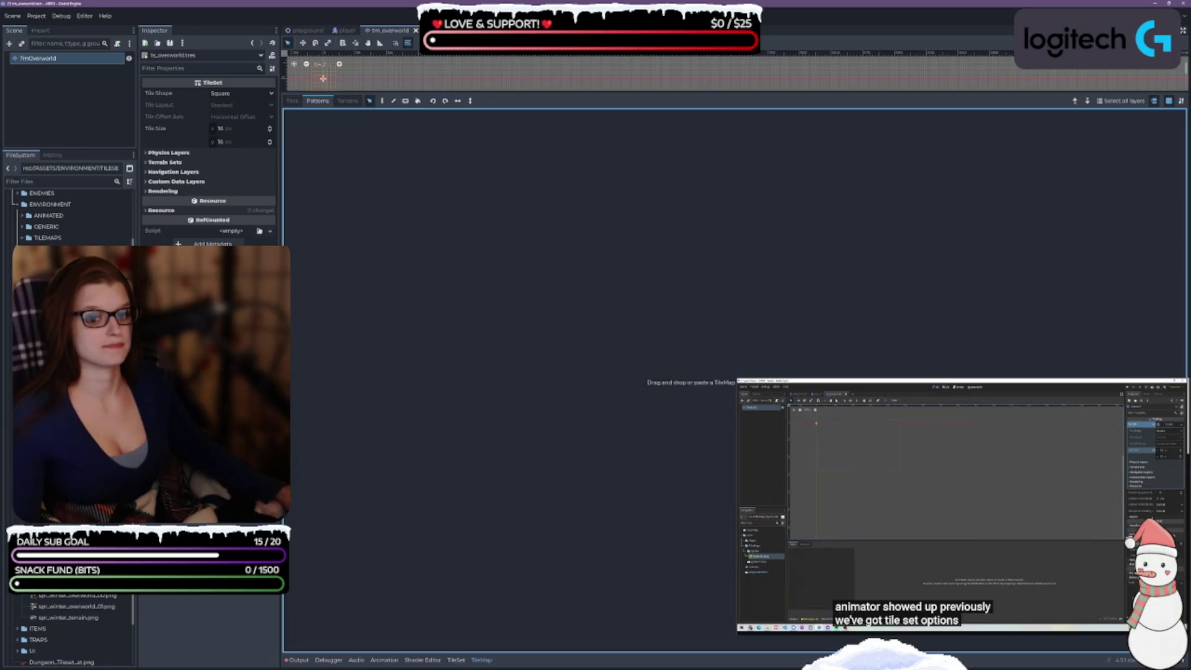
key(ctrl+d)
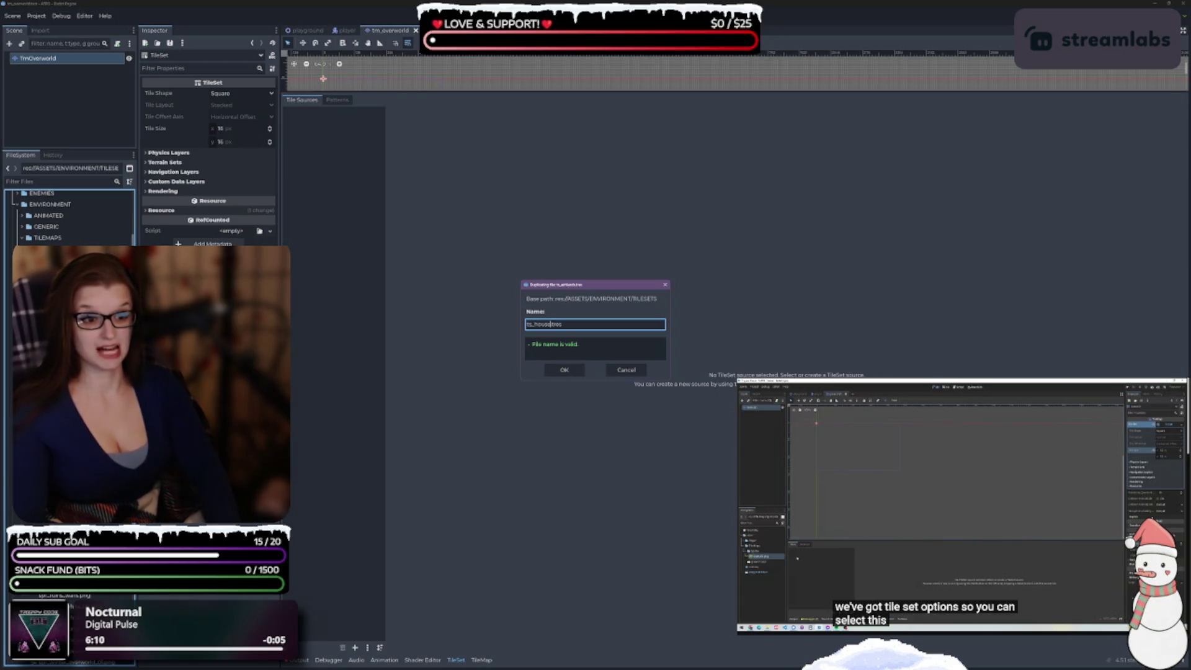
- Duplicate the ashlands tileset as ts_jungle.tres
key(Return)
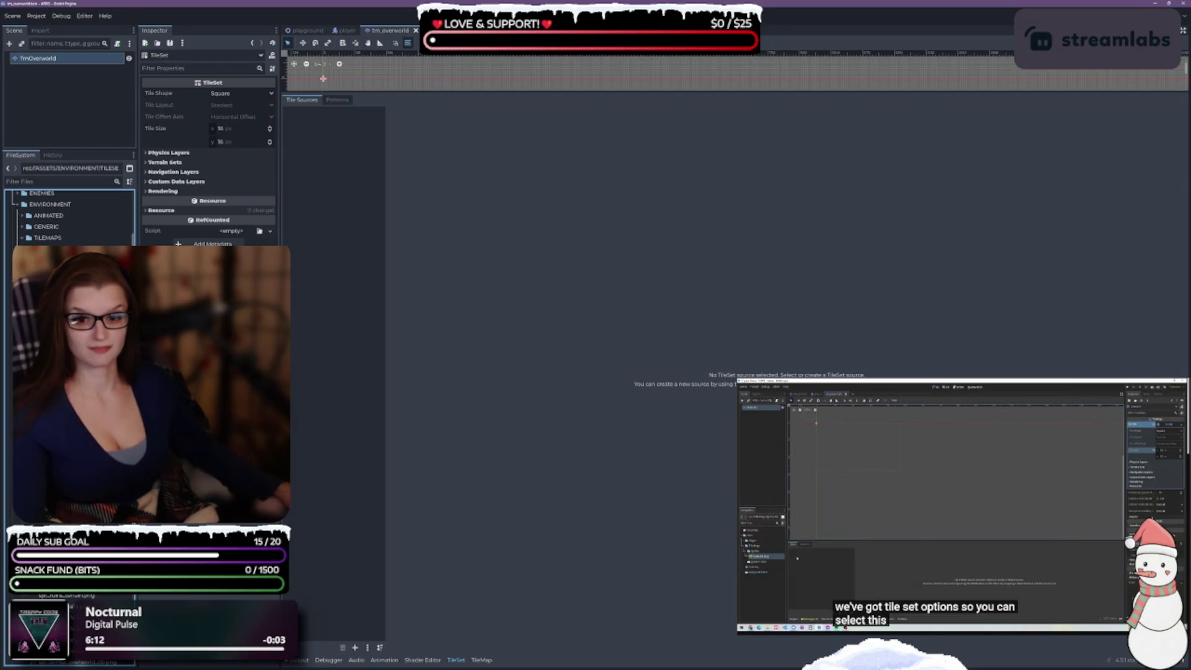
key(ctrl+d)
text(ts_)
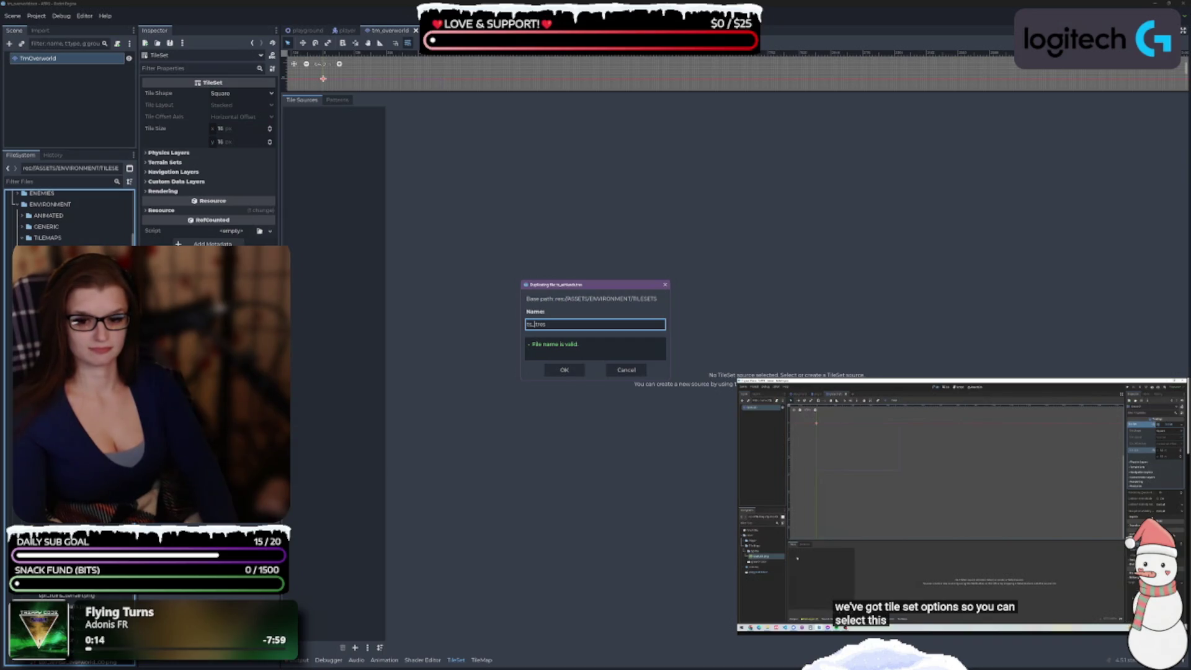
text(jungle)
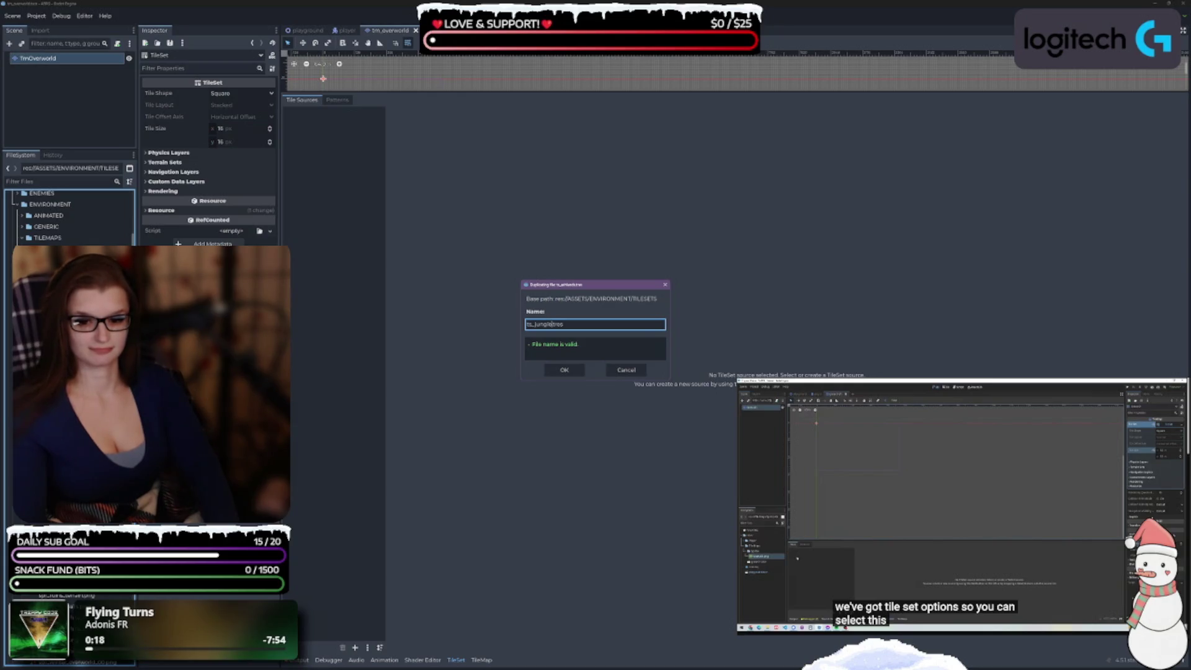
key(Return)
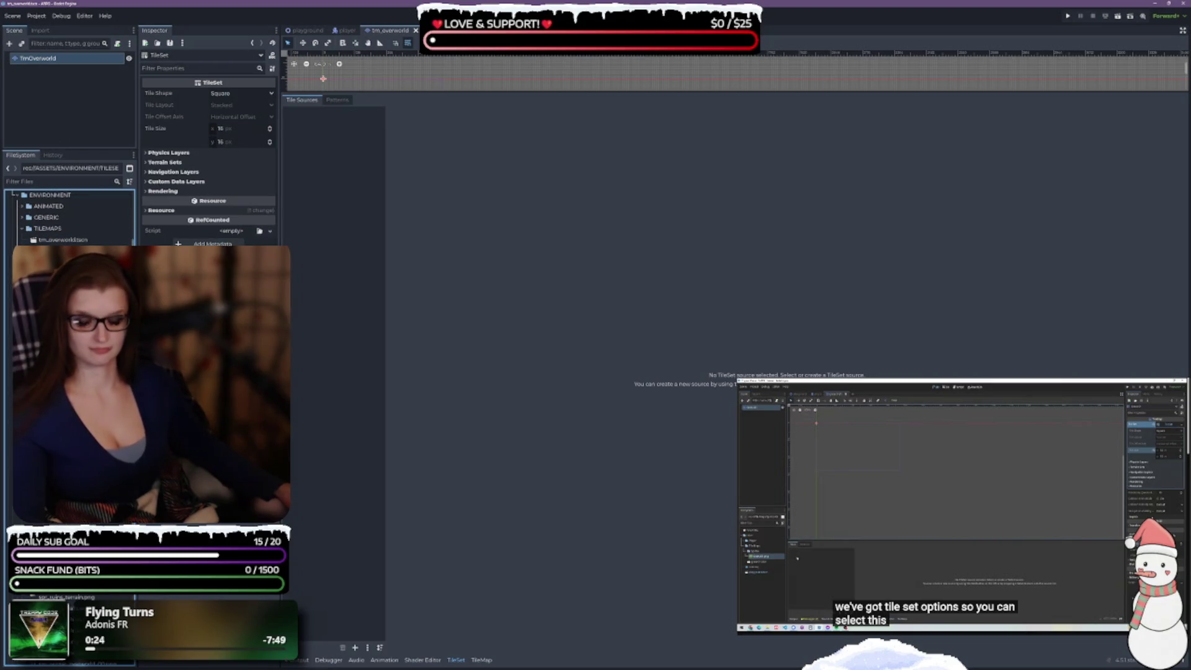
- Make another copy of the ashlands tileset named ts_ruins.tres
key(ctrl+d)
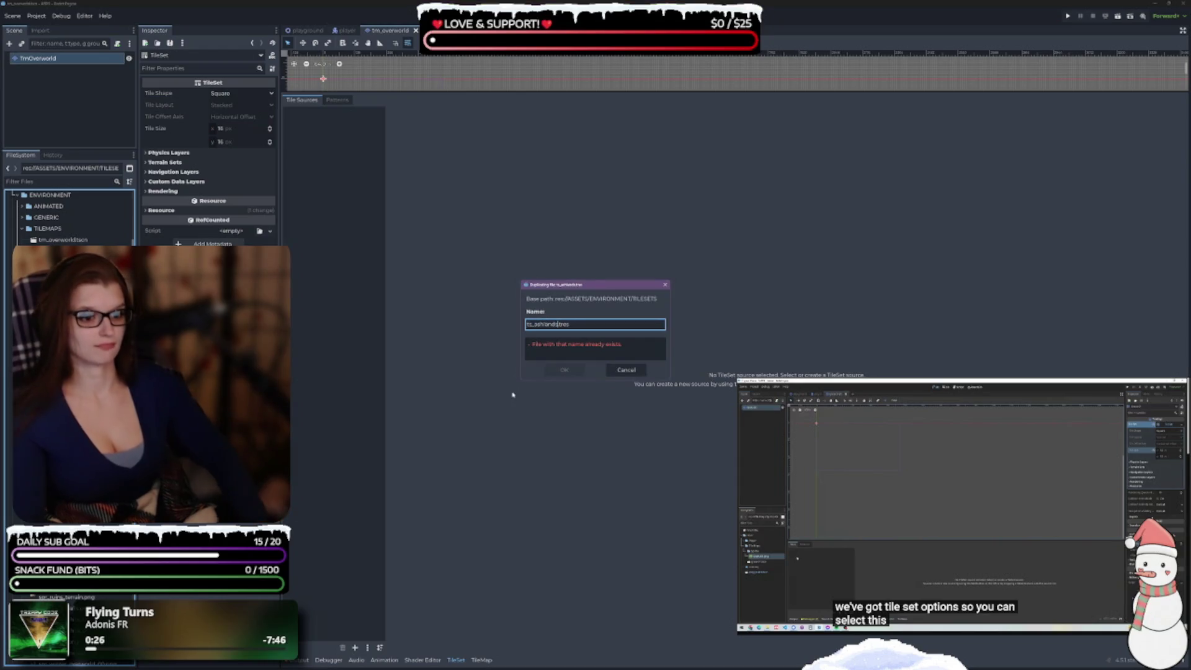
key(BackSpace)
key(BackSpace)
key(BackSpace)
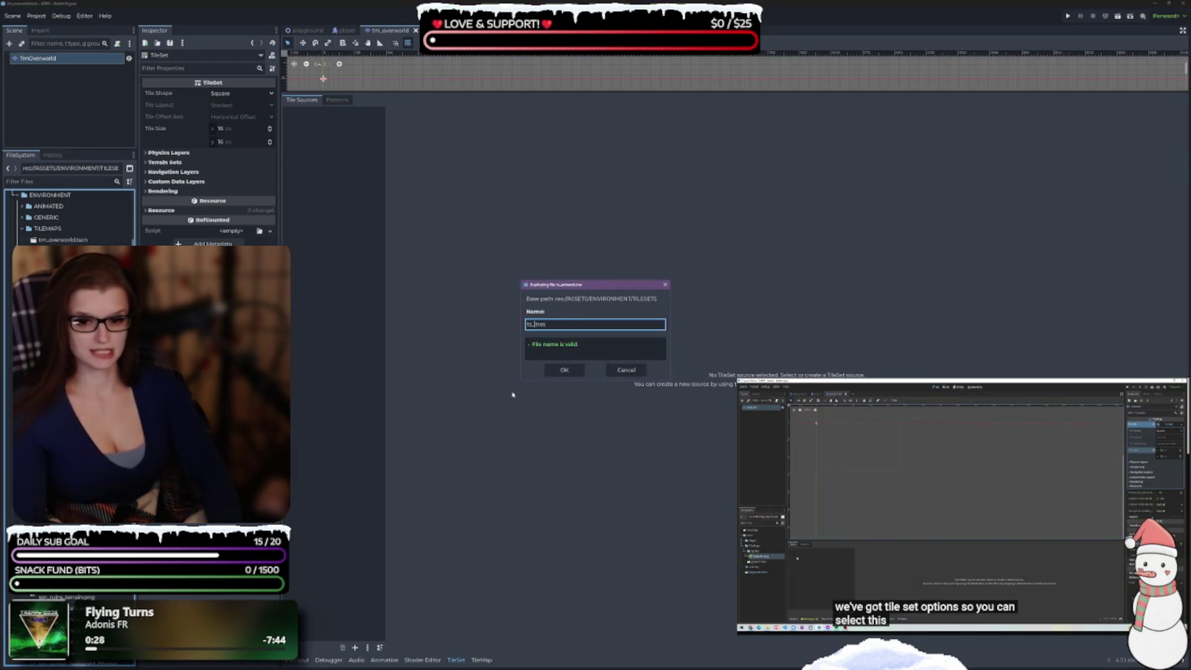
text(ruins)
key(Return)
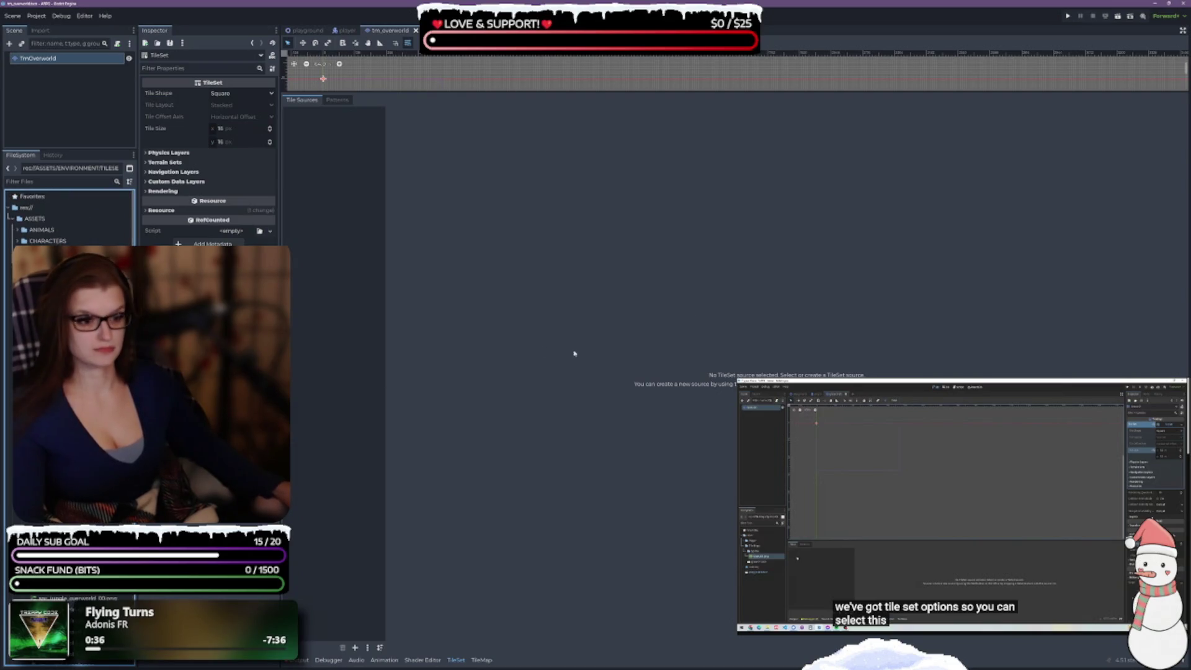
- Duplicate the ashlands tileset once more with the name ts_water
key(ctrl+d)
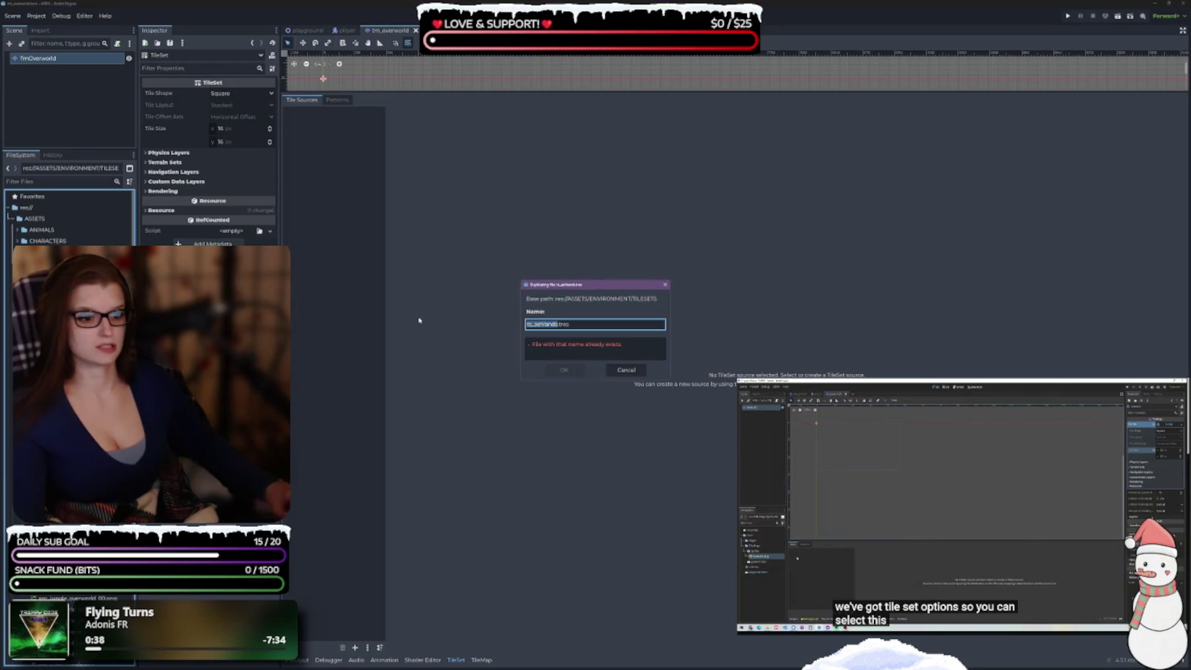
key(BackSpace)
key(BackSpace)
key(BackSpace)
text(water)
key(Return)
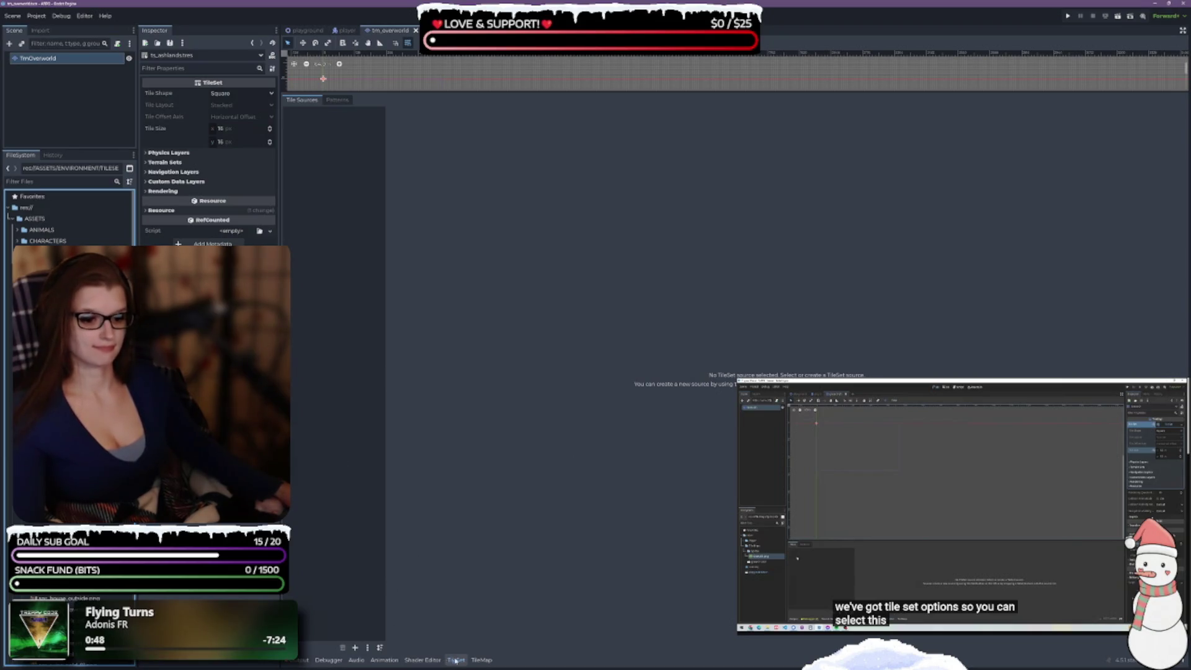
scroll(68, 217, down, 10)
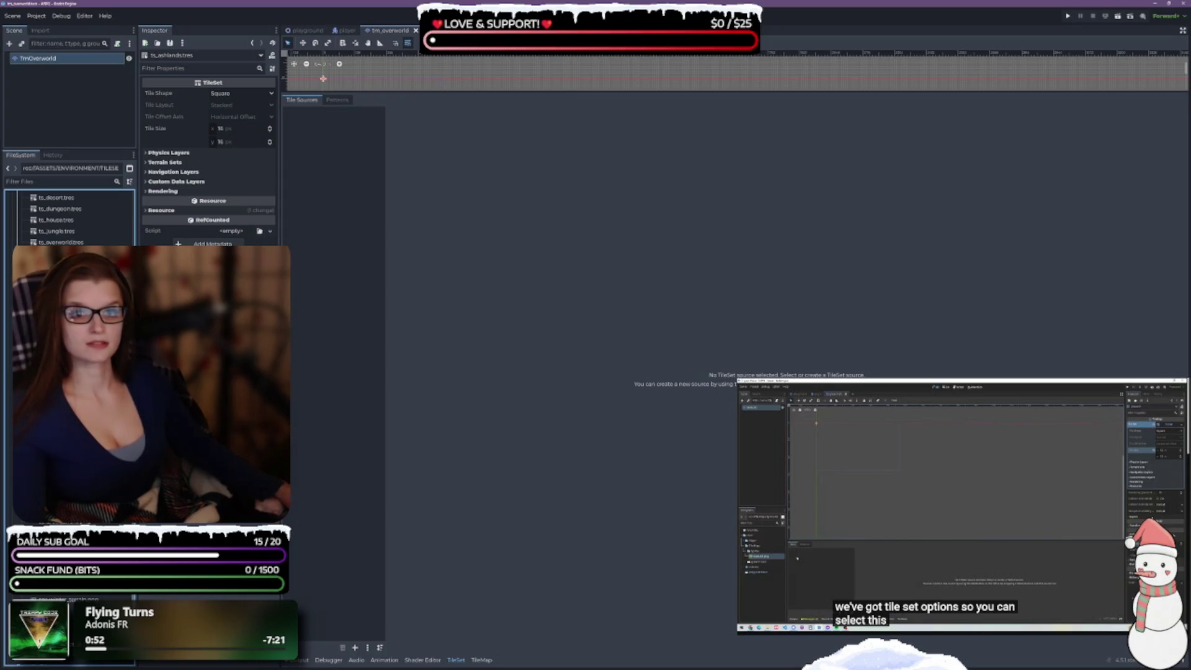
- Add the three ashlands spritesheets as atlas sources with auto-created tiles and check each one
mouse_move(68, 266)
mouse_down()
mouse_move(361, 298)
mouse_move(336, 249)
mouse_up()
click(562, 346)
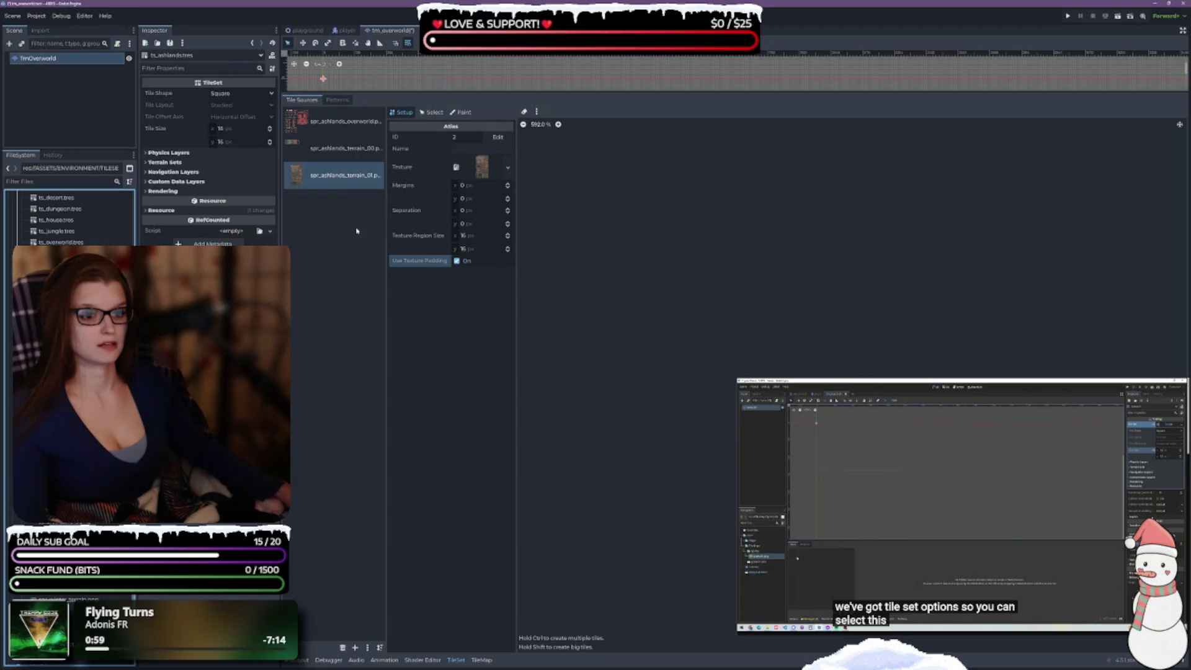
click(333, 159)
click(335, 125)
click(341, 175)
click(350, 132)
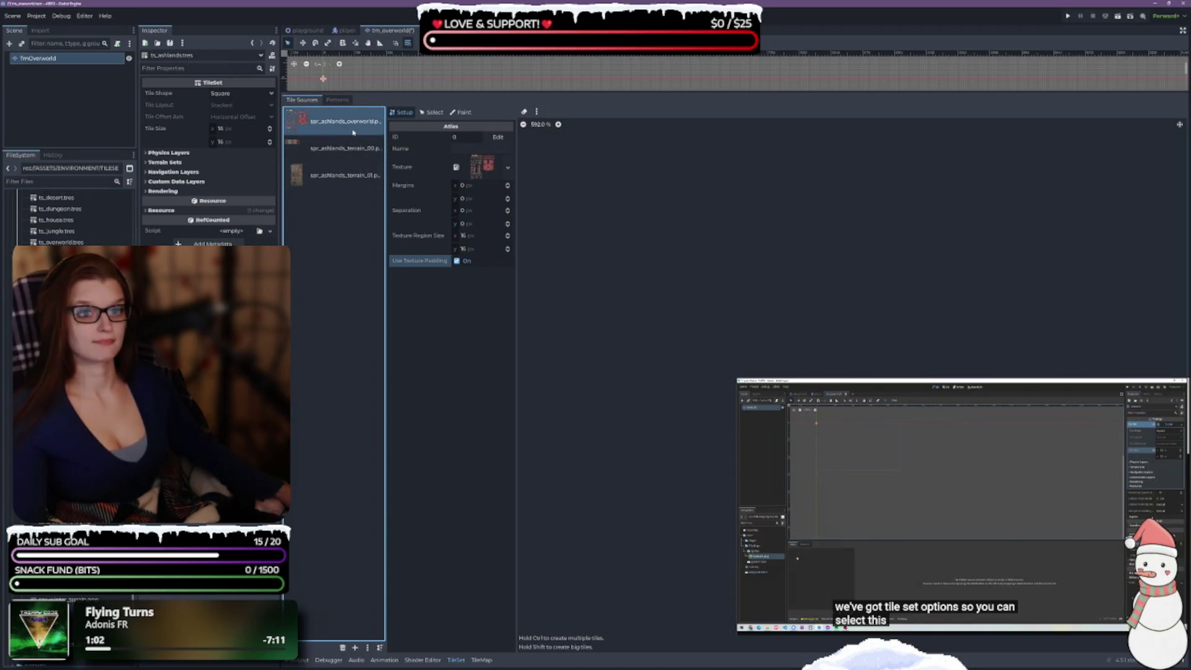
- Widen the tile source list to show full names and edit the atlas name
drag(387, 150, 413, 152)
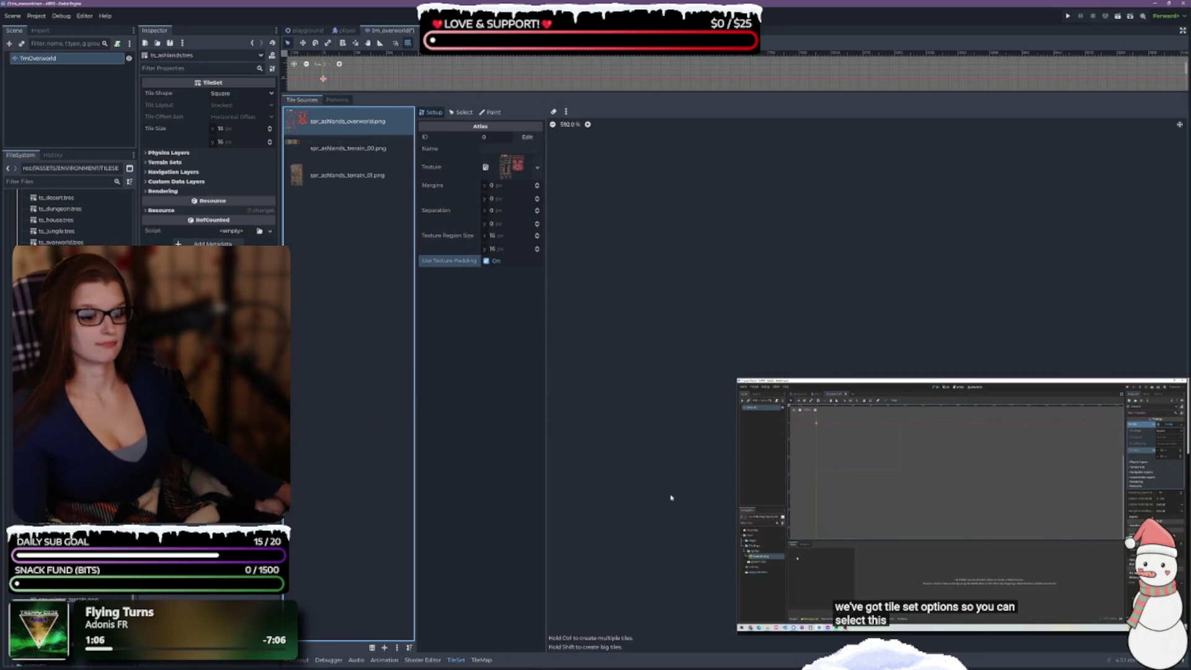
scroll(917, 340, down, 2)
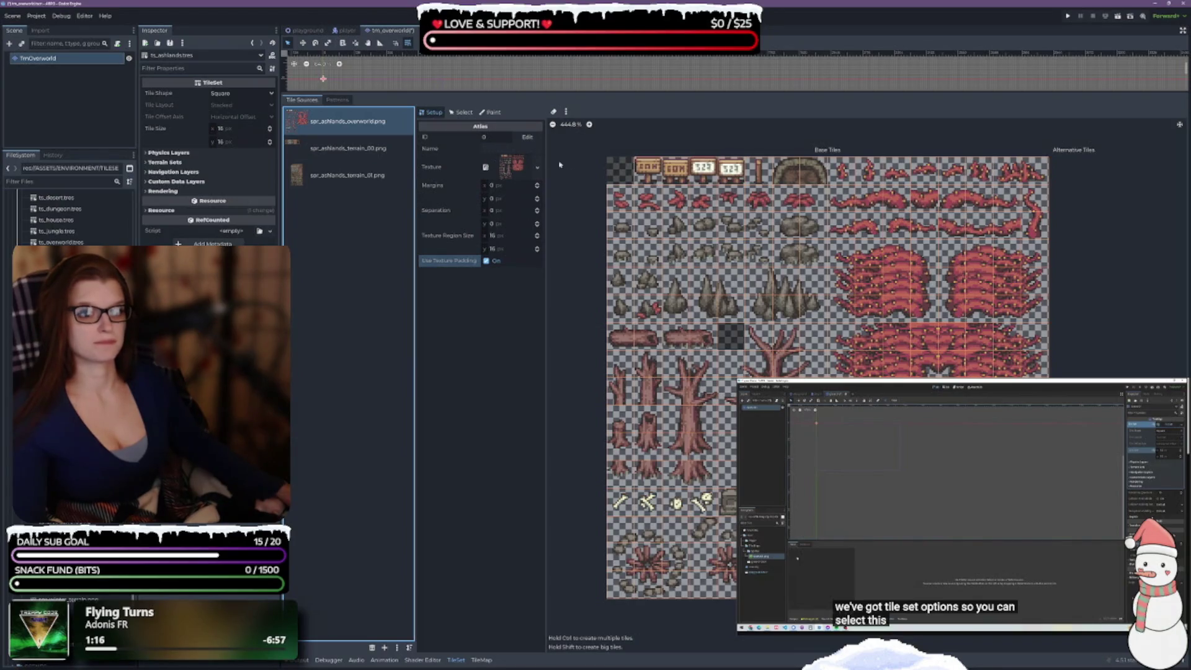
click(499, 149)
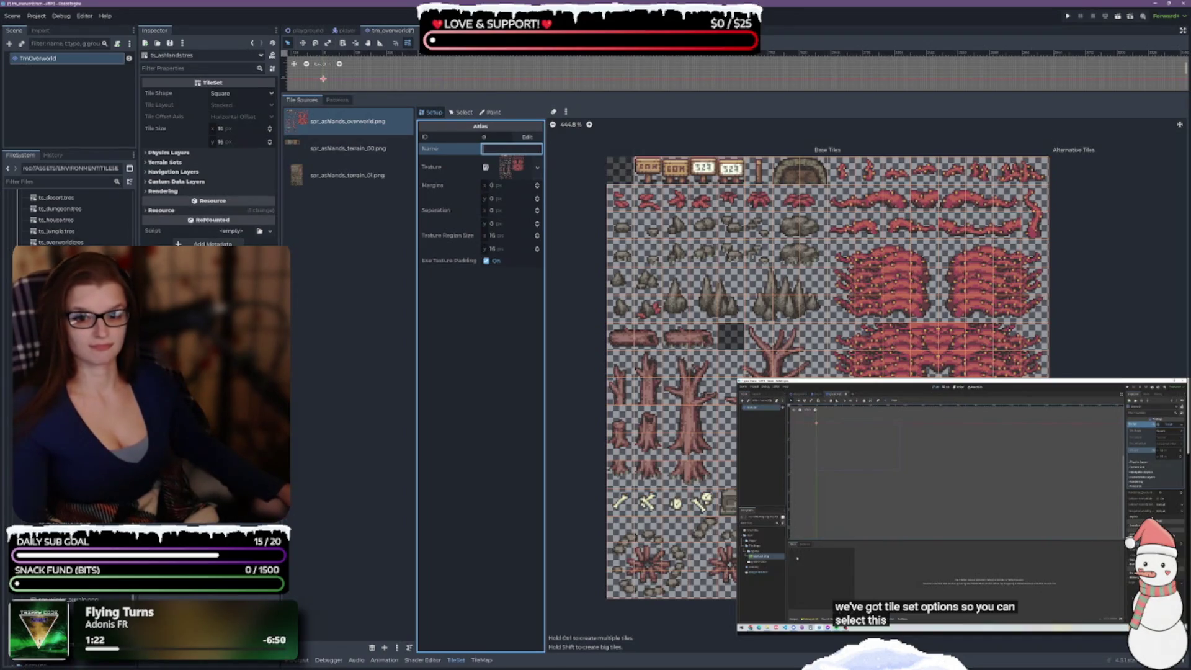
- Save, then name the first atlas source overworld
key(ctrl+s)
scroll(68, 214, up, 5)
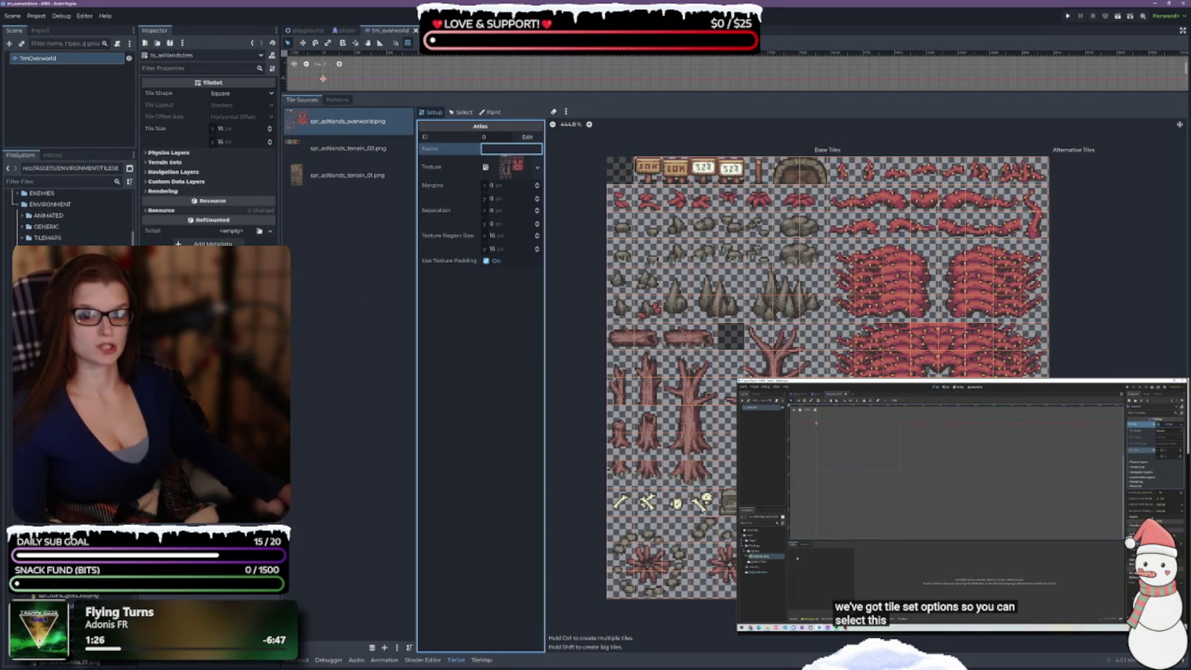
click(68, 372)
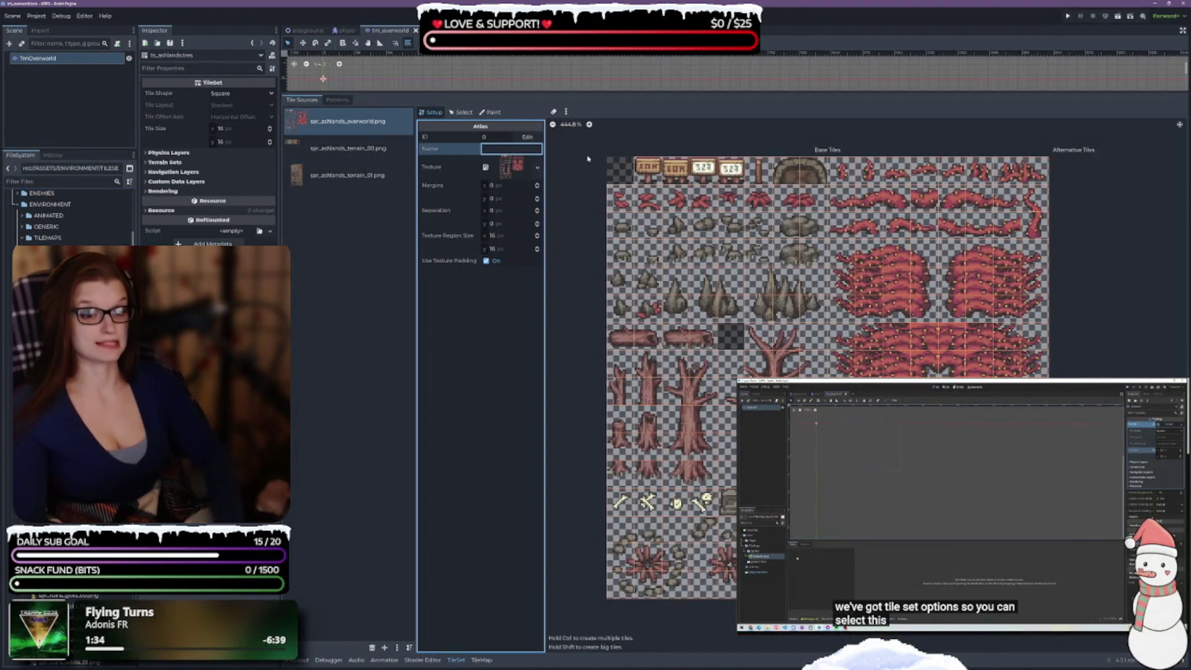
text(ashlands)
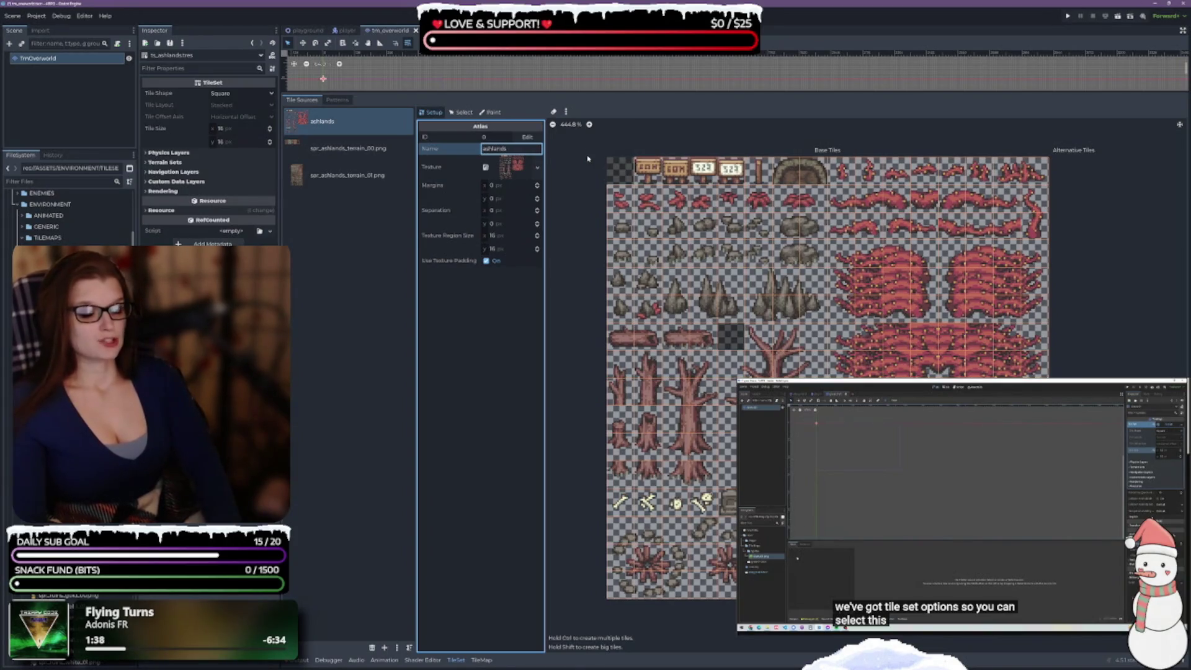
key(BackSpace)
key(BackSpace)
key(BackSpace)
text(over)
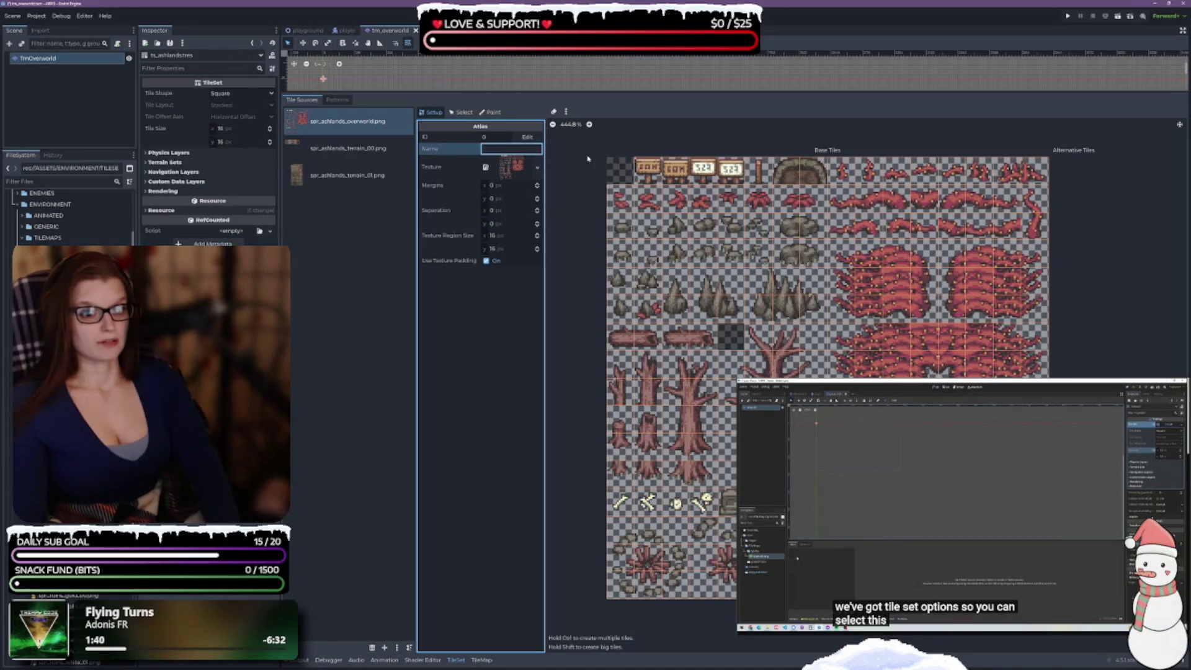
text(world)
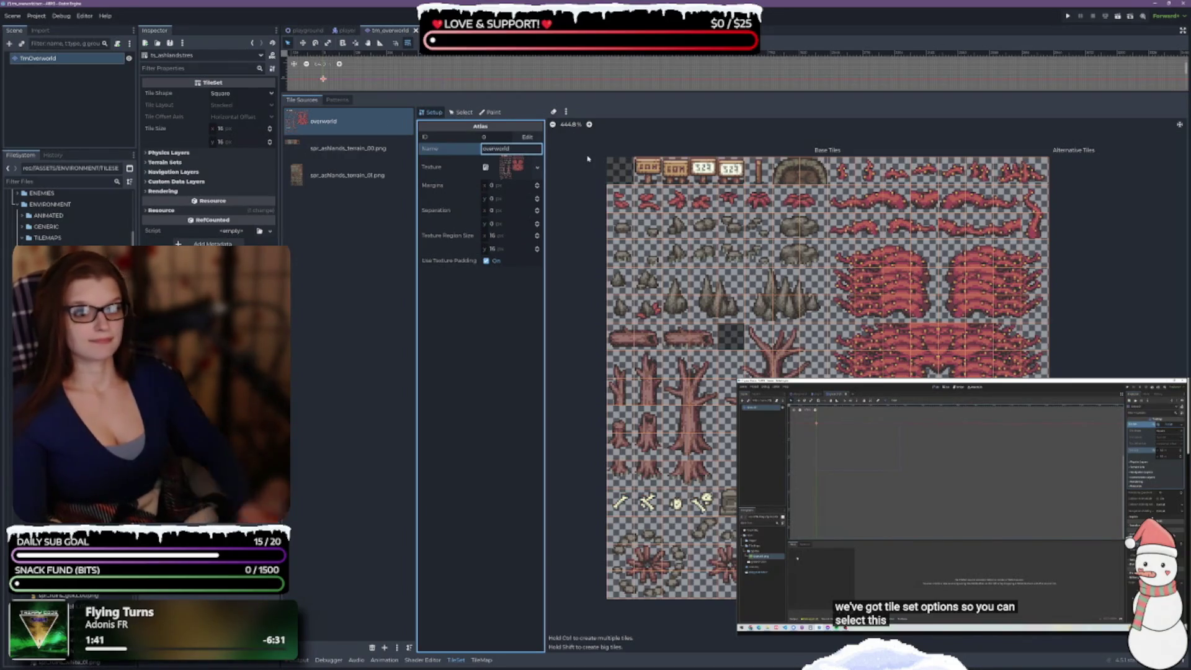
- Name the remaining two atlas sources terrain_00 and terrain_01
click(347, 148)
click(497, 149)
text(terrain)
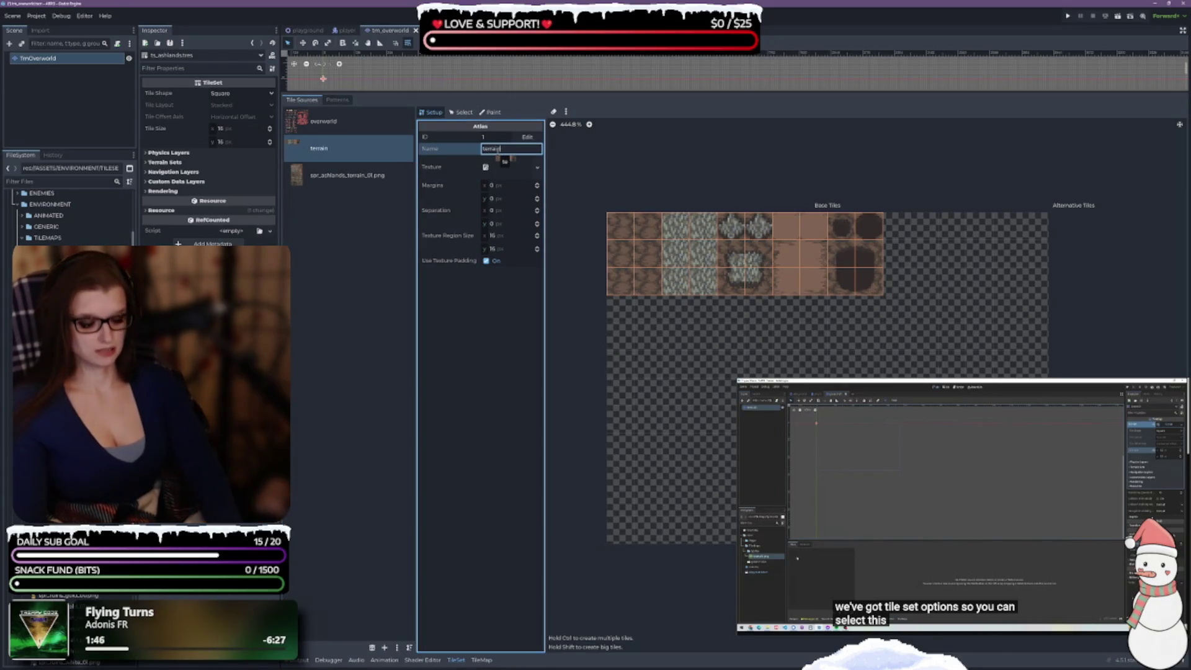
text(_00)
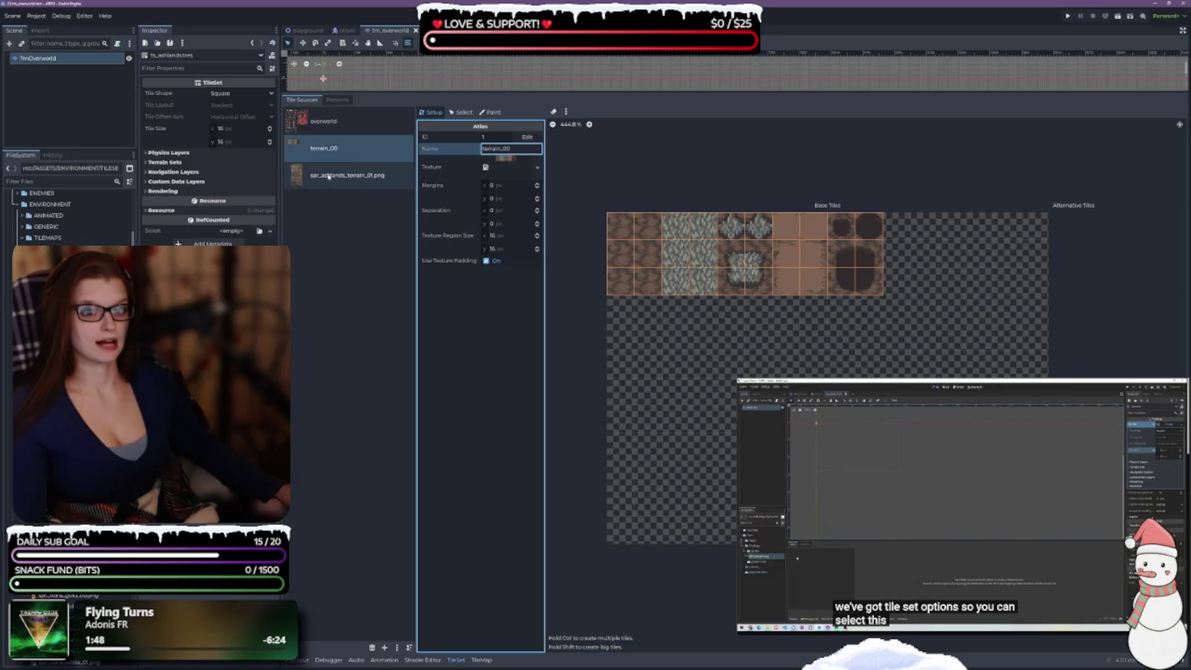
click(329, 176)
click(504, 150)
text(terrain_01)
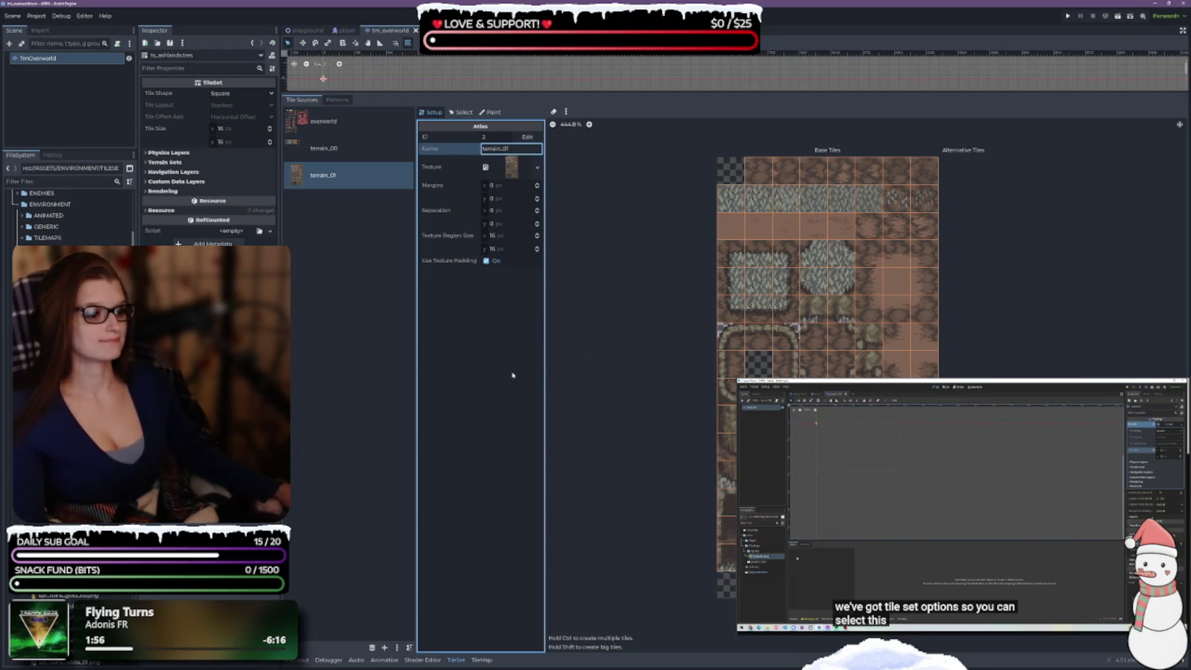
click(355, 152)
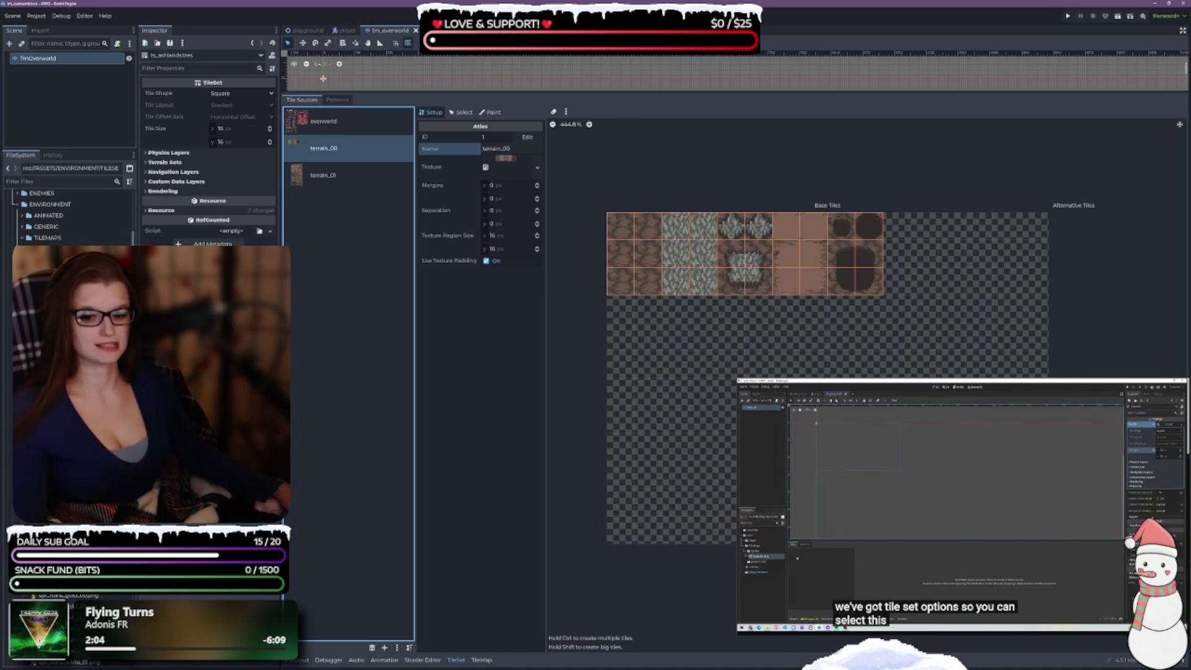
scroll(68, 214, down, 3)
scroll(68, 214, up, 3)
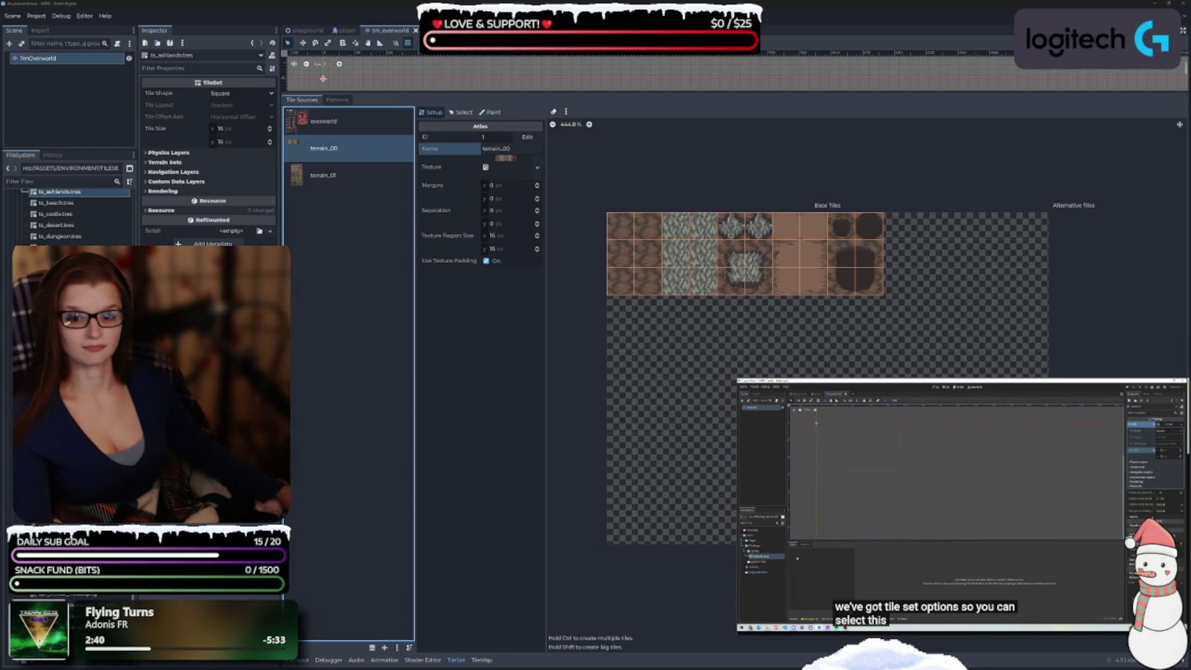
key(alt+Tab)
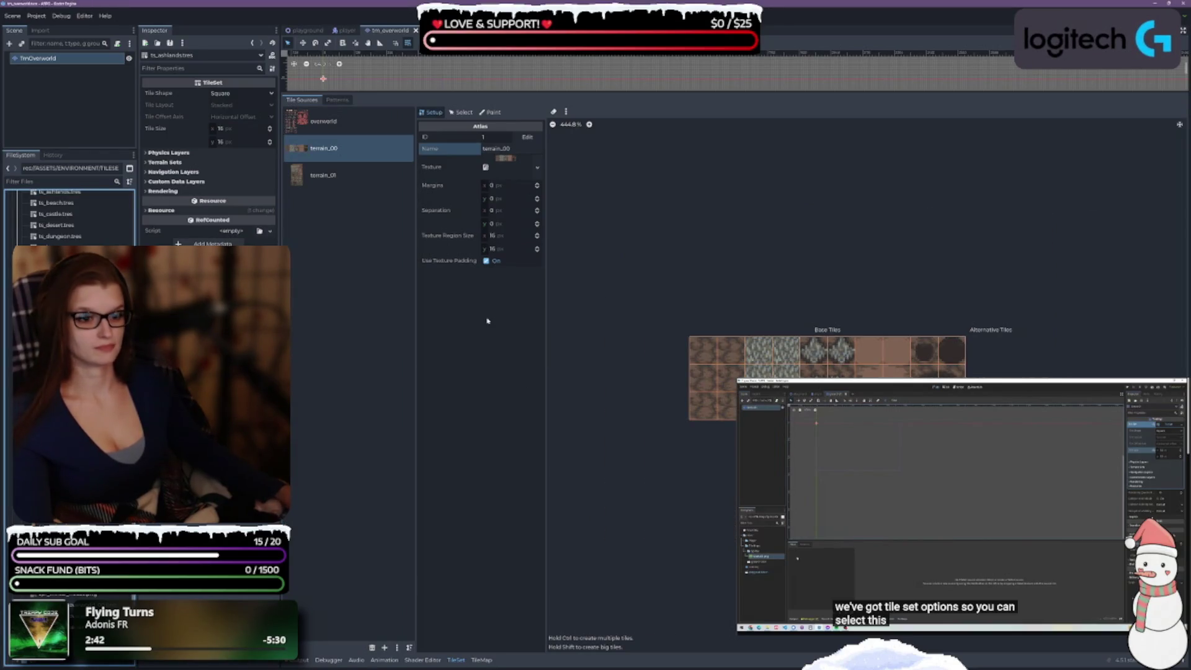
click(333, 173)
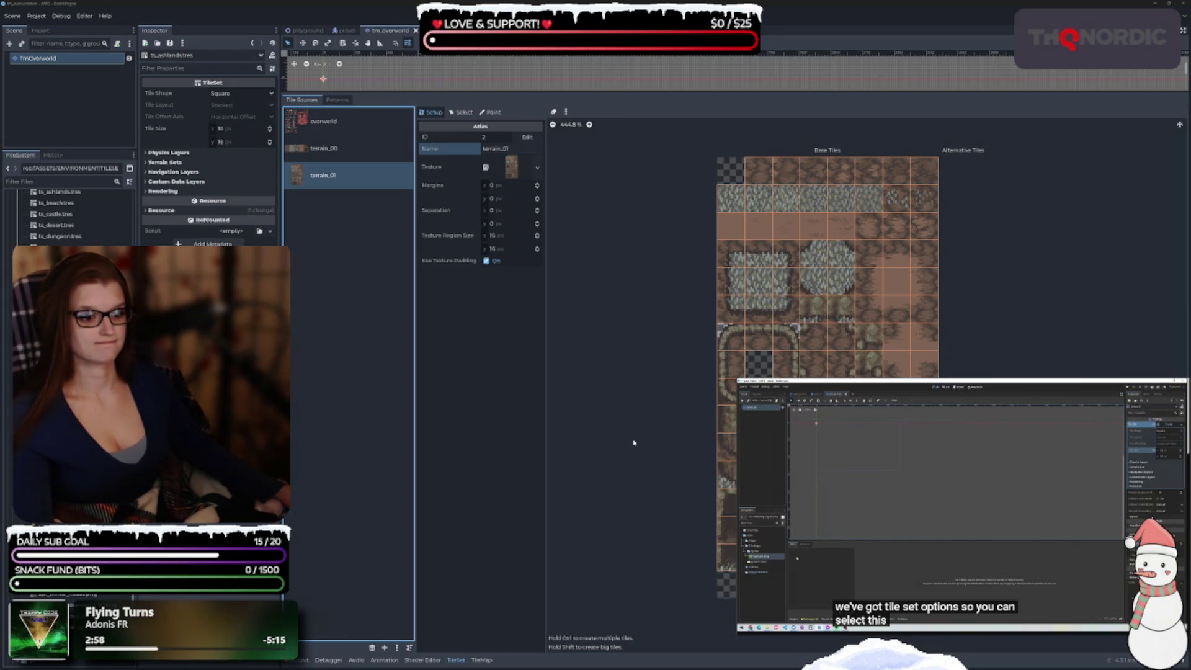
scroll(633, 442, up, 1)
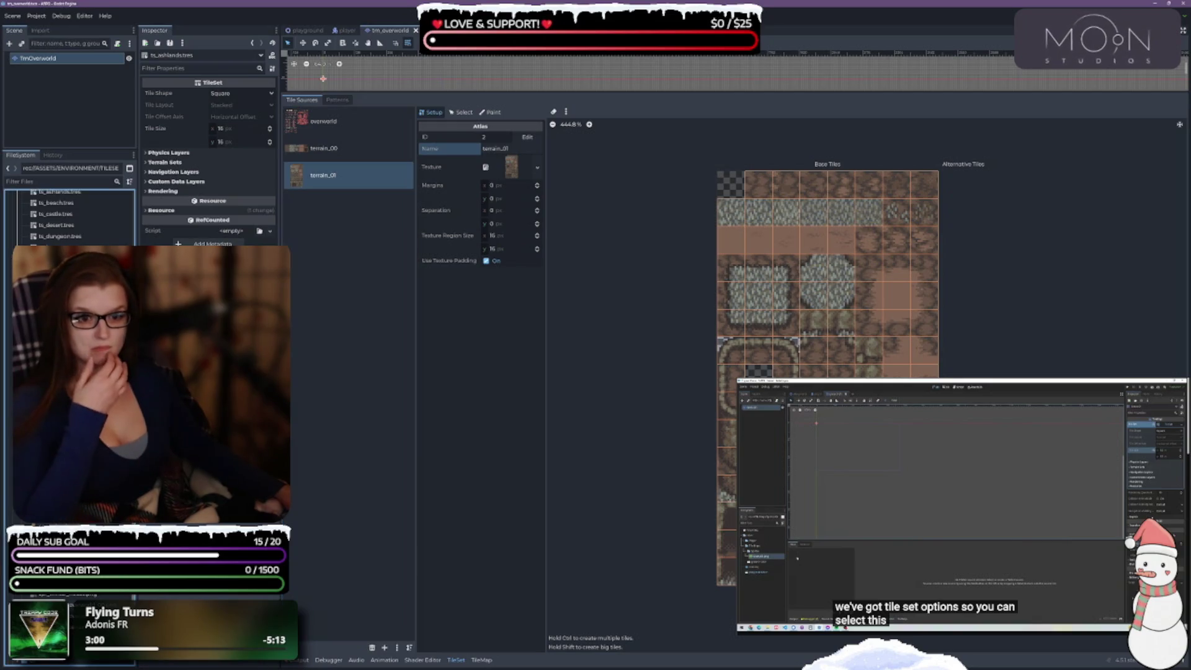
click(349, 127)
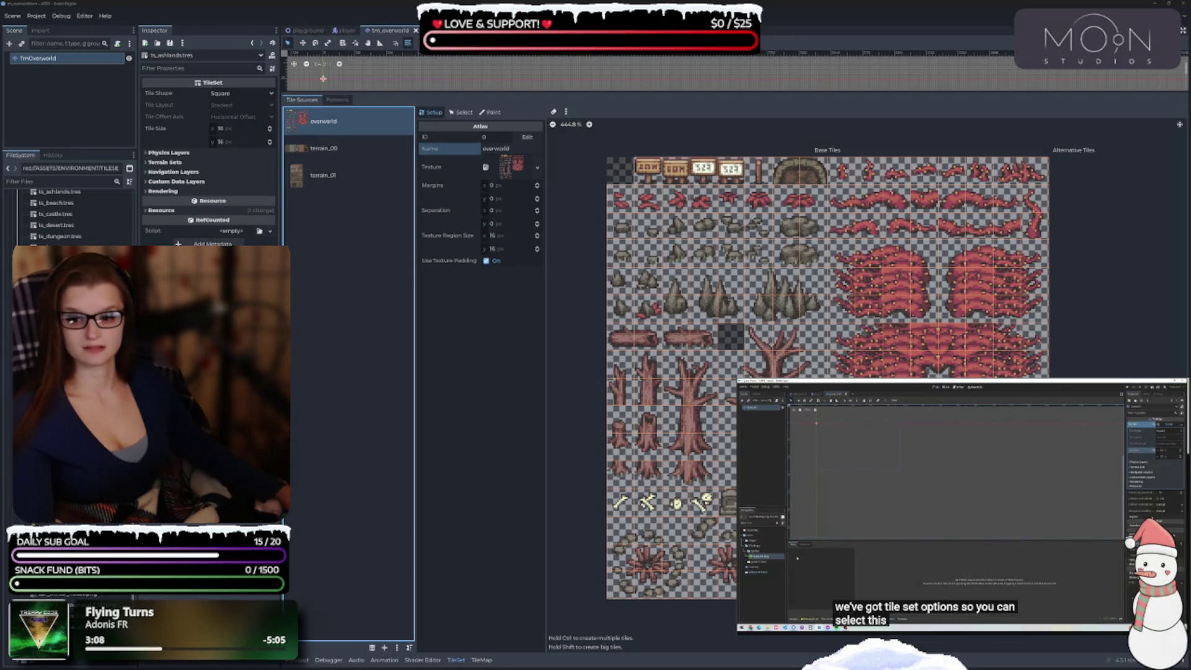
- Check the atlas sources, opening and cancelling the atlas ID change prompt
click(344, 295)
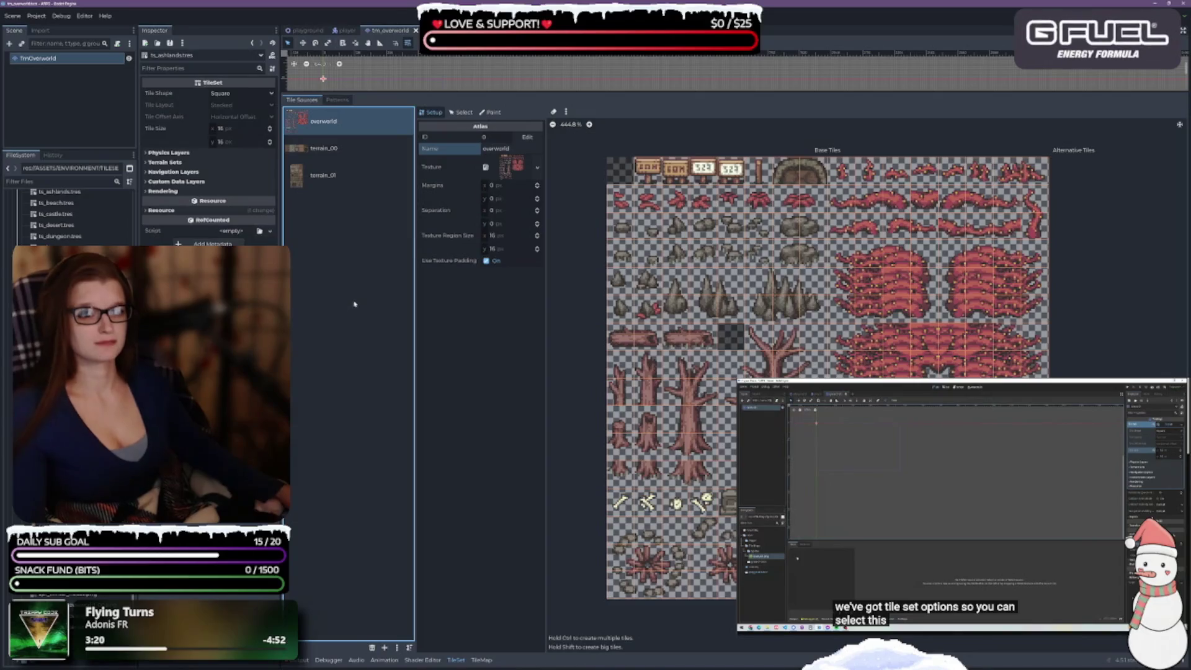
click(329, 149)
click(327, 124)
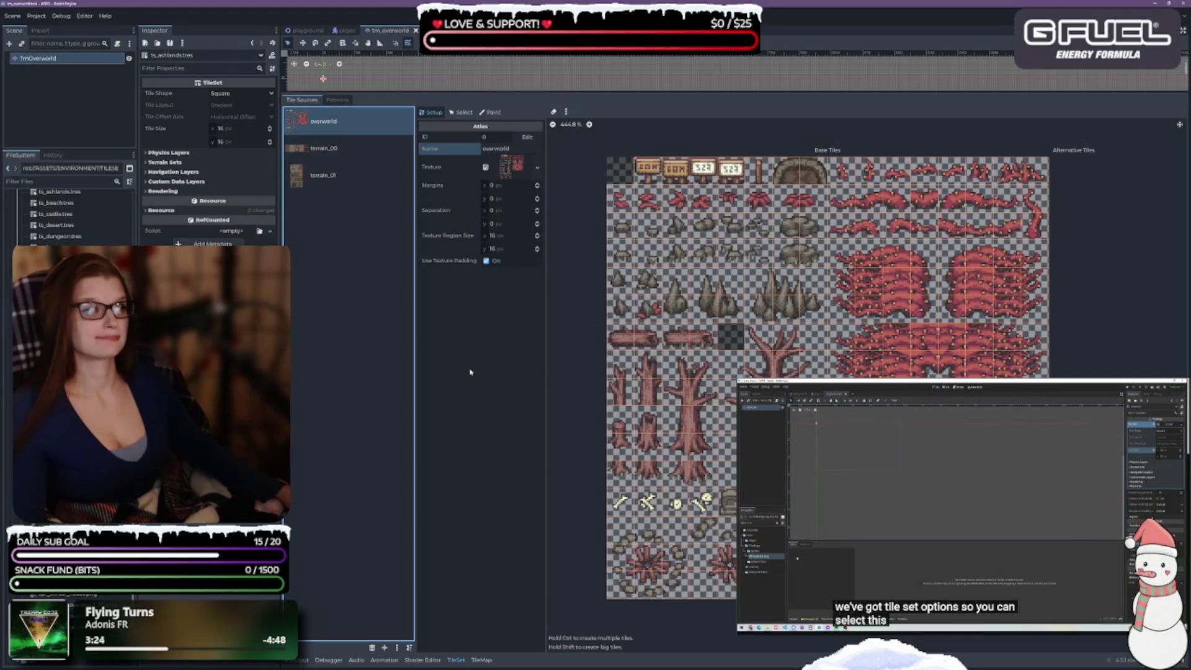
click(528, 136)
click(622, 364)
click(477, 331)
- Switch the bottom panel to TileMap and start duplicating tm_overworld.tscn
click(316, 100)
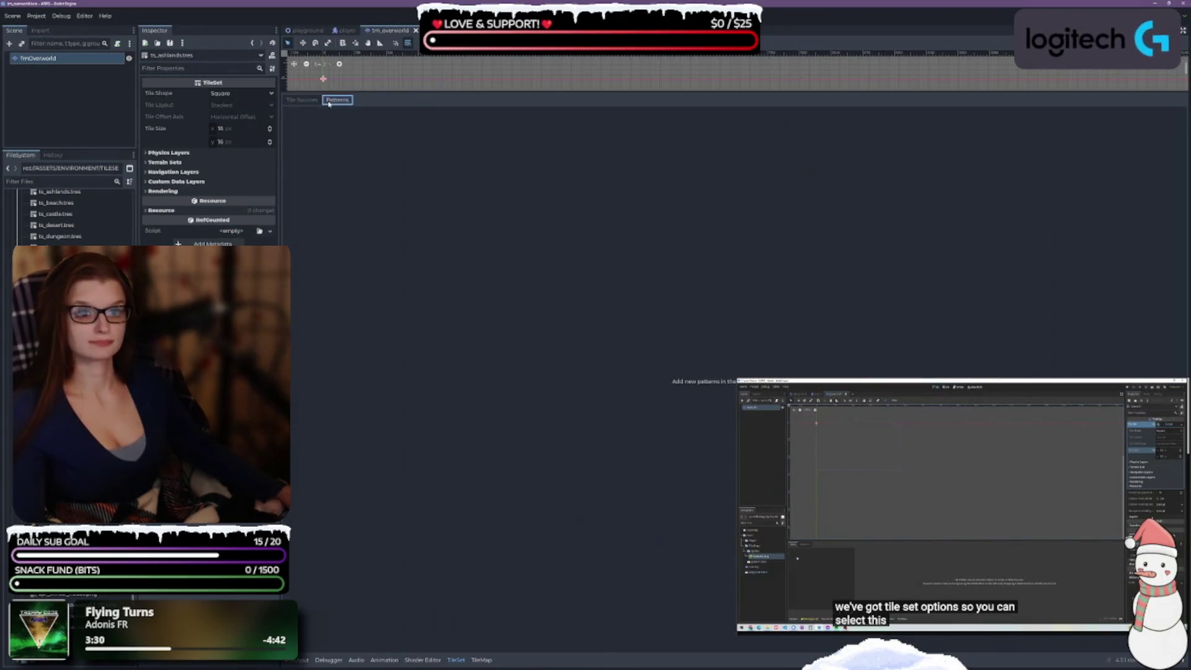
click(482, 660)
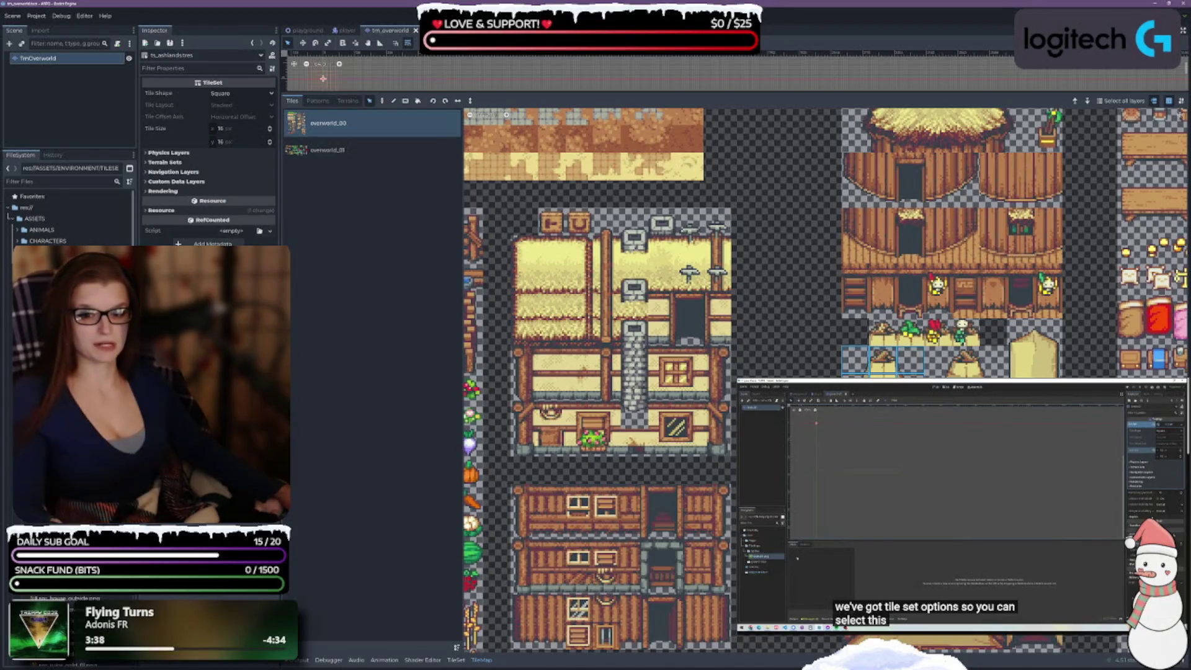
click(62, 273)
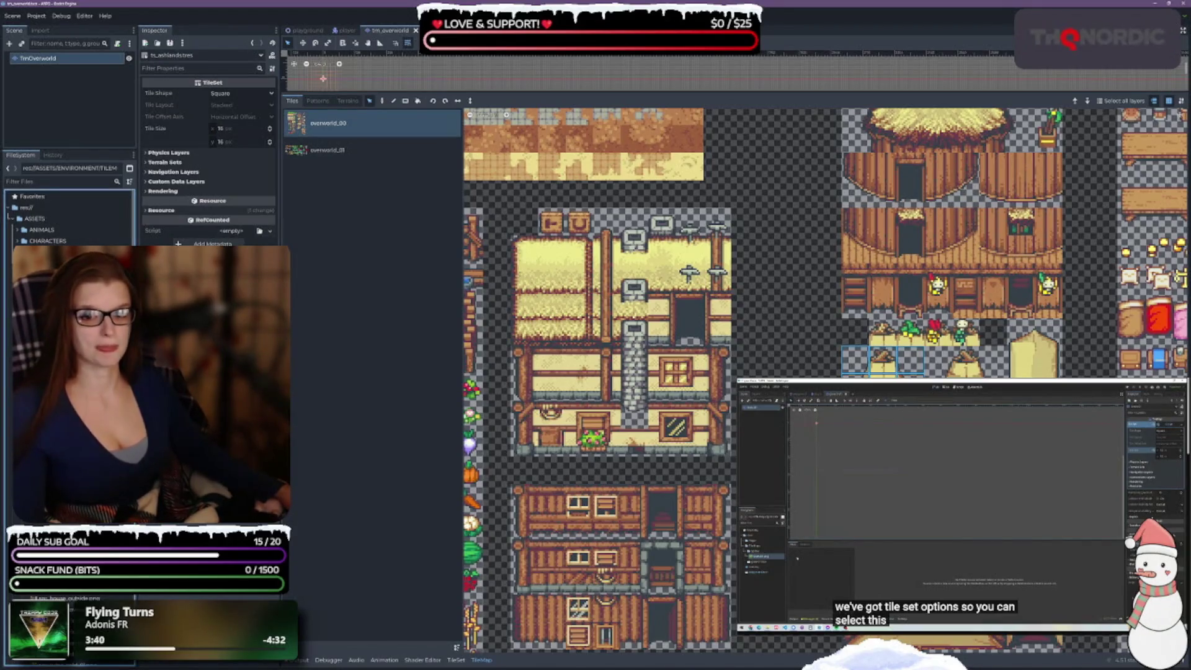
key(ctrl+d)
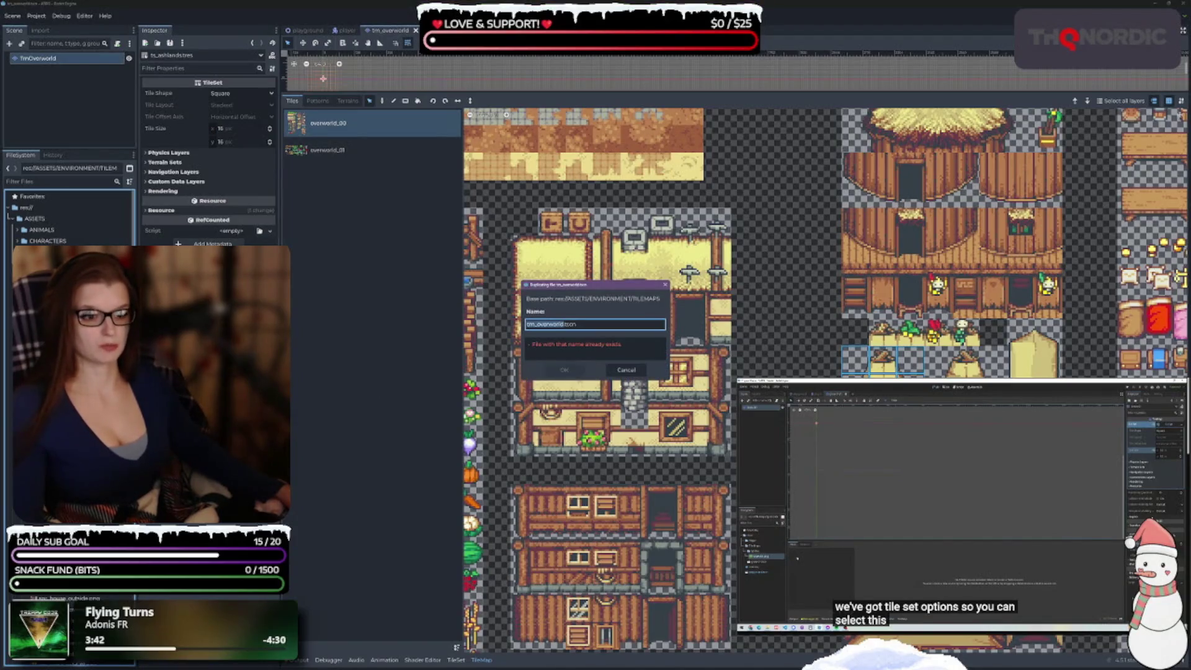
- Save the duplicated scene as tm_ashlands.tscn
text(tm_overe)
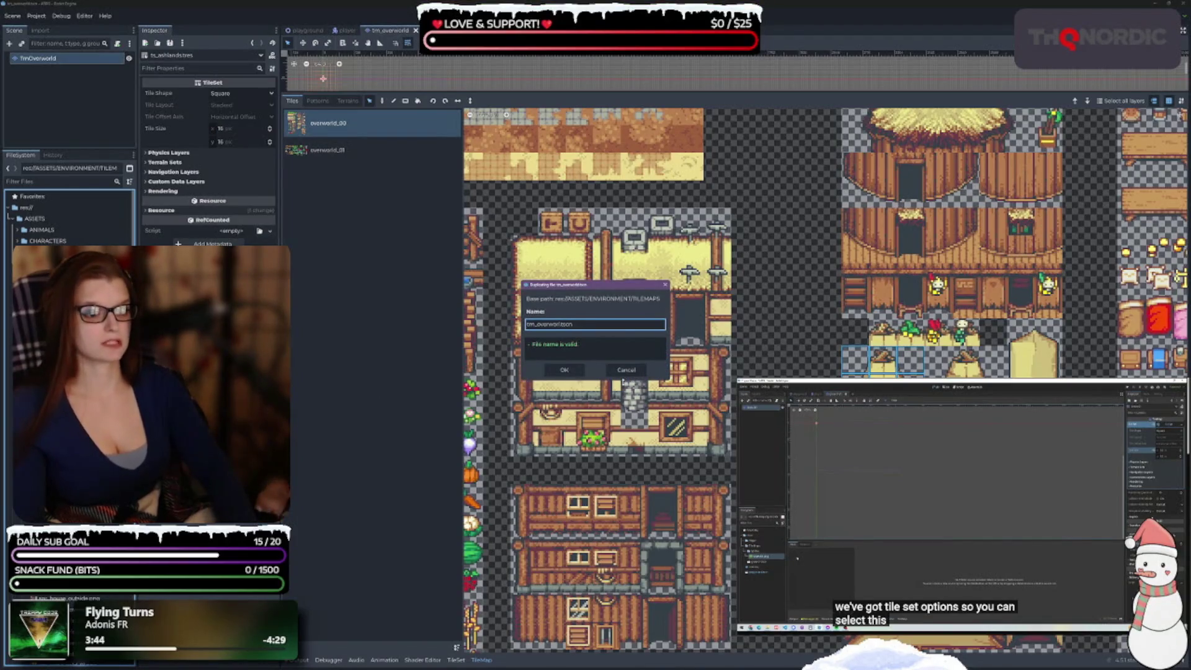
key(BackSpace)
text(shlands)
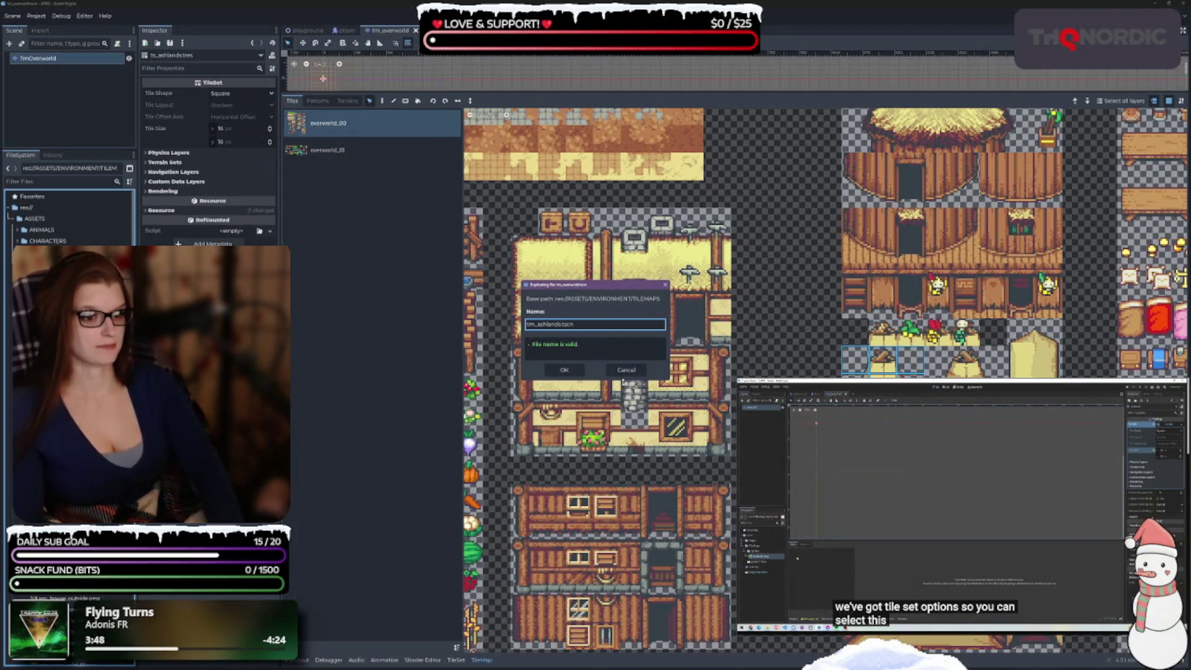
key(Return)
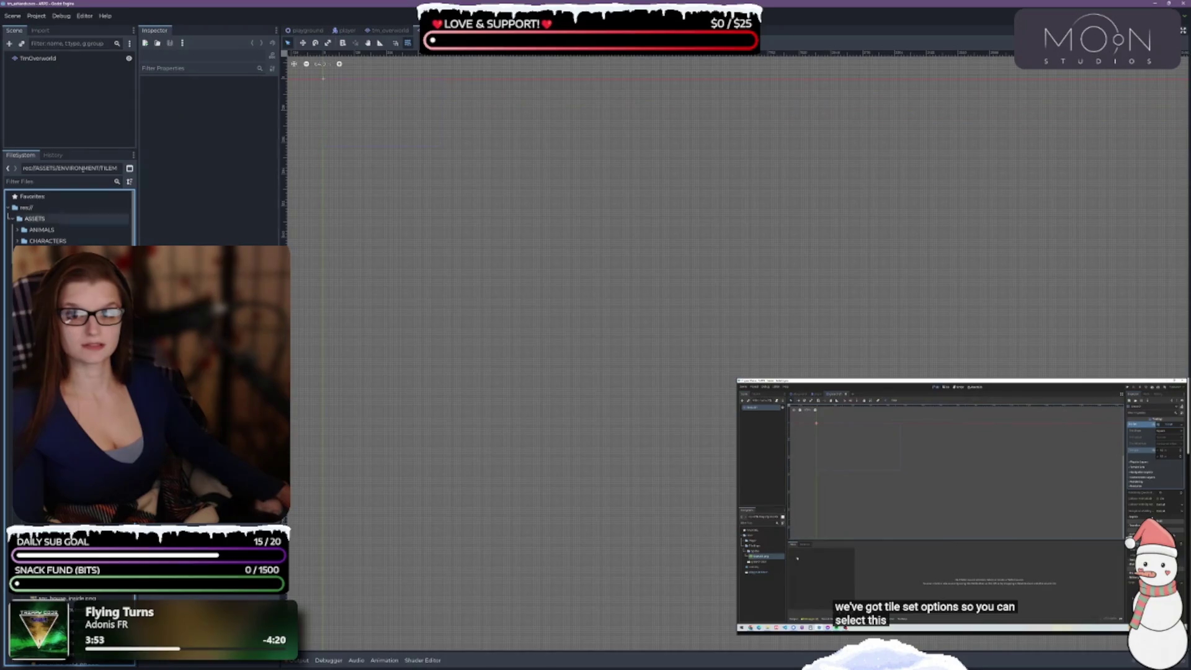
- Rename the root node to TmAshlands and assign ts_ashlands.tres as its tileset
click(45, 59)
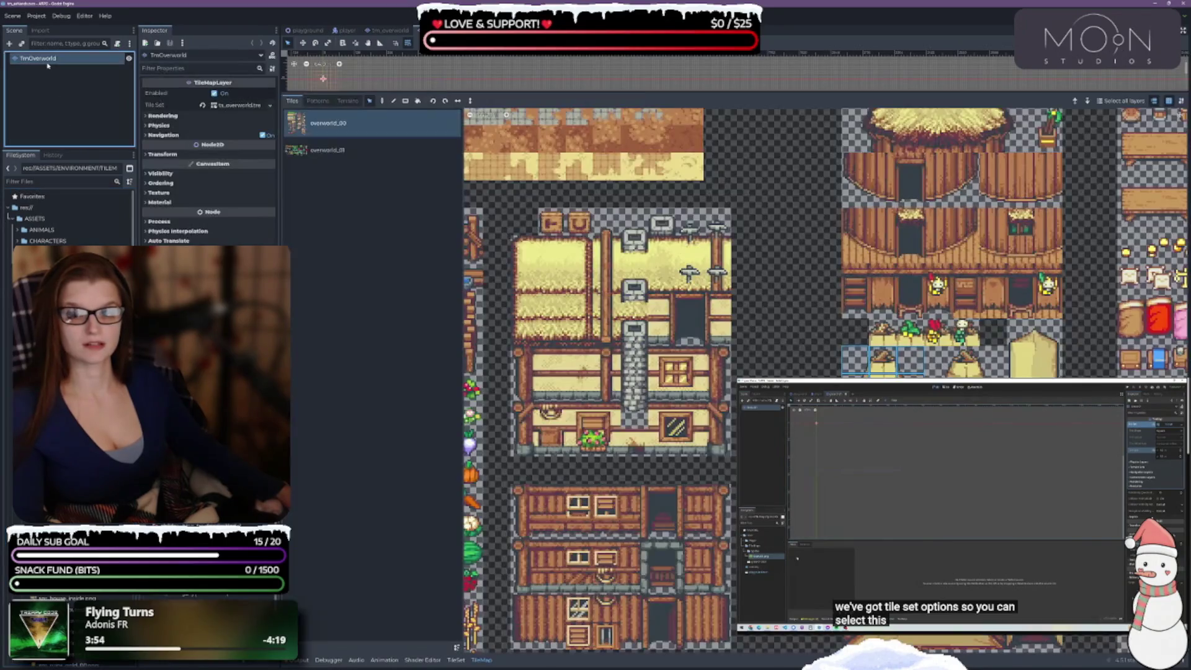
double_click(50, 59)
click(104, 61)
key(BackSpace)
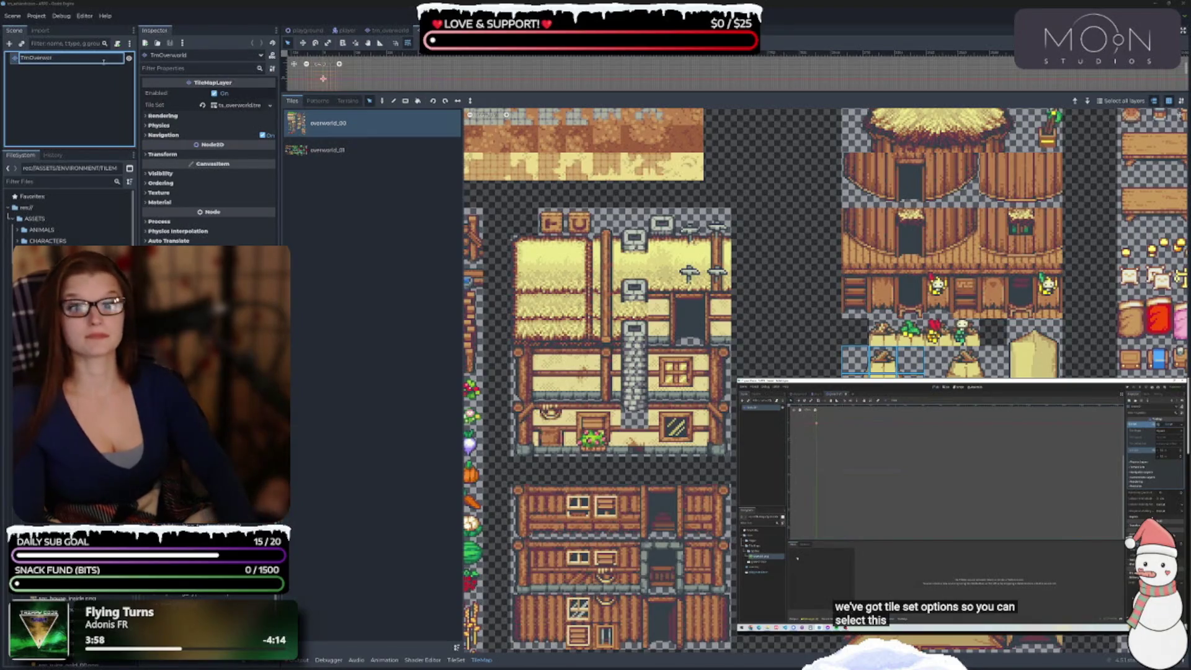
key(BackSpace)
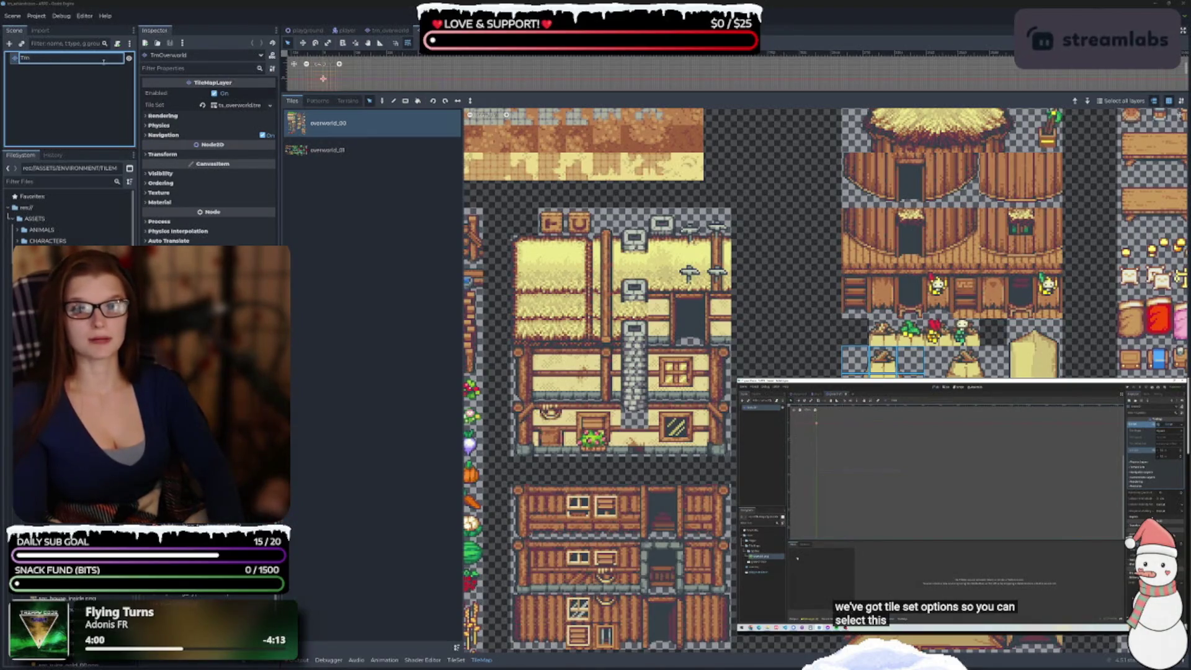
text(Ashla)
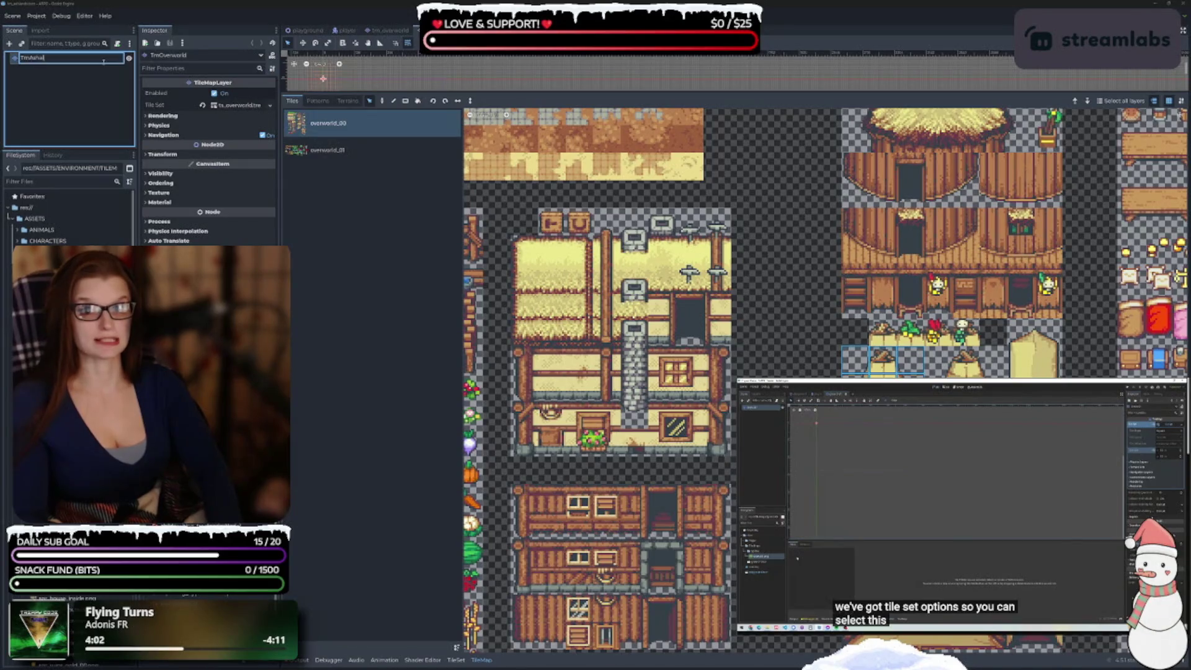
text(nds)
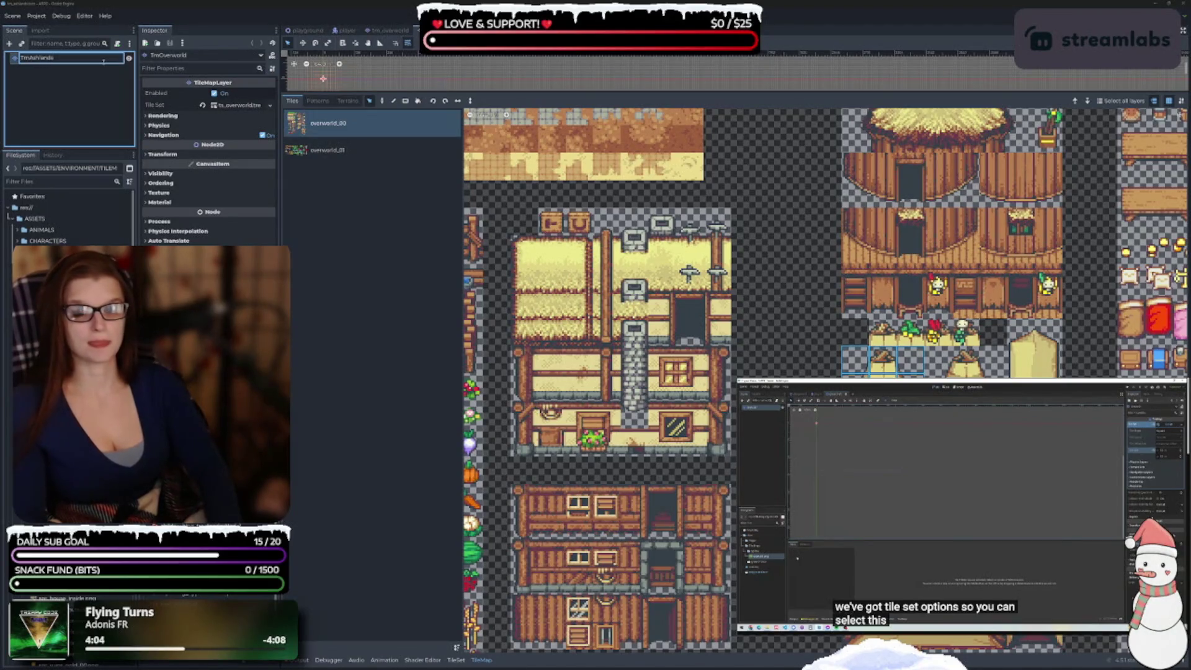
key(Return)
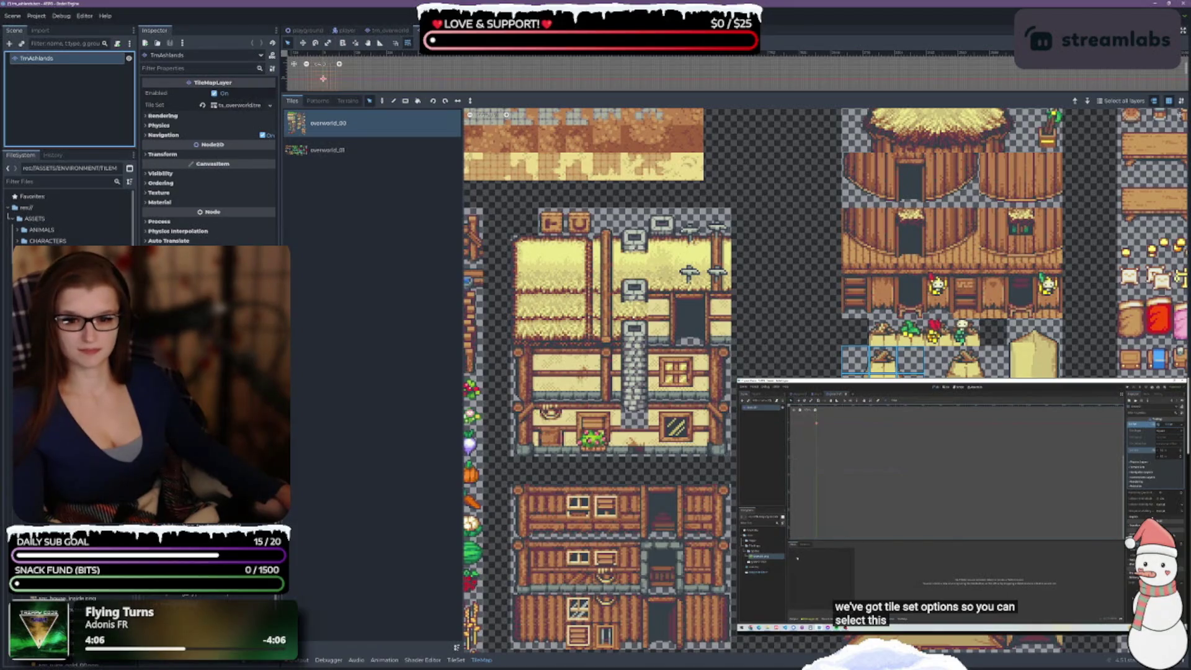
click(68, 372)
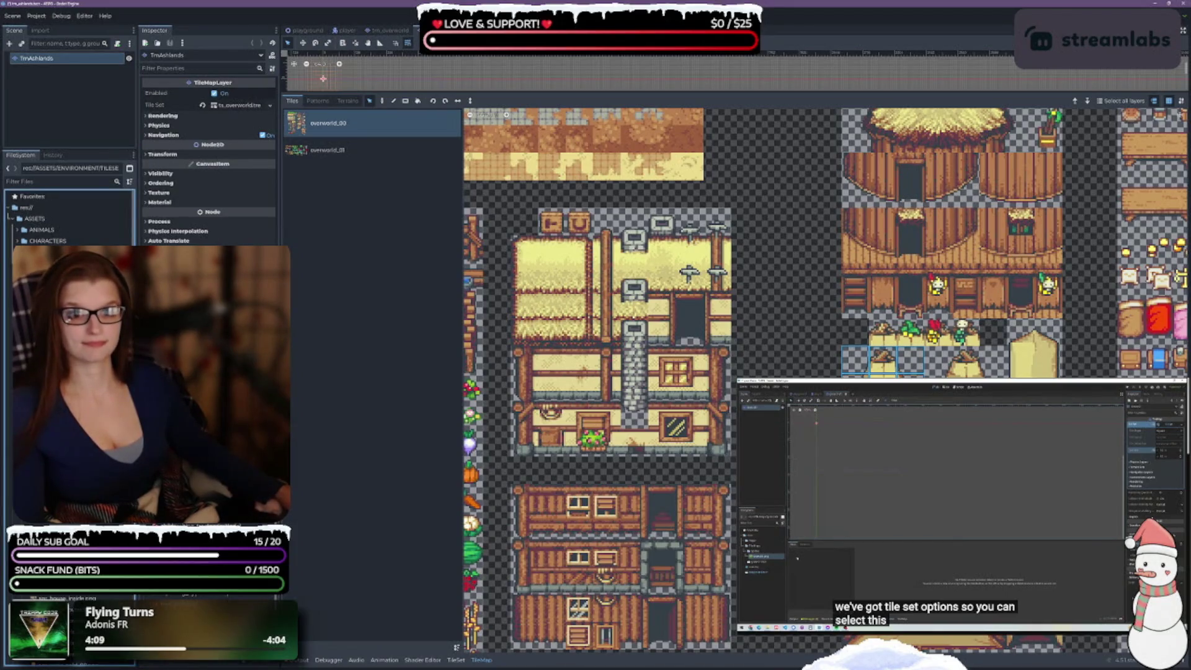
mouse_move(68, 372)
mouse_down()
mouse_move(239, 119)
mouse_move(228, 107)
mouse_up()
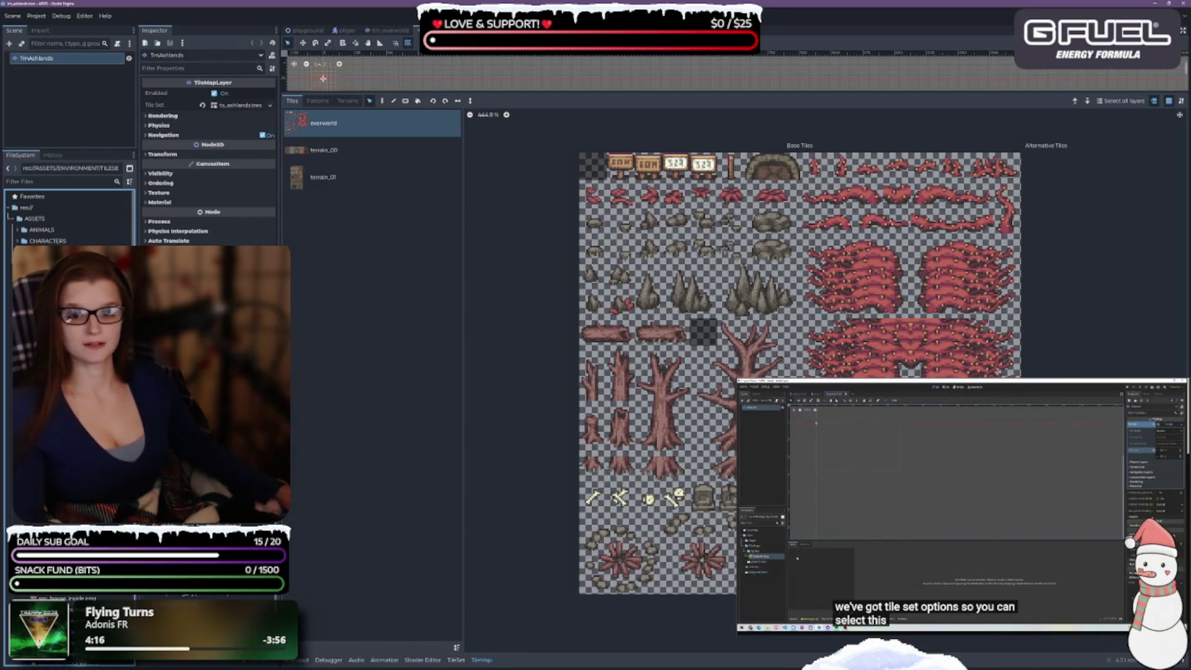
- Rename the overworld map's root node to Overworld and save the scene
key(ctrl+Tab)
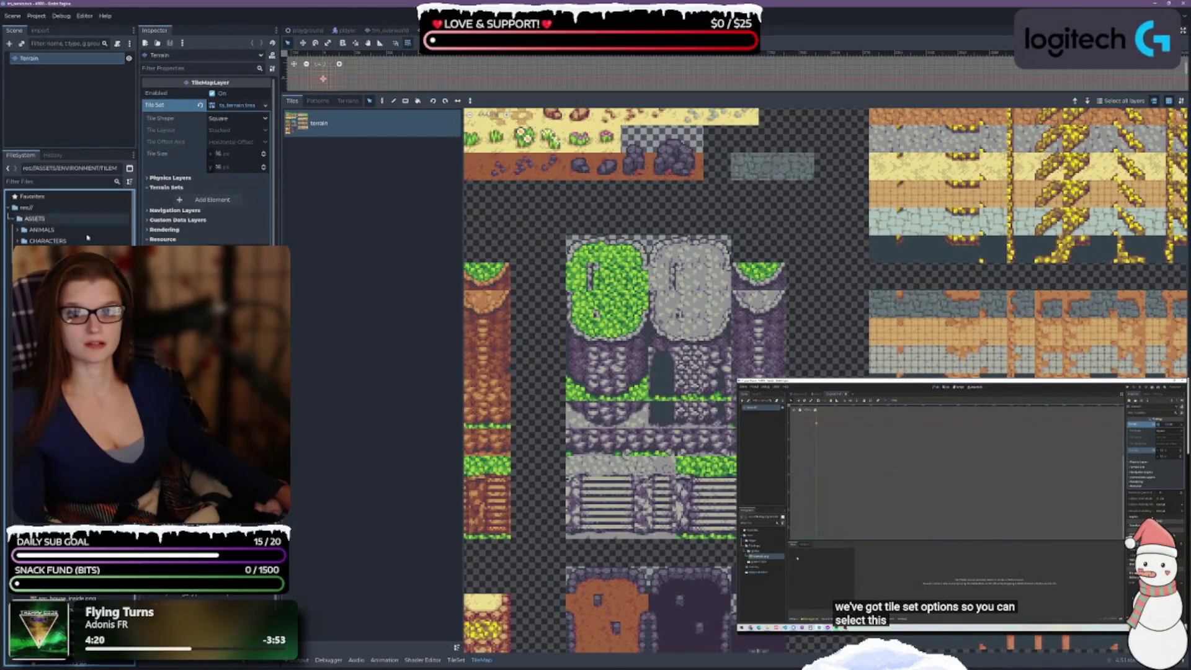
key(ctrl+Tab)
click(44, 60)
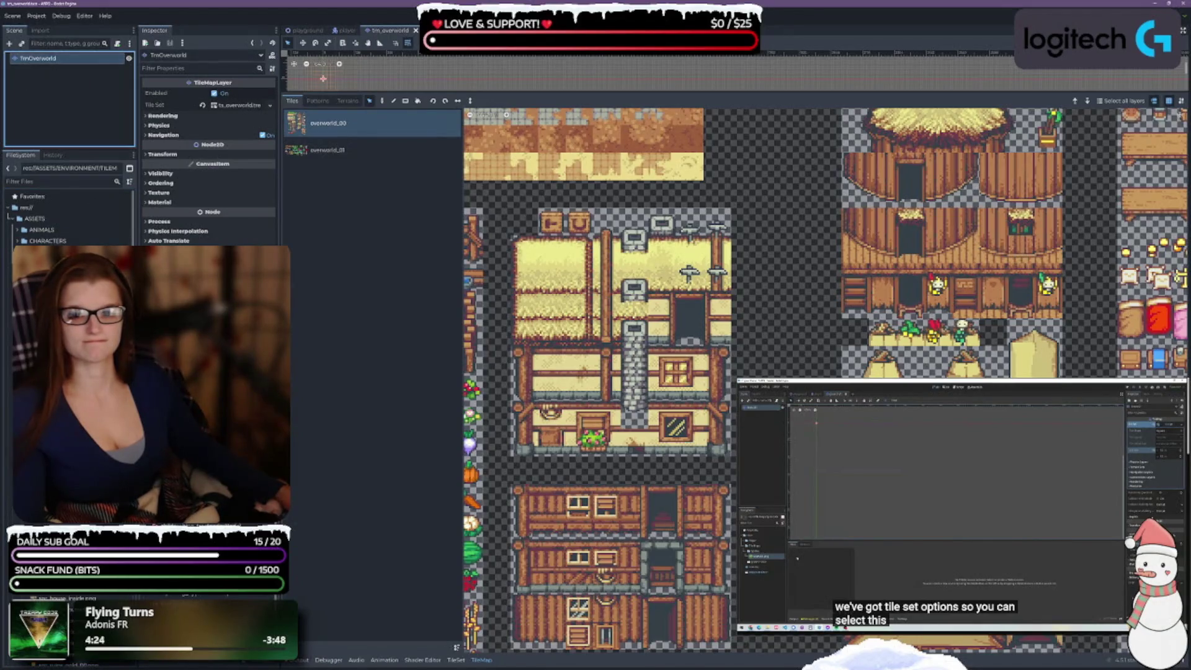
double_click(35, 58)
click(26, 58)
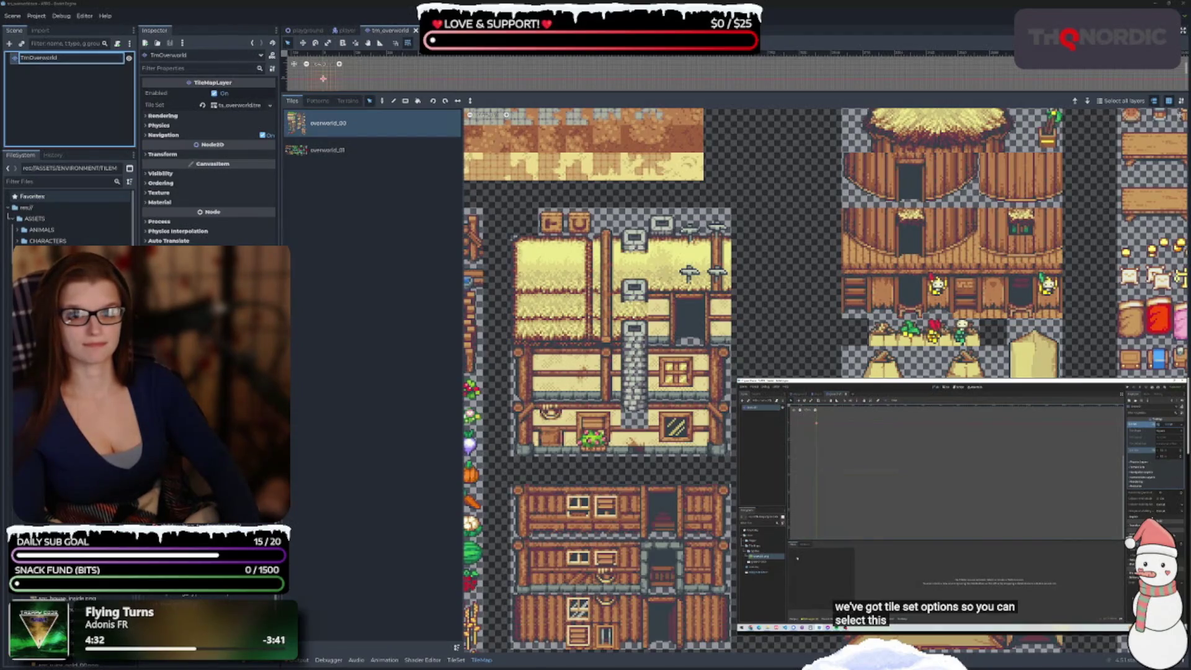
key(Return)
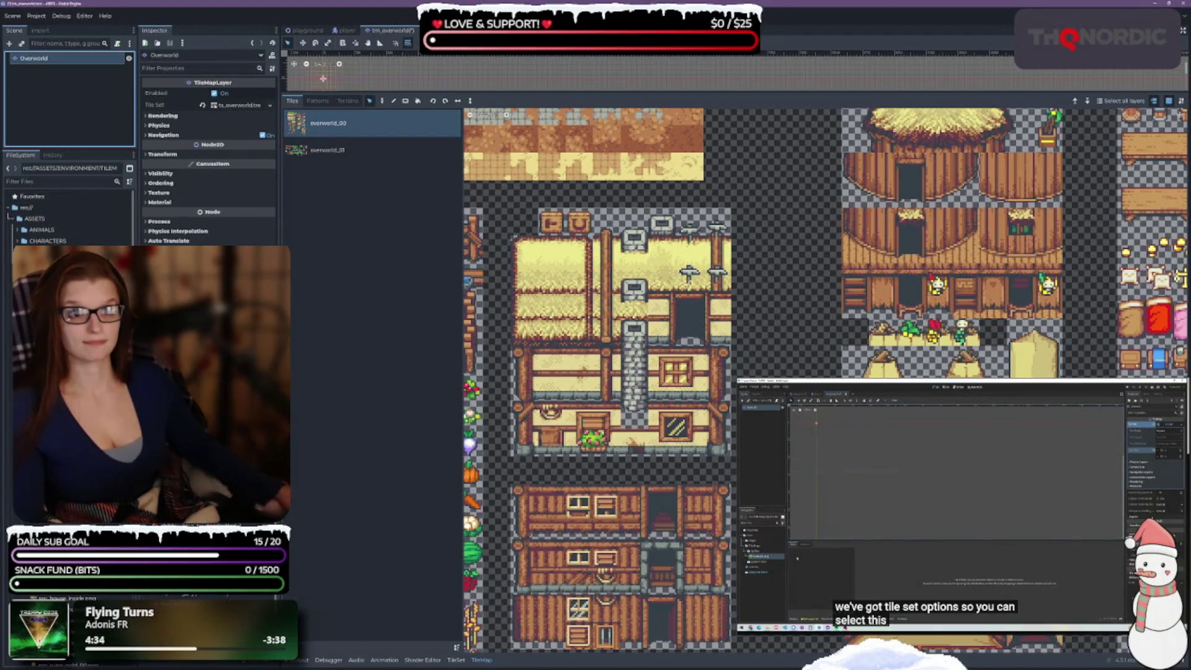
key(ctrl+s)
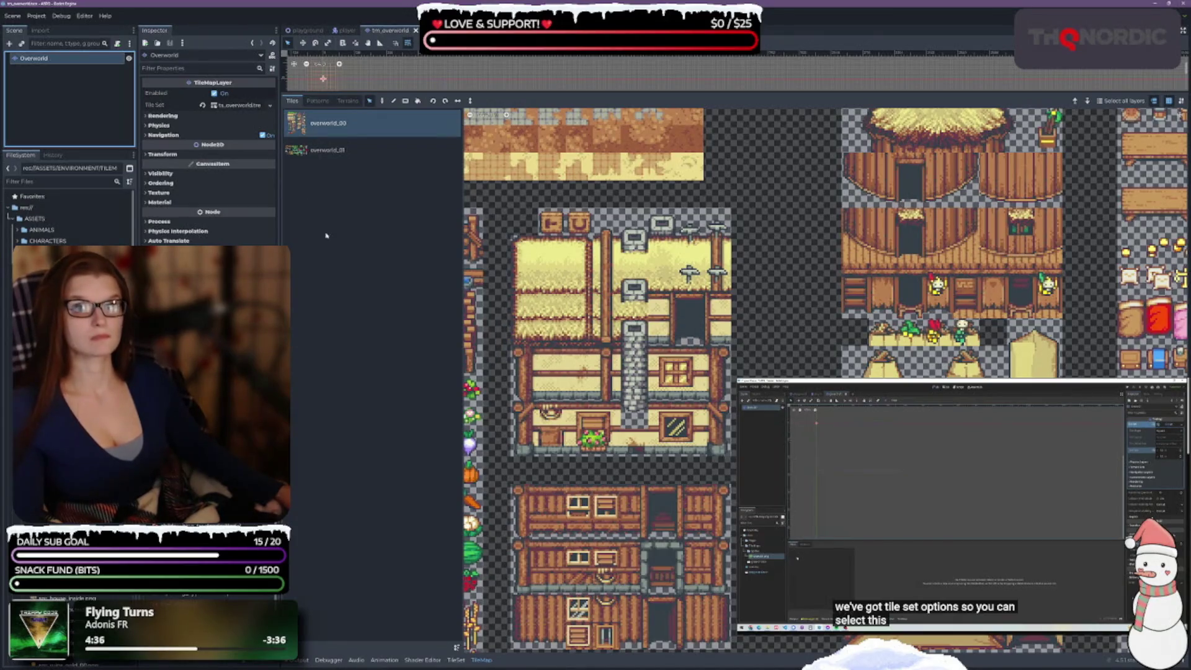
- Rename the ashlands map's root node to Ashlands
key(ctrl+Tab)
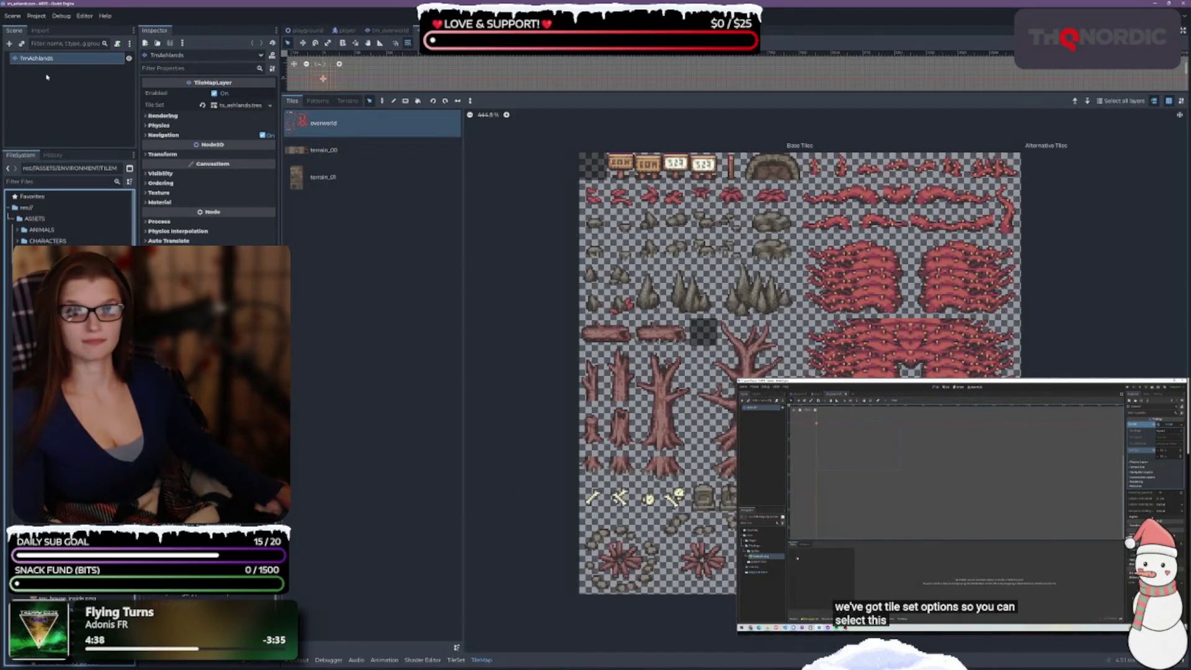
double_click(34, 60)
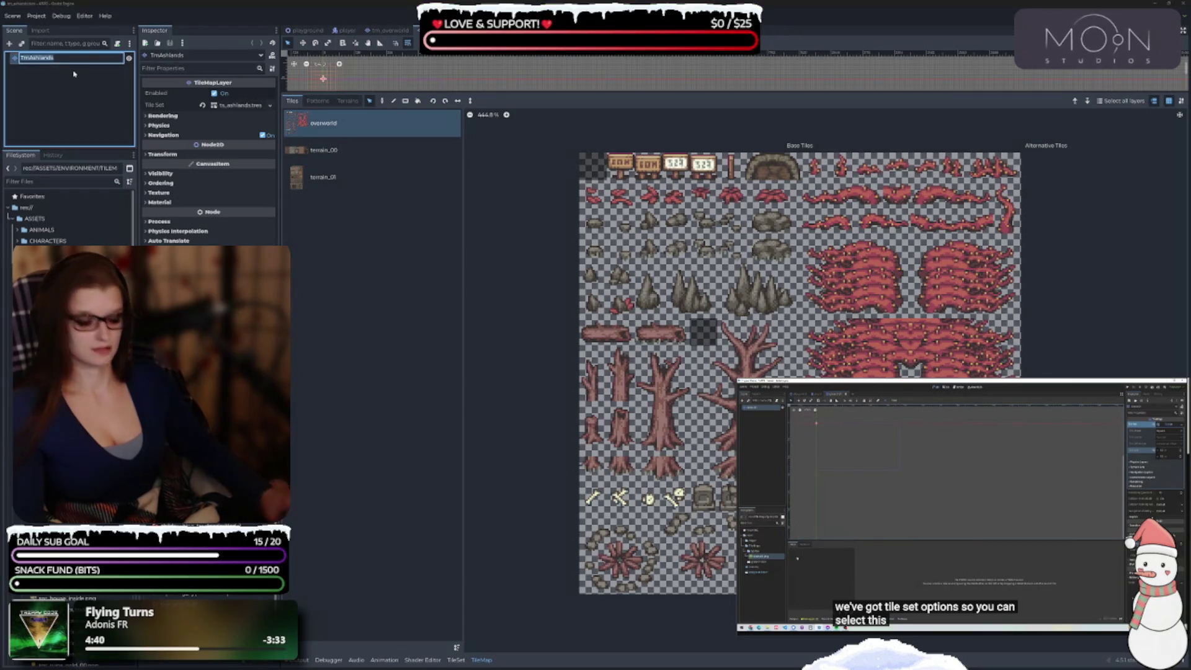
text(Ashlands)
key(Return)
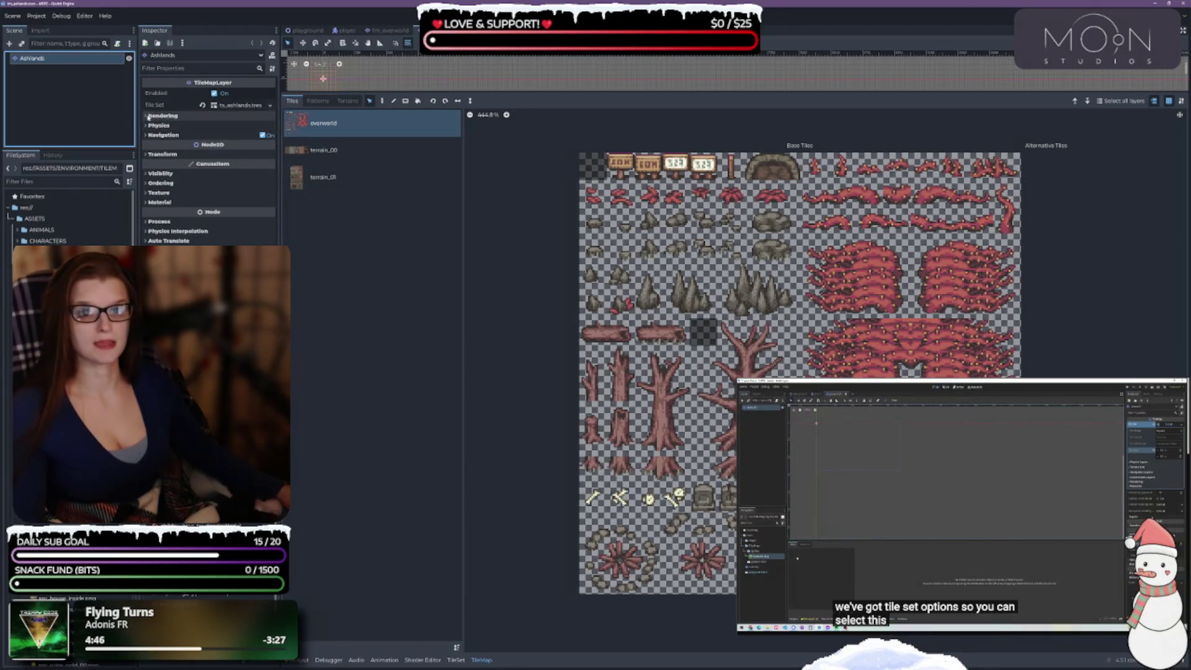
click(149, 116)
click(147, 116)
click(148, 117)
click(147, 116)
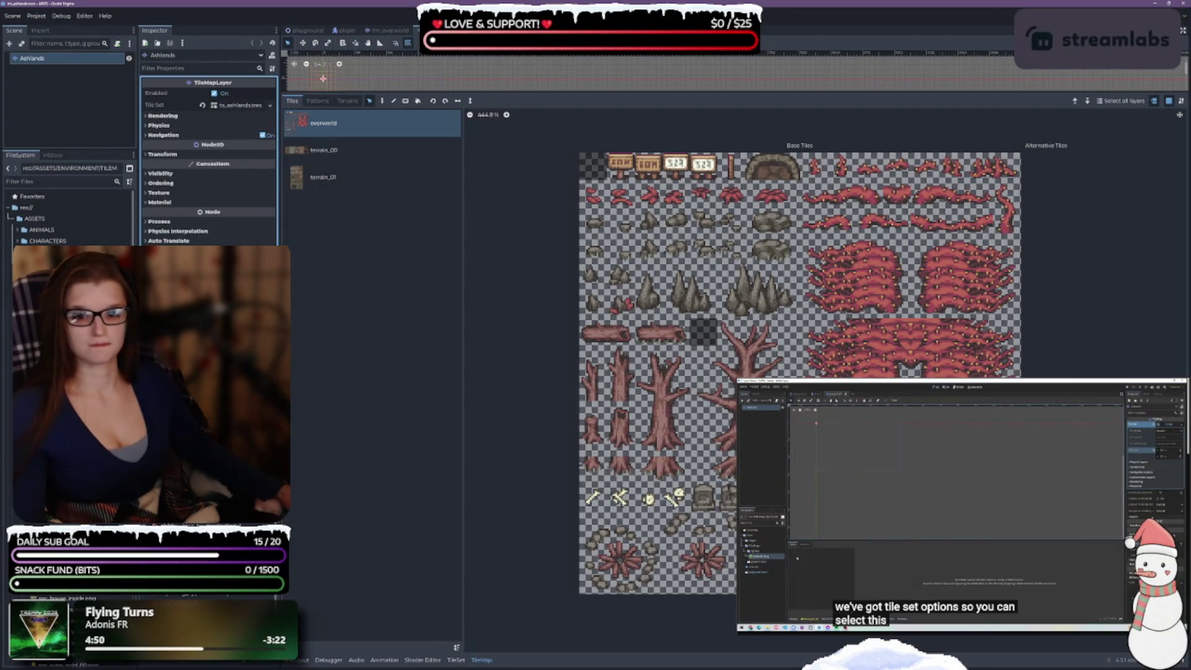
- Open the Terrain tilemap scene and inspect its tileset
double_click(62, 372)
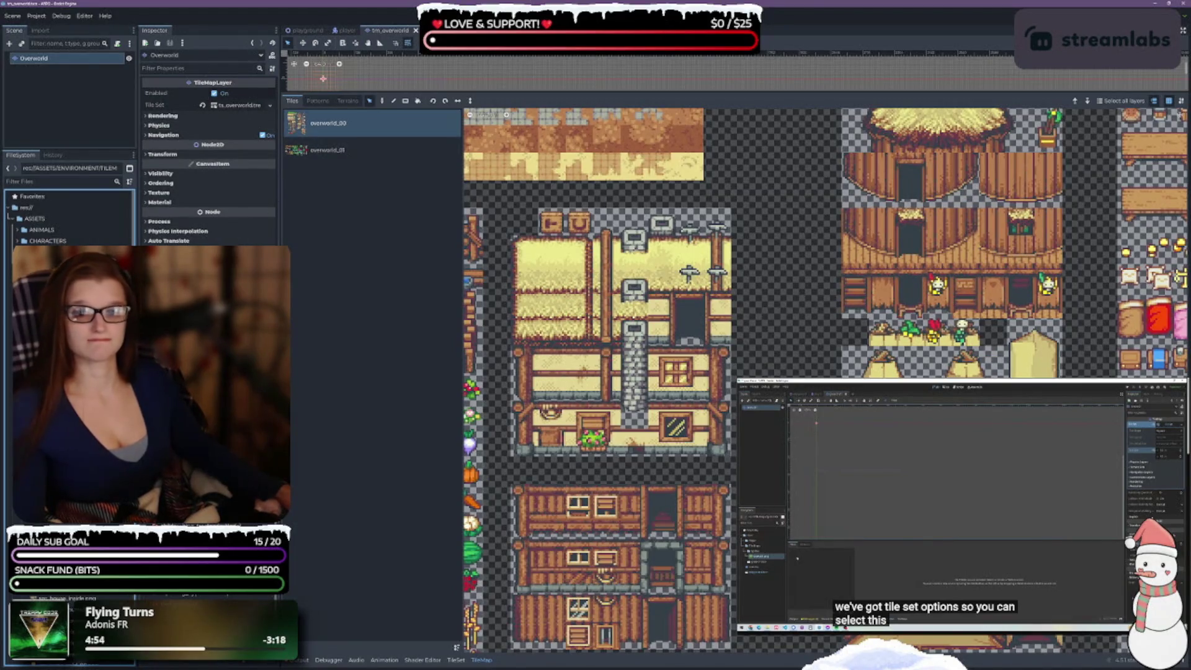
double_click(62, 372)
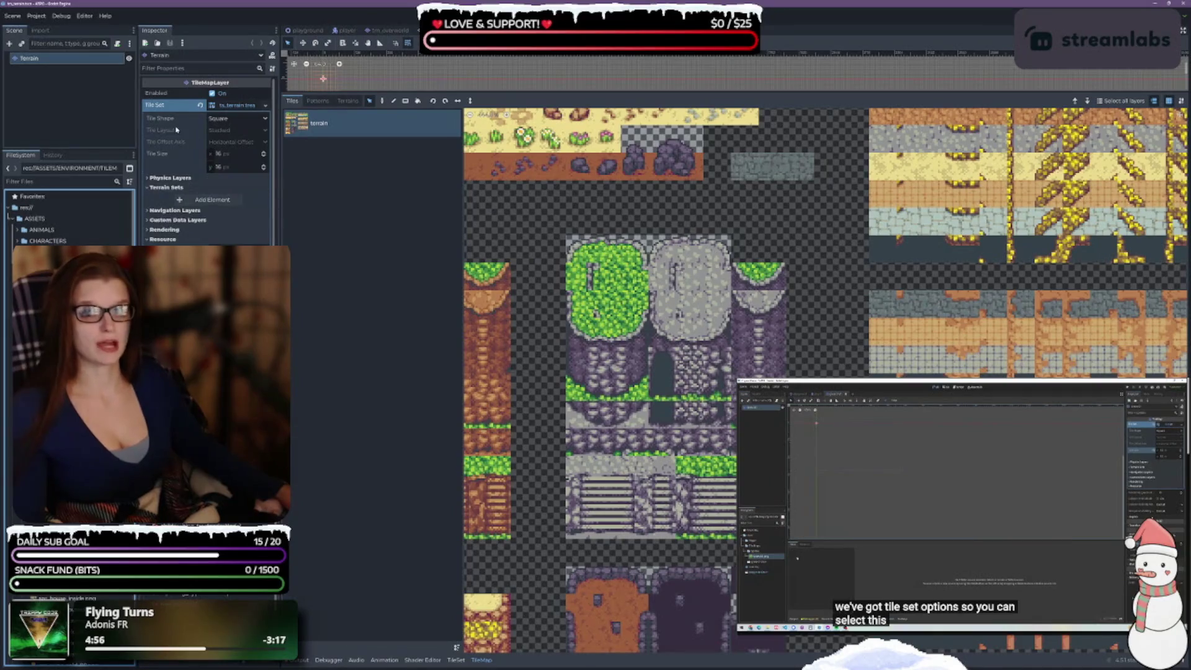
click(266, 105)
click(266, 106)
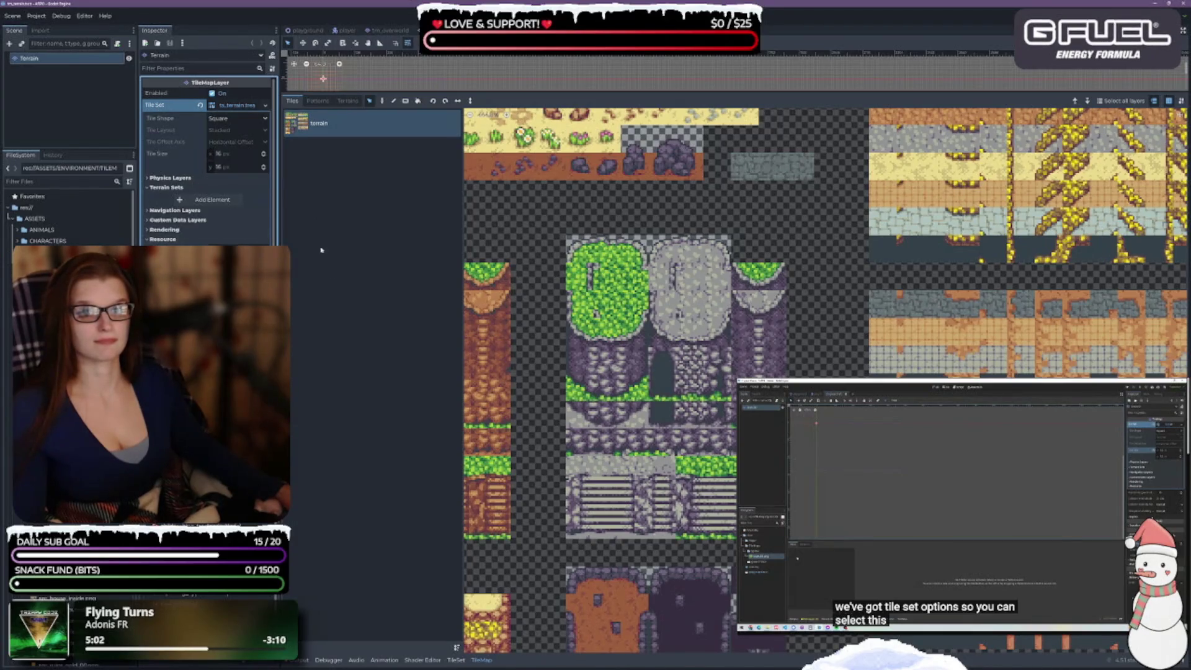
click(370, 247)
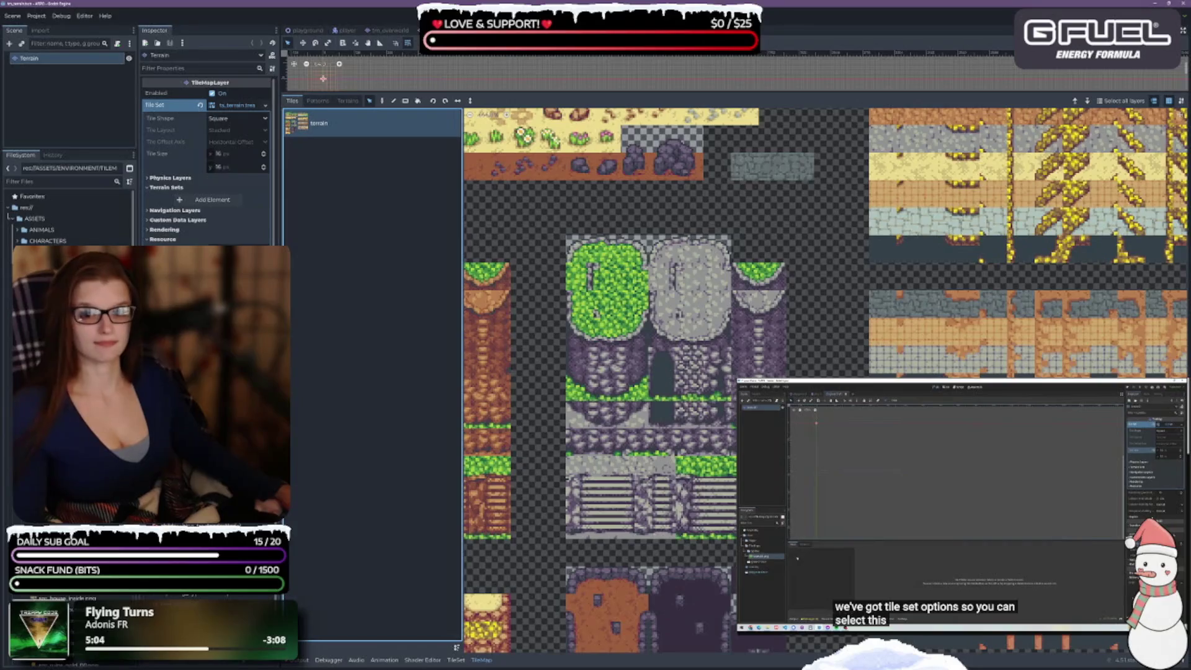
click(75, 297)
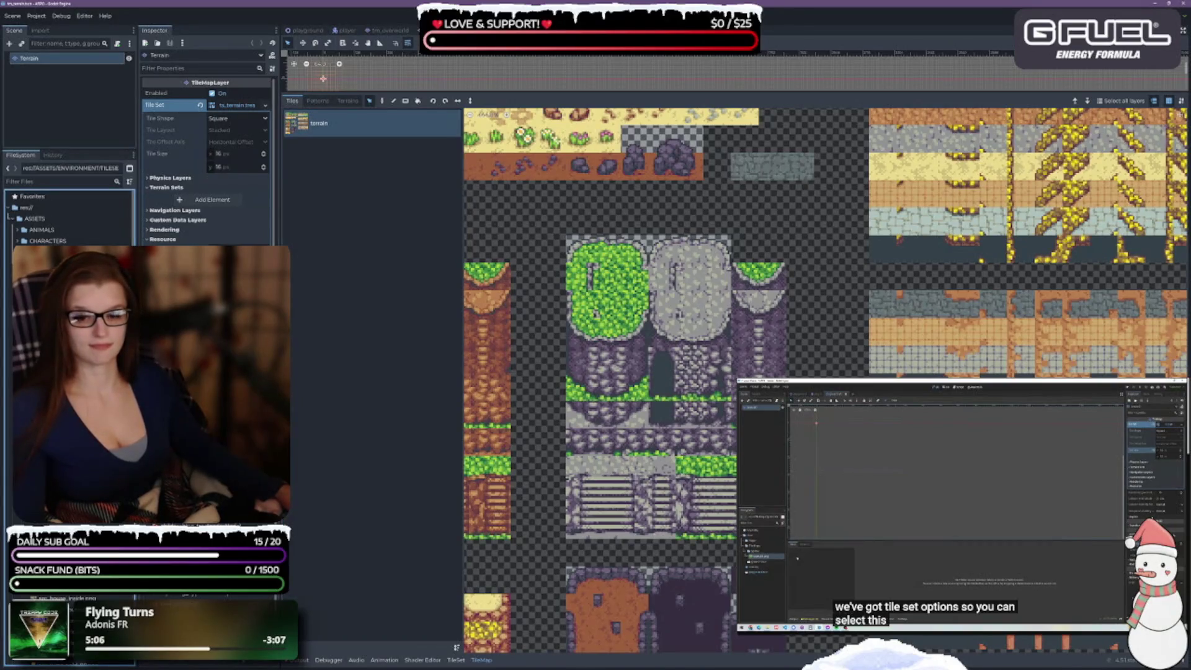
- Add spr_beach_overworld.png to the beach tileset as an atlas with auto-created tiles
click(456, 660)
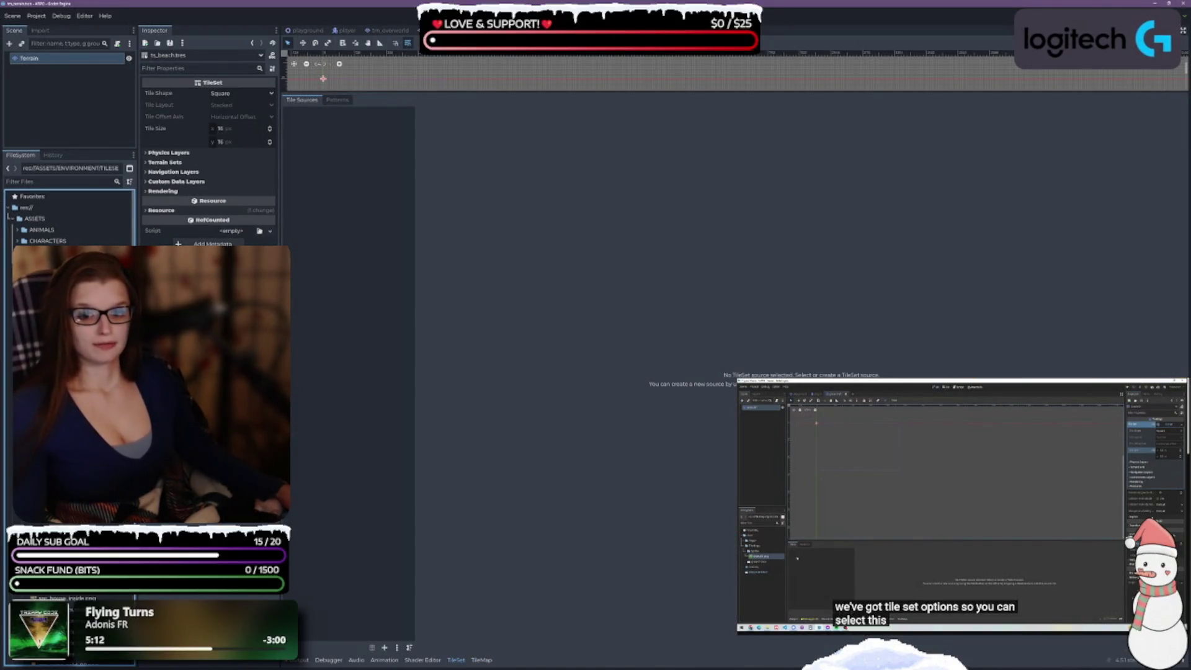
scroll(69, 217, down, 5)
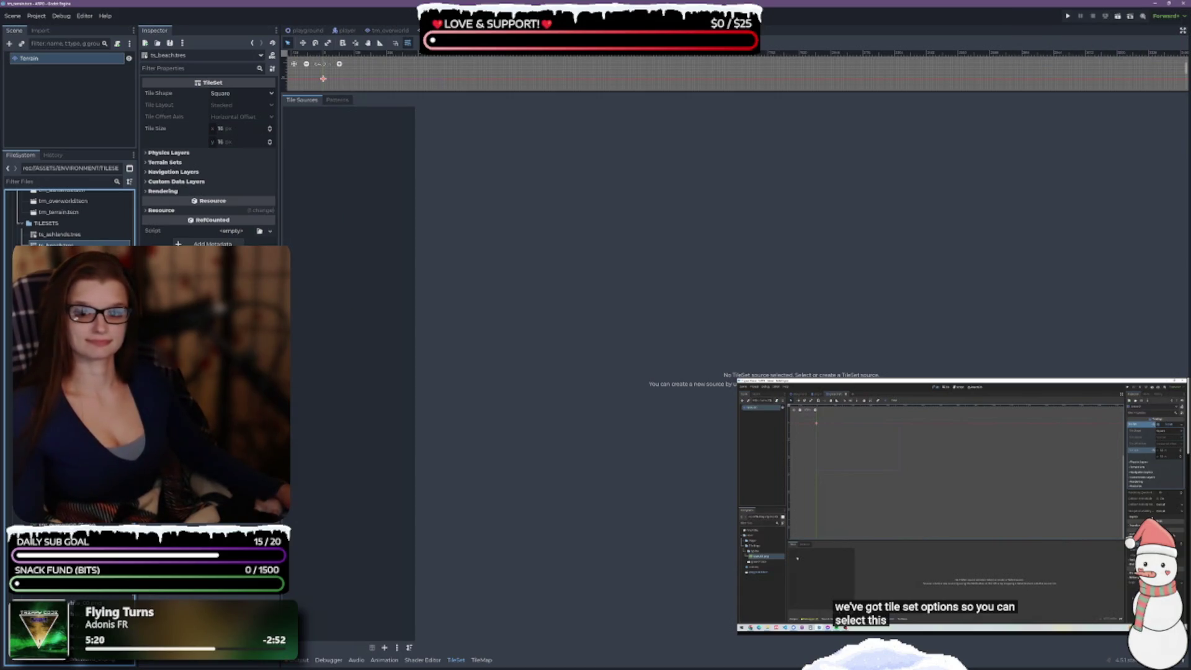
mouse_move(25, 236)
mouse_down()
mouse_move(315, 230)
mouse_move(321, 218)
mouse_up()
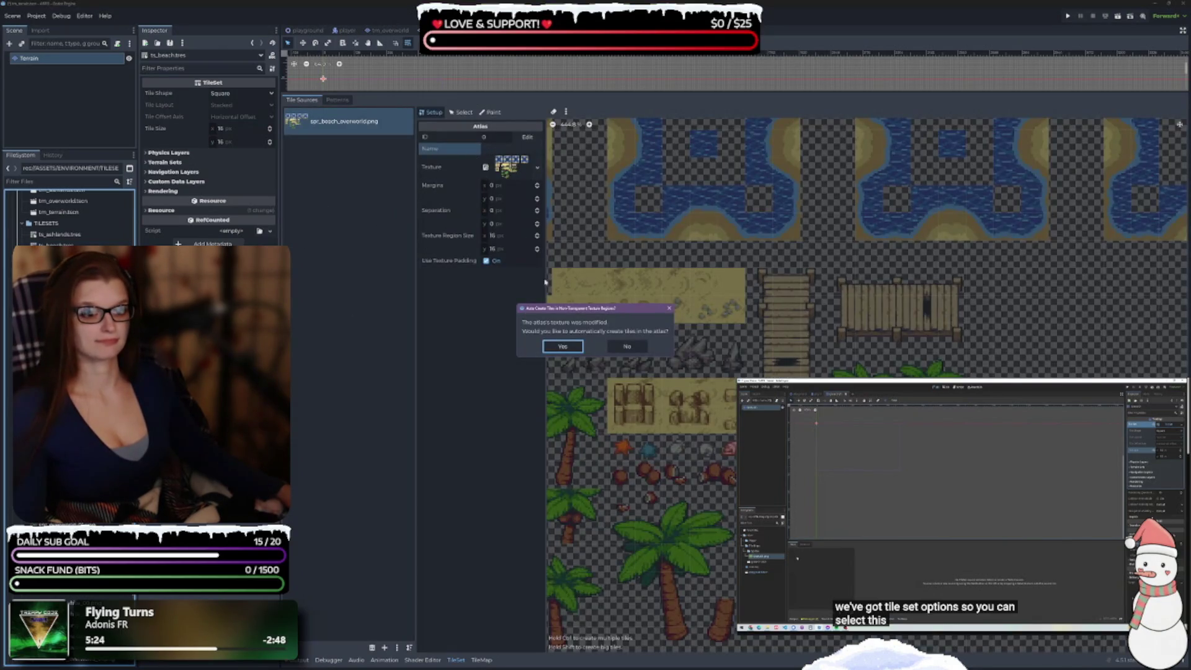
click(562, 346)
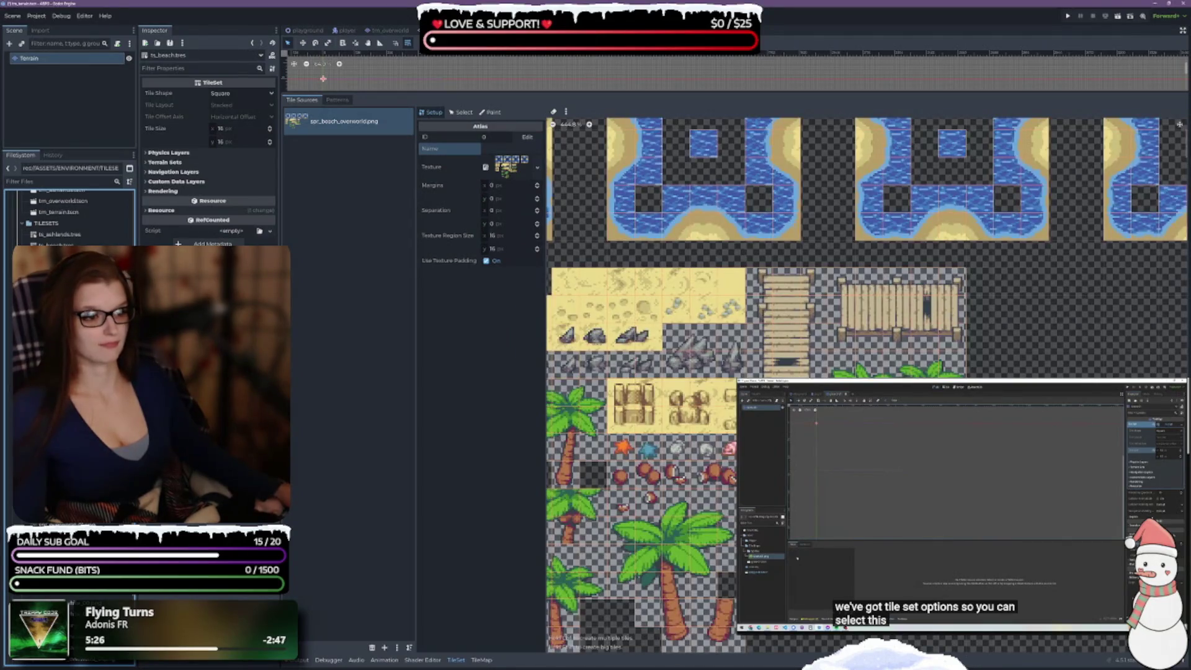
- Name the beach atlas source overworld and save
scroll(869, 372, down, 4)
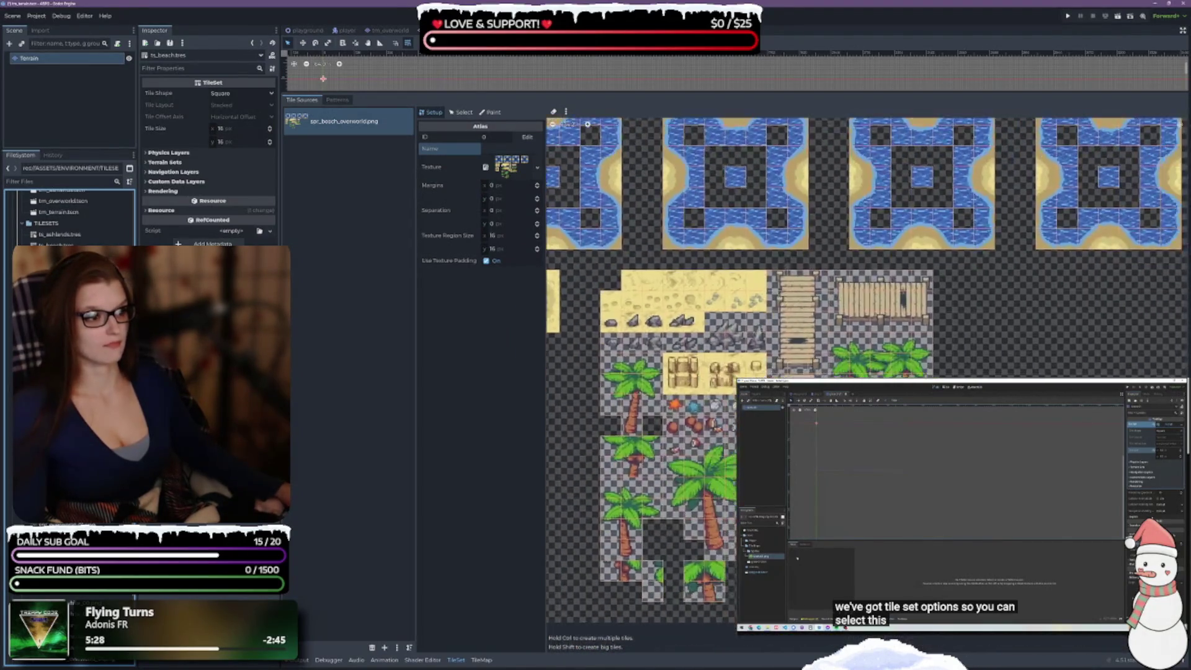
scroll(868, 372, down, 2)
scroll(837, 397, down, 1)
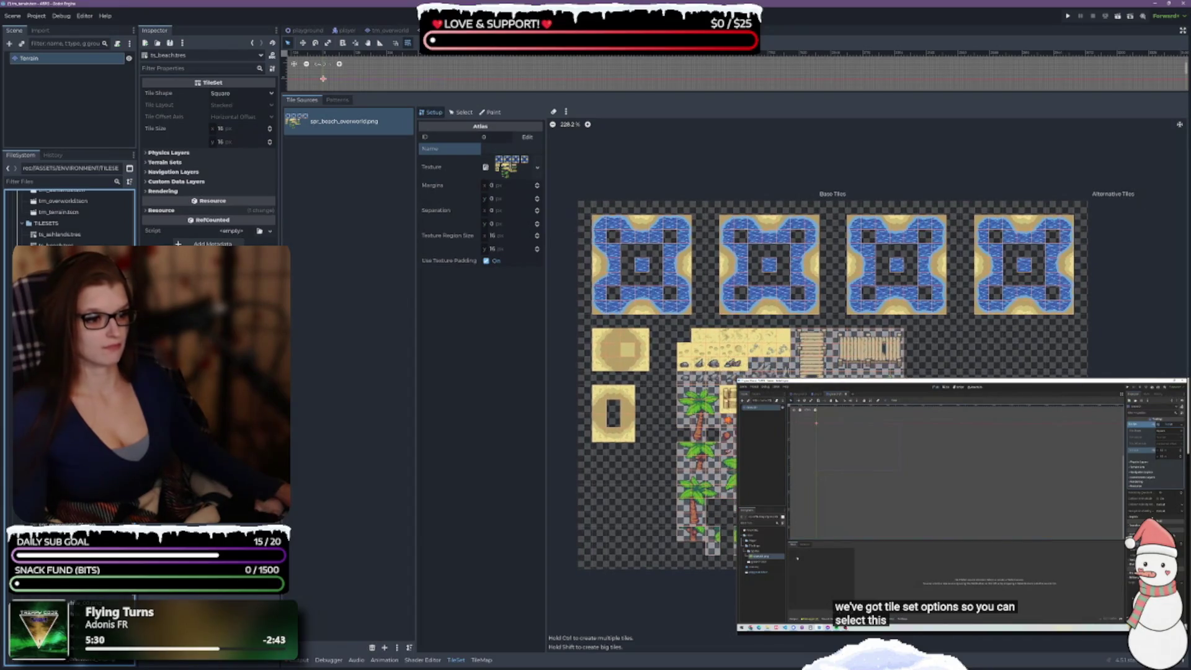
scroll(693, 416, up, 1)
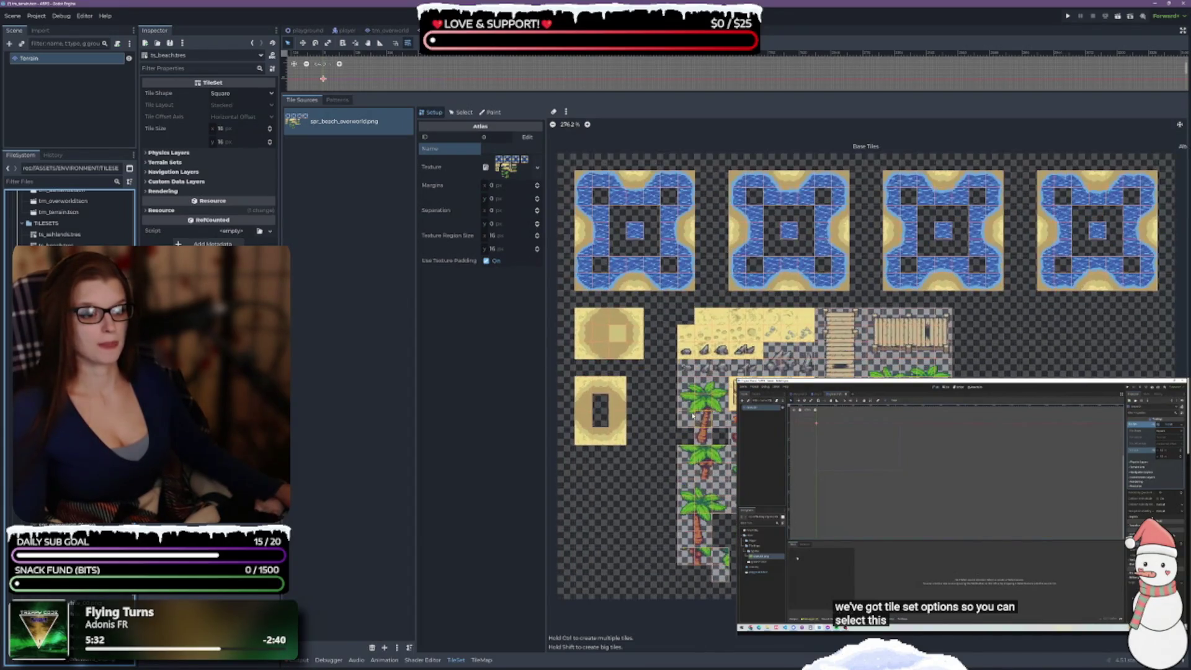
click(497, 148)
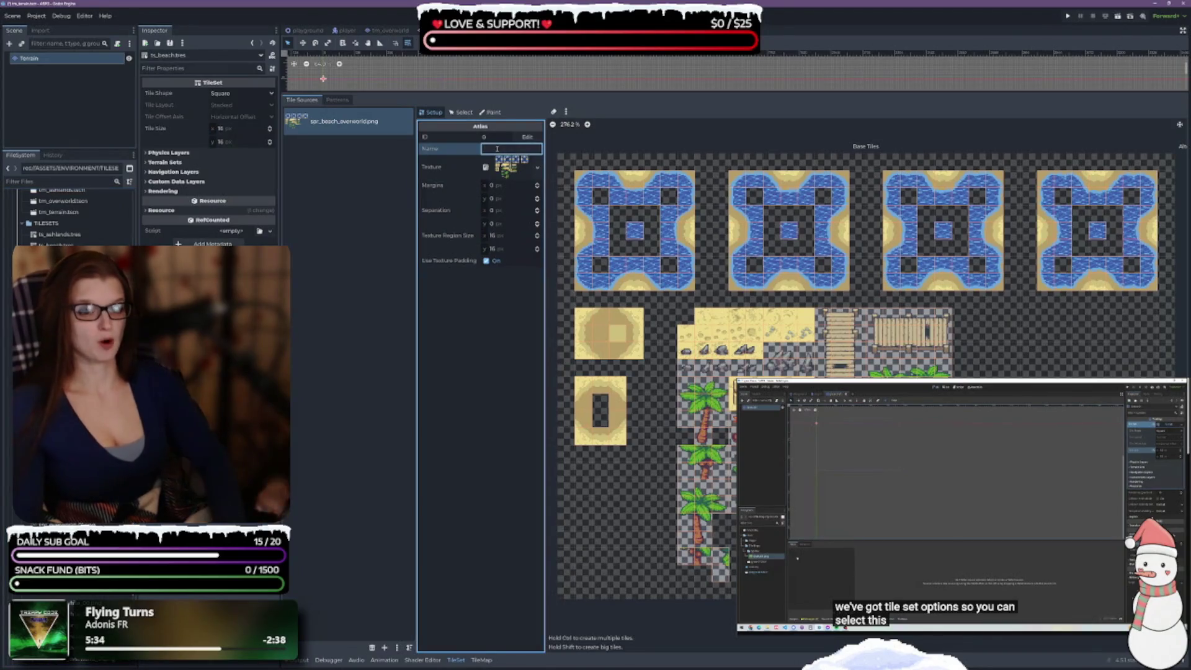
text(overworld)
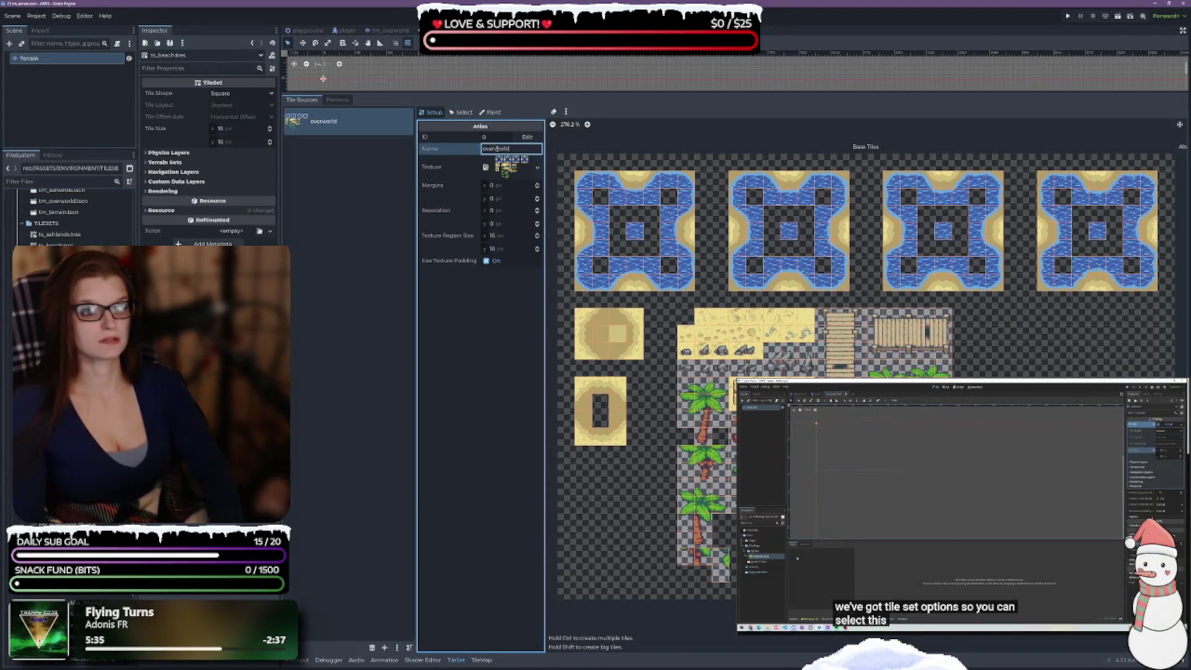
key(ctrl+s)
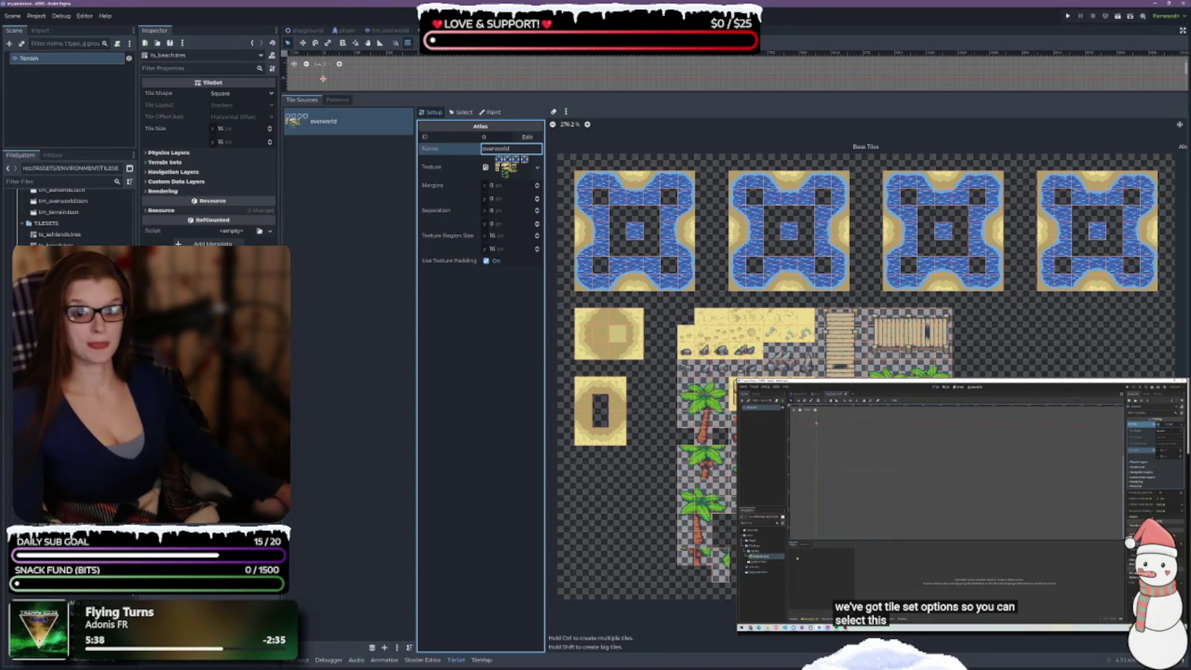
click(506, 165)
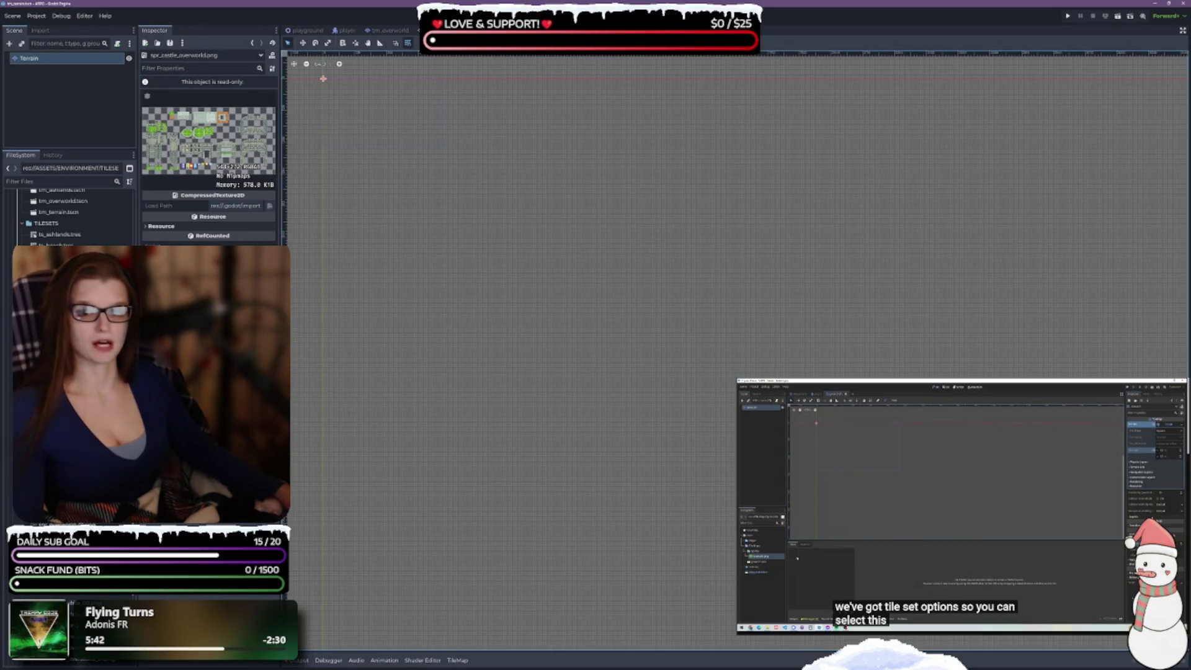
- Give the castle tileset an auto-tiled castle spritesheet atlas named overworld, and save
double_click(59, 245)
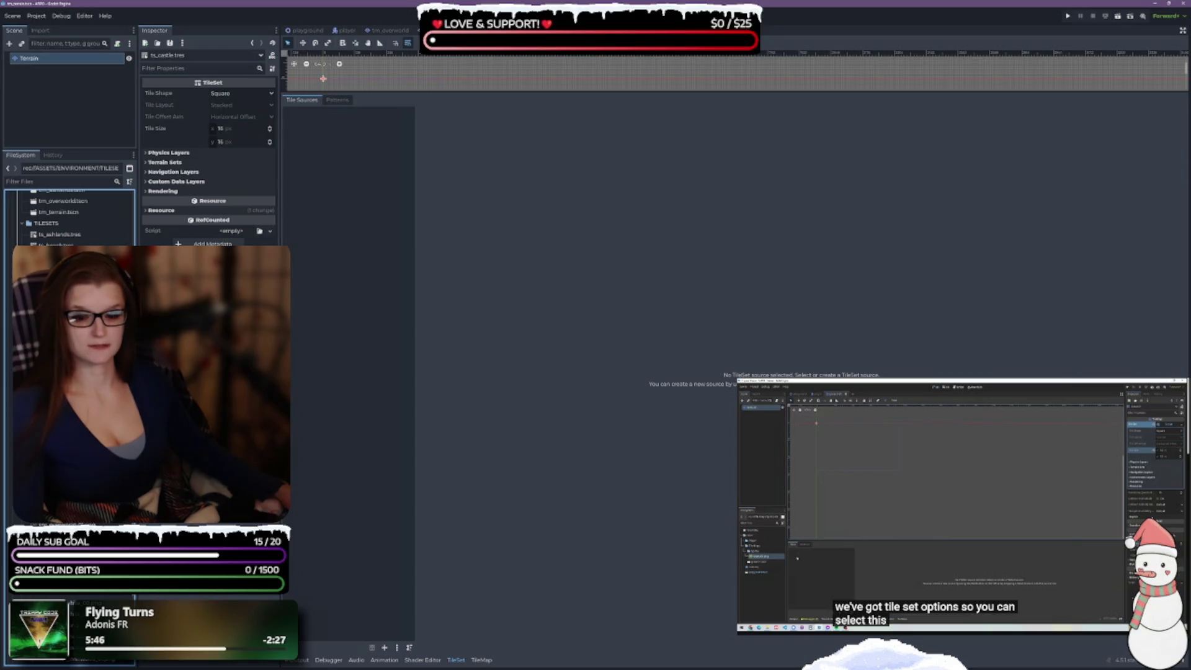
drag(272, 250, 341, 208)
click(577, 350)
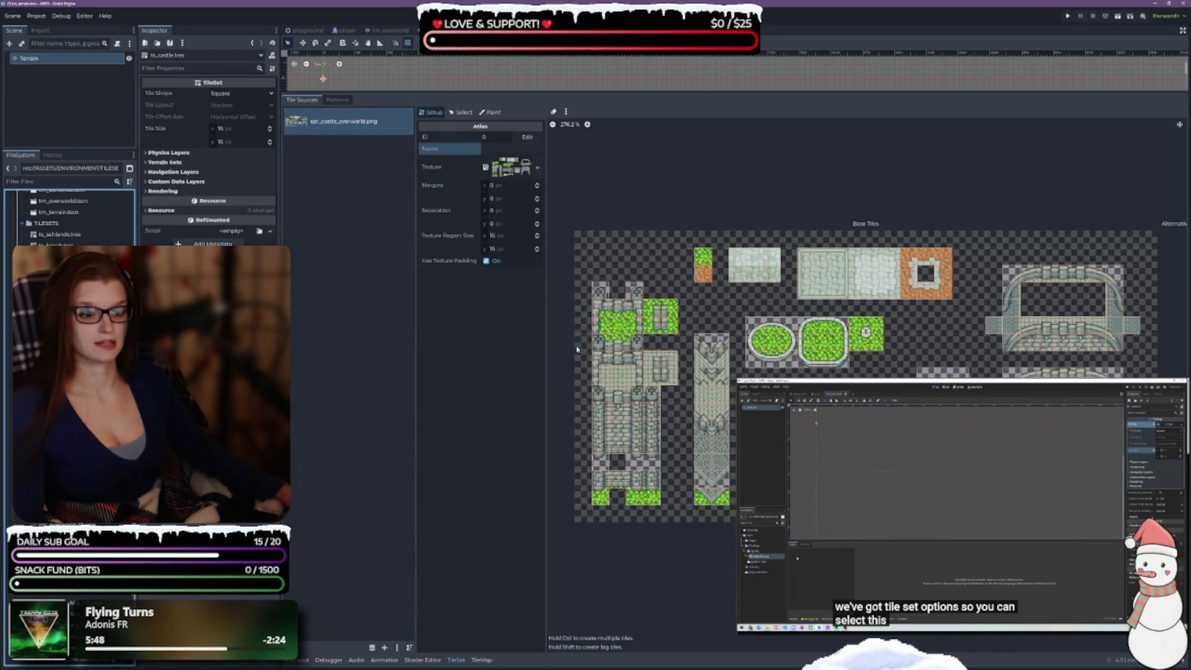
click(497, 155)
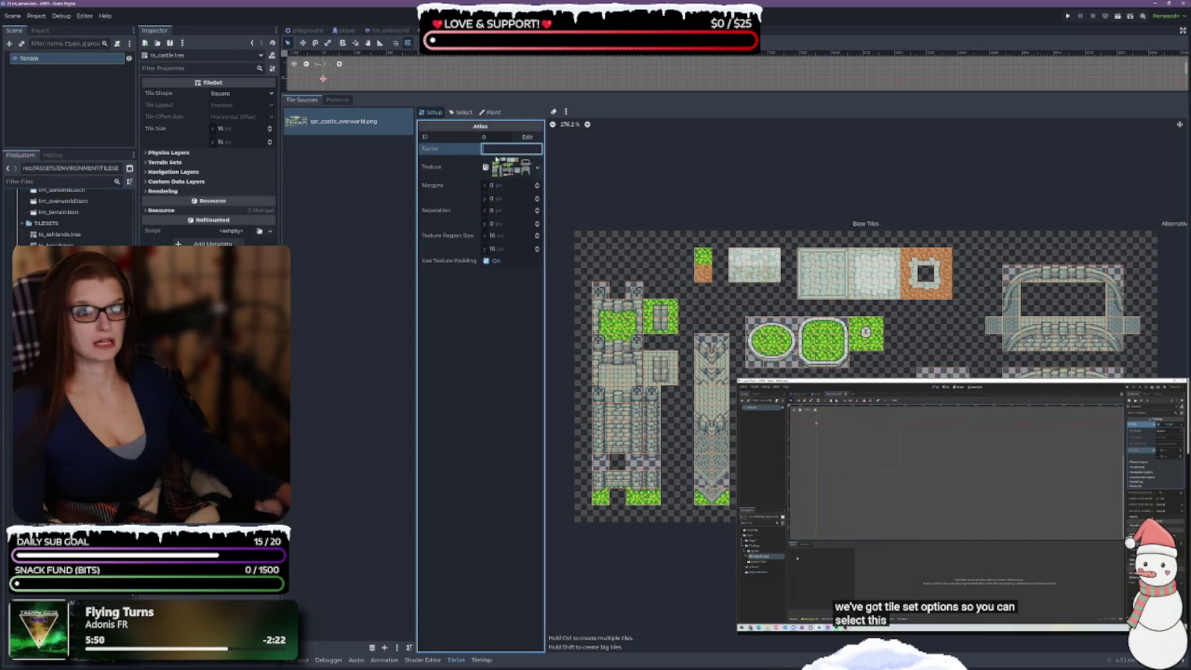
text(overworld)
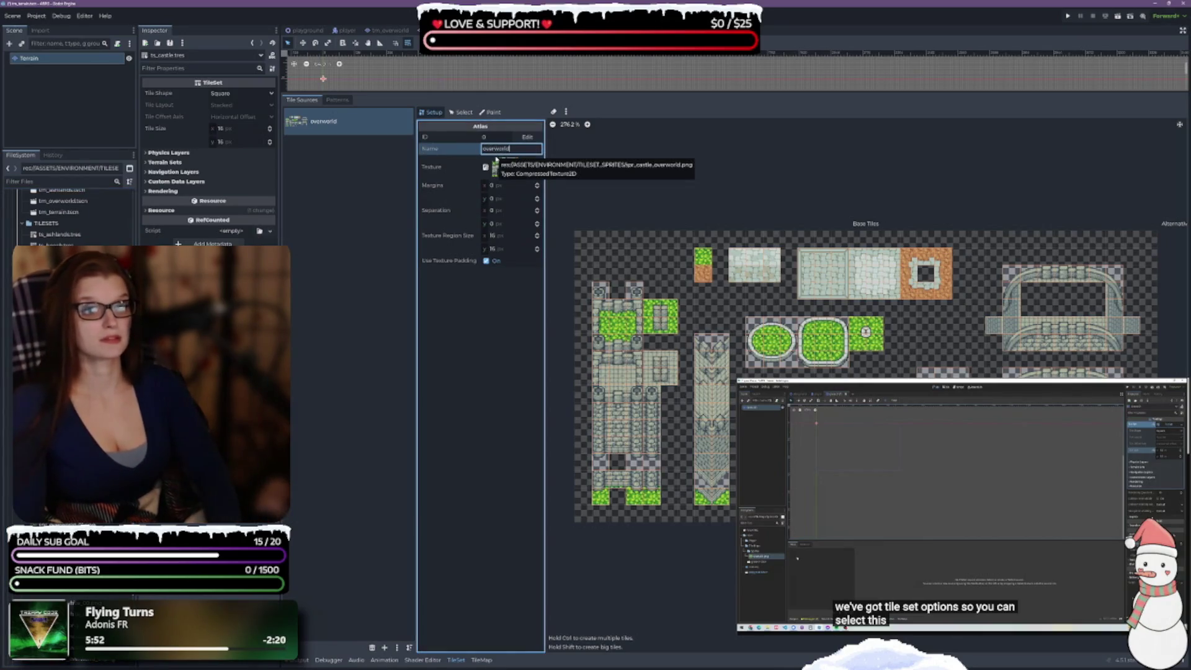
key(ctrl+s)
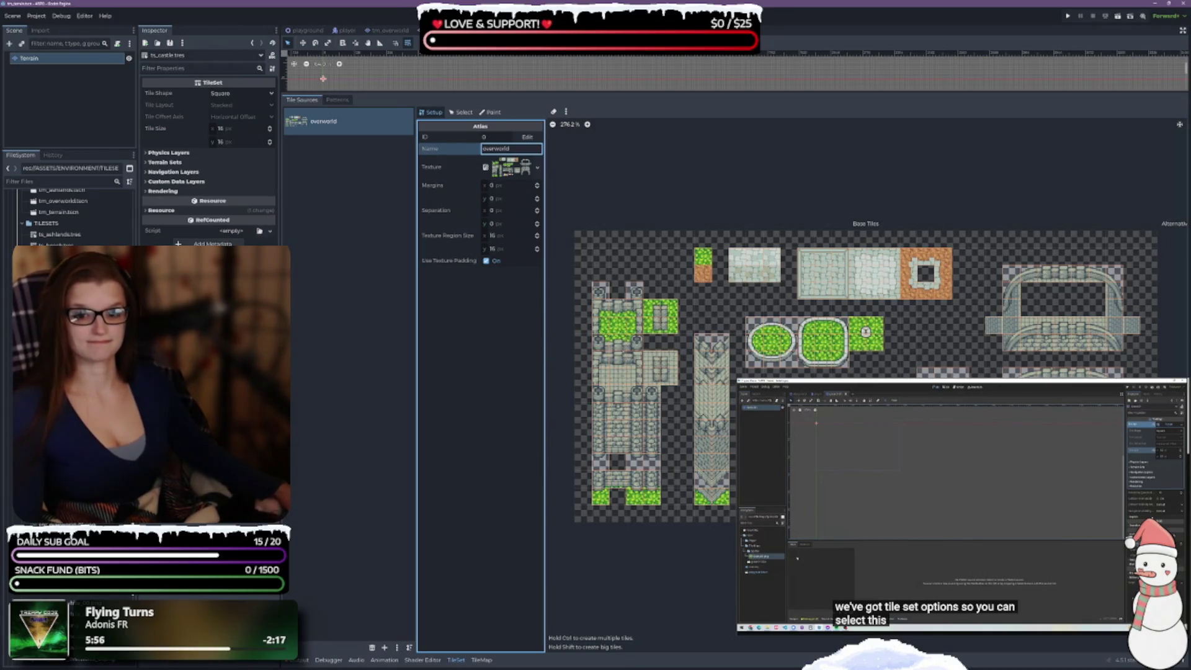
- Open ts_desert.tres and drag spr_desert_overworld.png into its Tile Sources
click(75, 217)
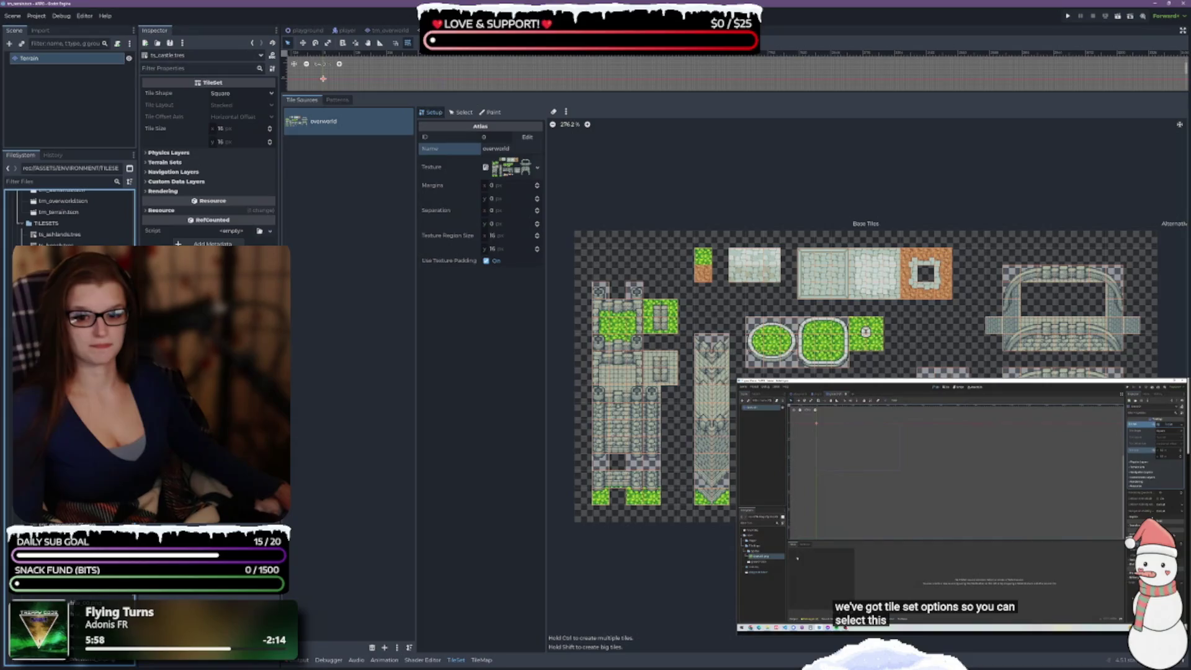
key(Down)
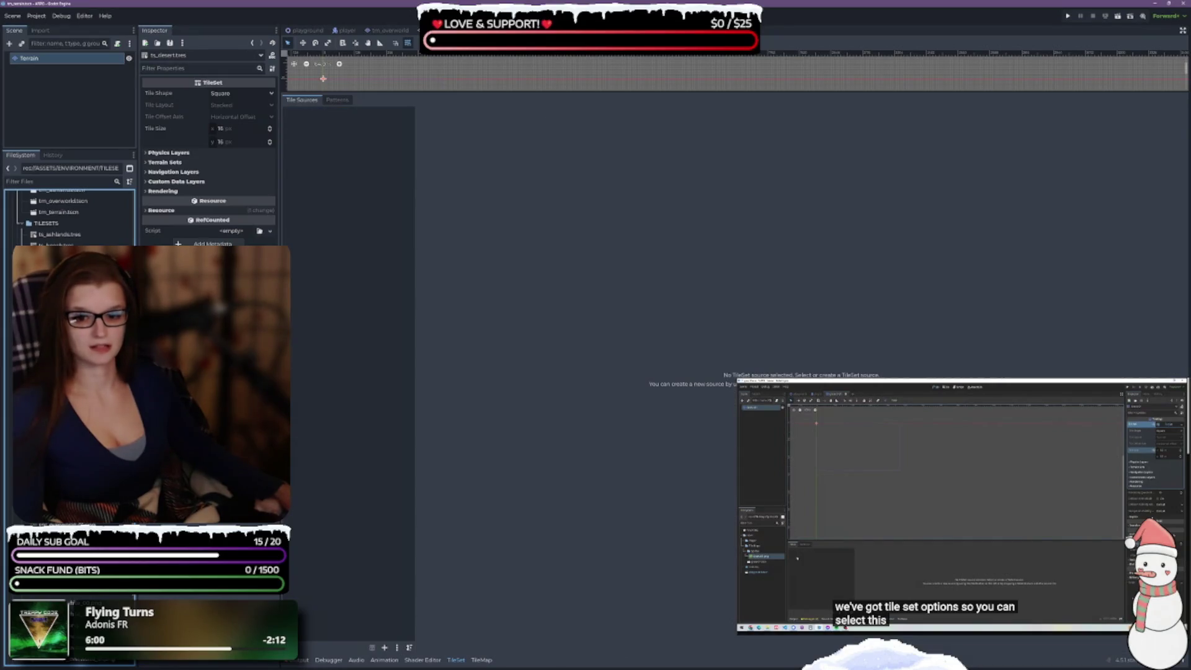
mouse_move(68, 254)
mouse_down()
mouse_move(364, 205)
mouse_move(372, 186)
mouse_up()
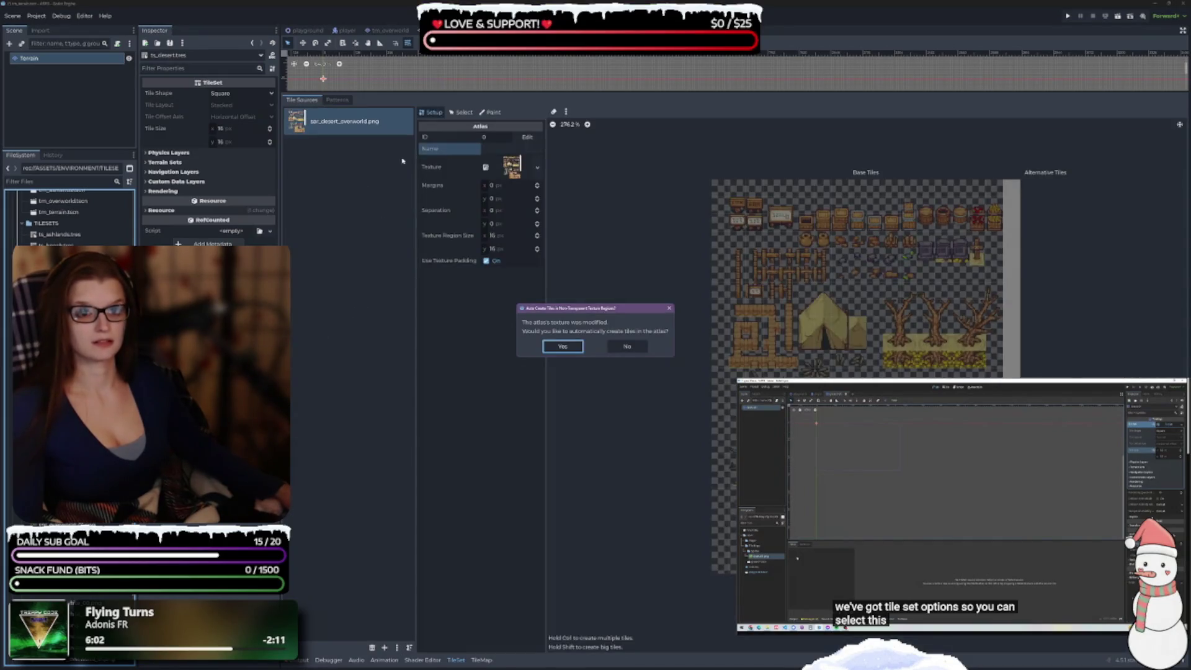
- Accept auto-creating the desert atlas tiles and name the atlas source overworld
click(562, 346)
click(497, 149)
text(p)
key(BackSpace)
text(overworld)
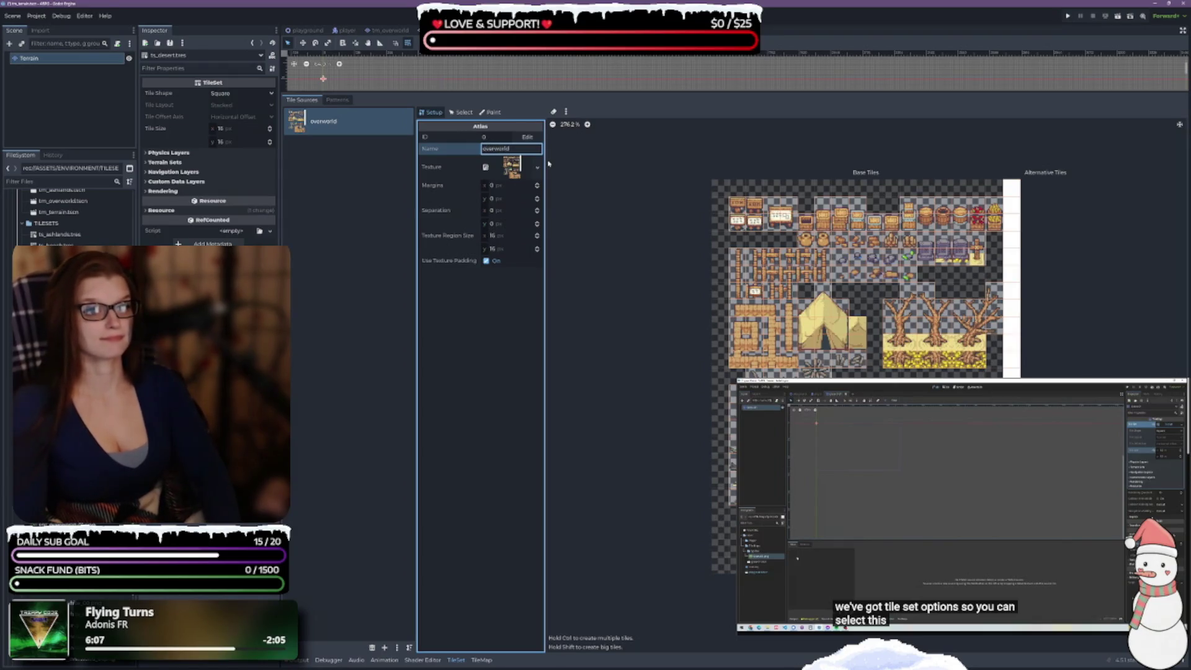
click(366, 248)
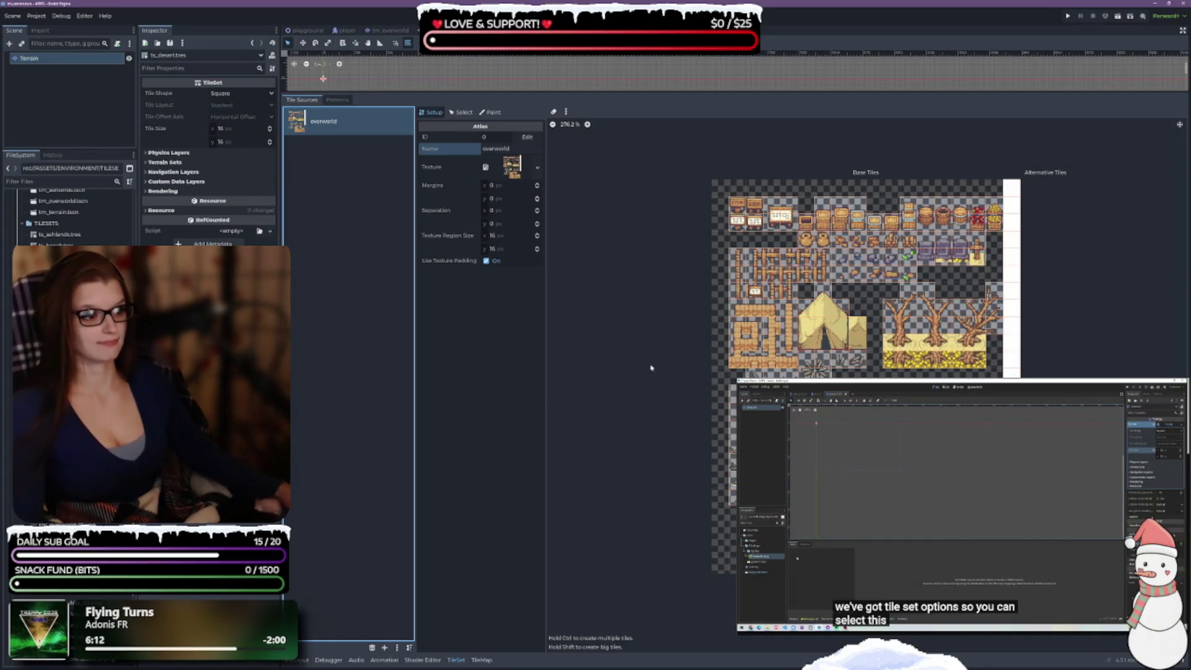
click(1037, 279)
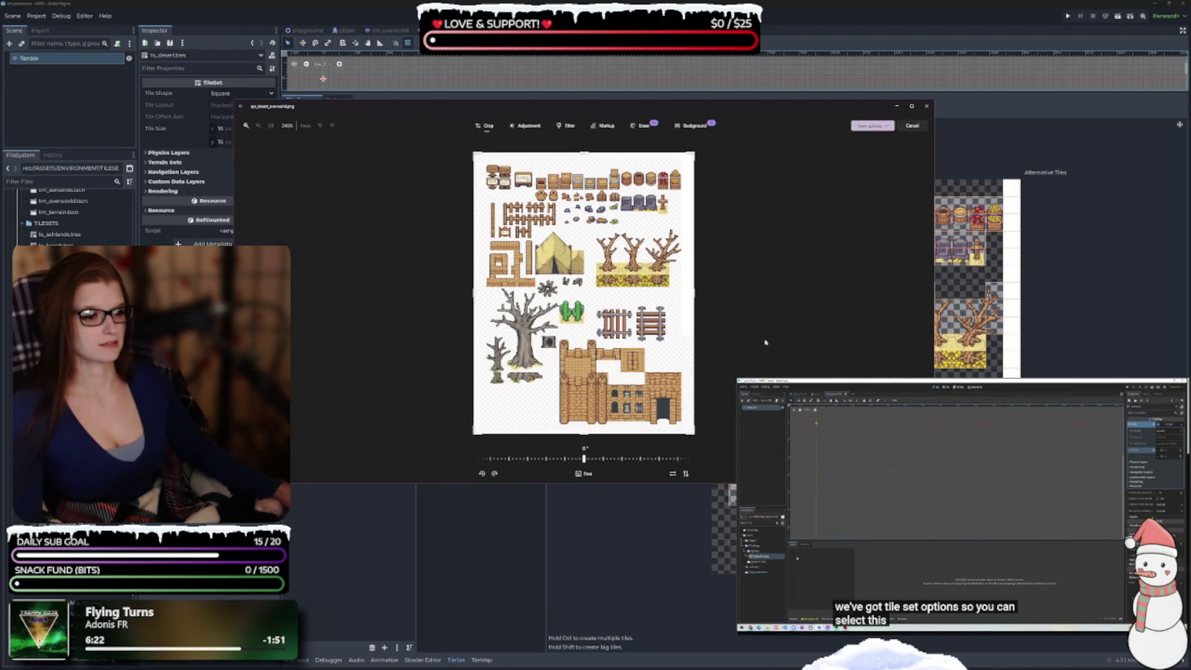
- Crop the desert overworld spritesheet's right edge in to 272 x 368
drag(693, 300, 694, 297)
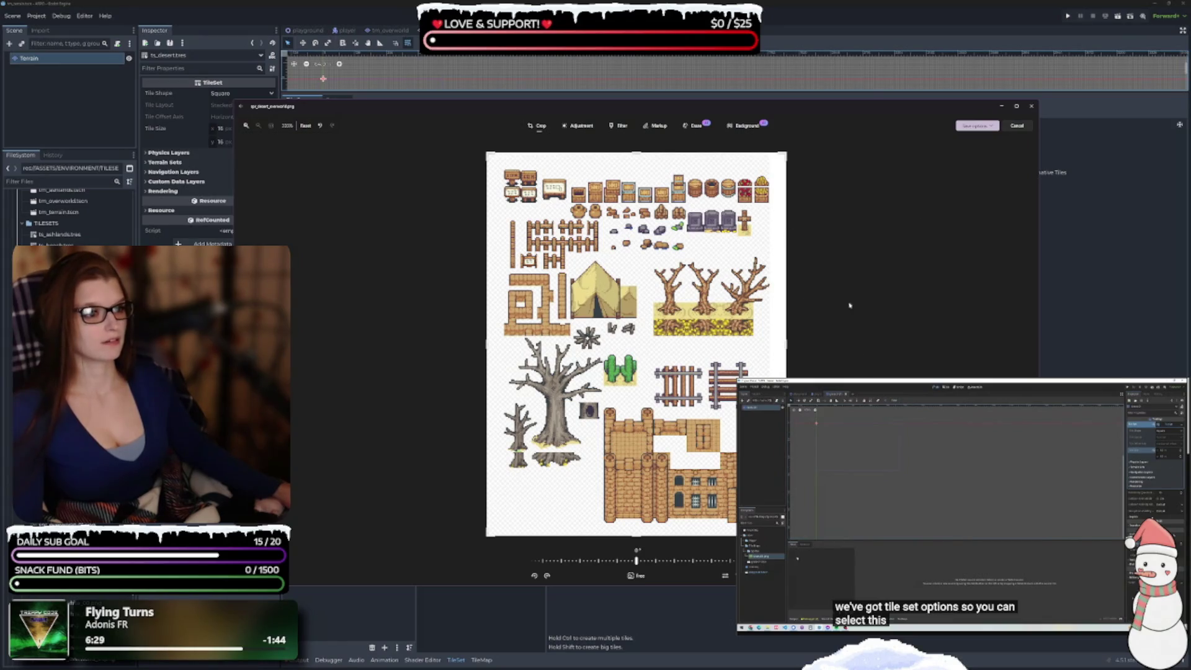
drag(789, 349, 770, 347)
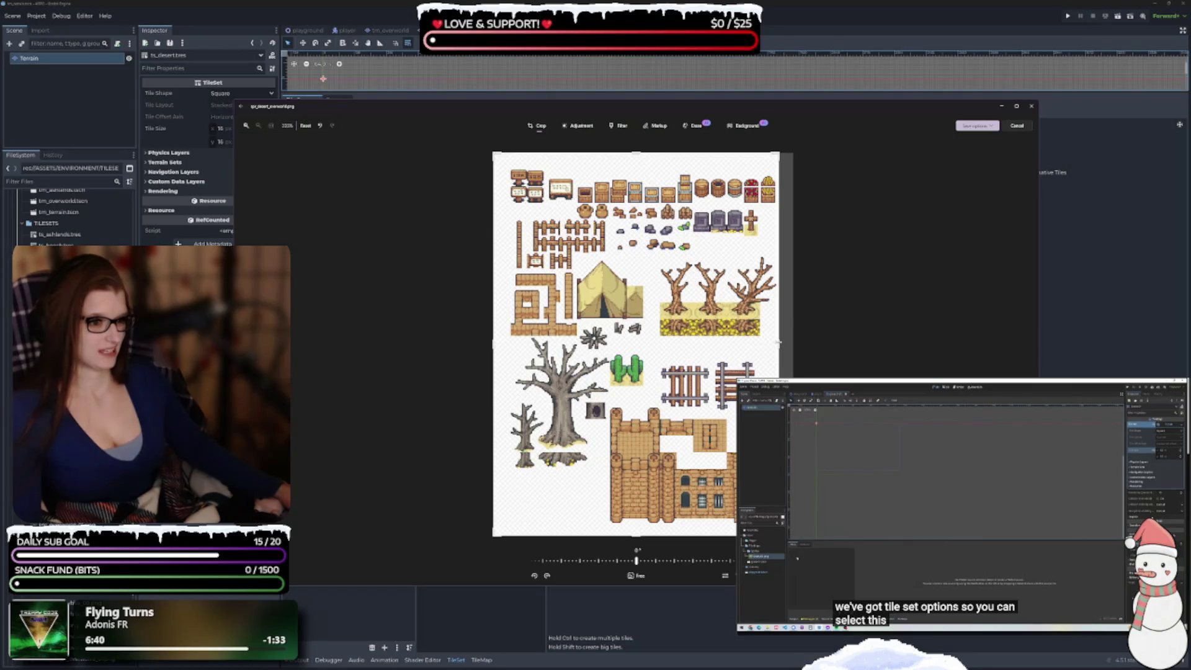
drag(779, 341, 777, 343)
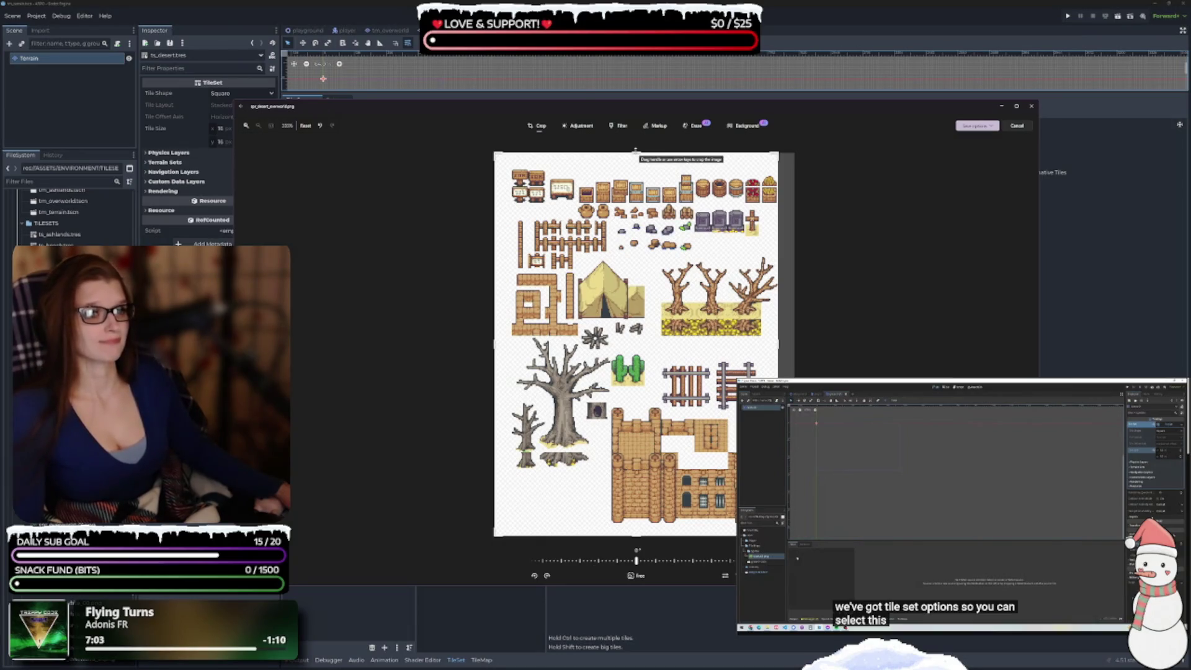
- Save the cropped spritesheet and close the Photos viewer
click(980, 126)
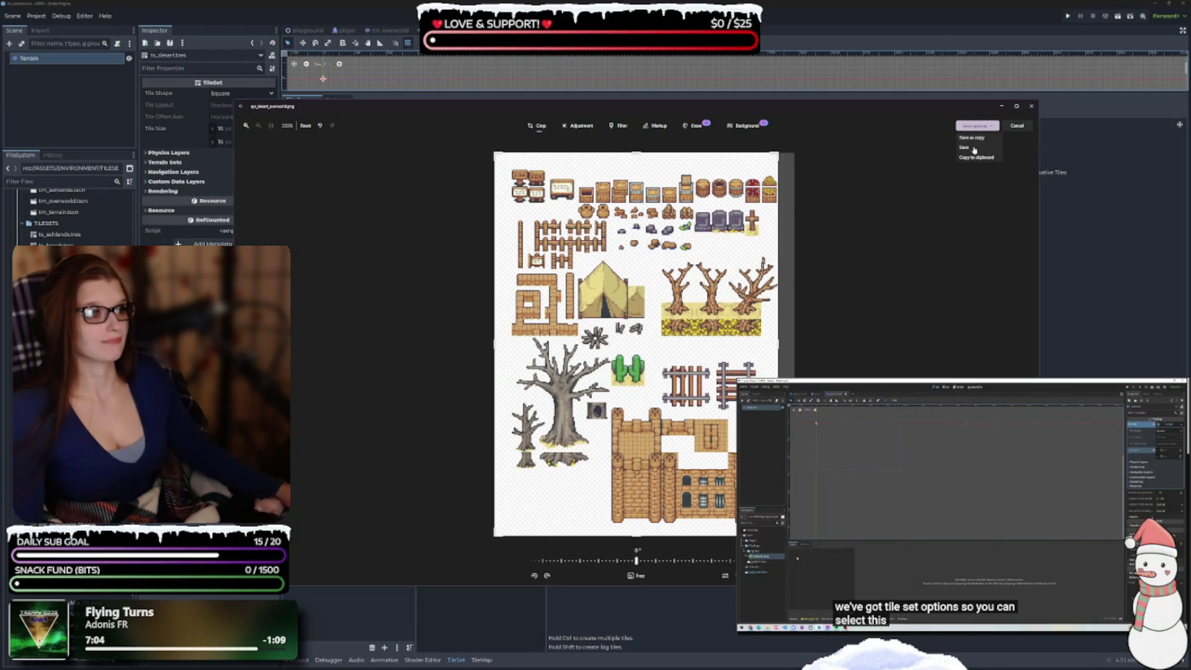
click(977, 150)
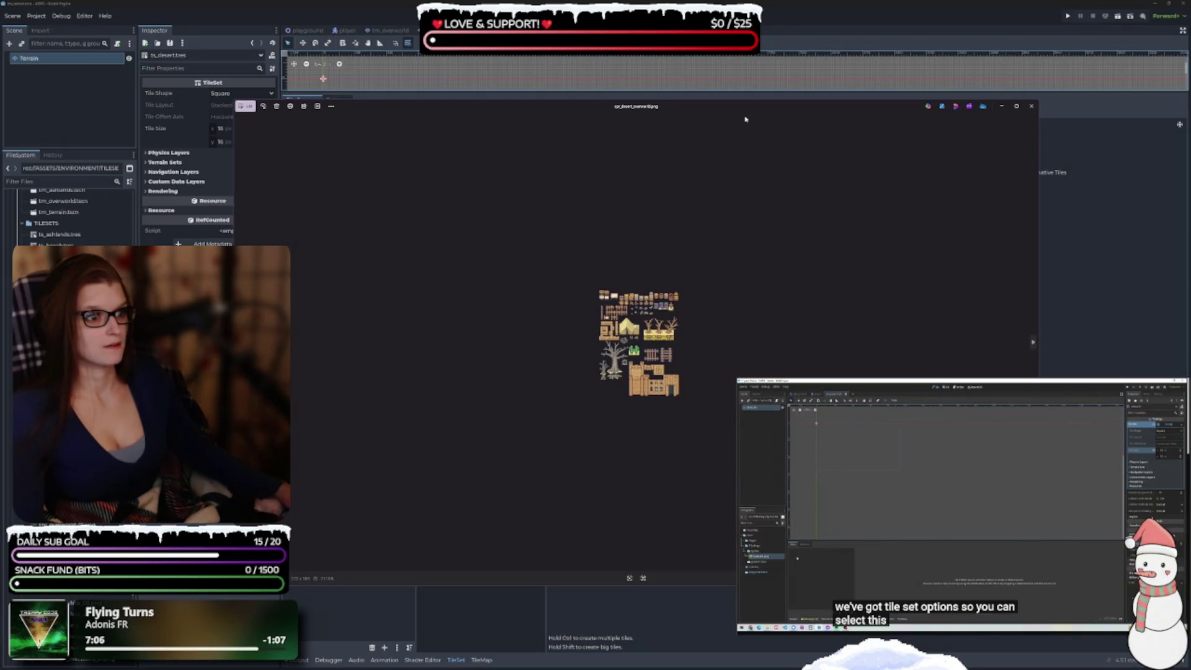
drag(744, 106, 614, 77)
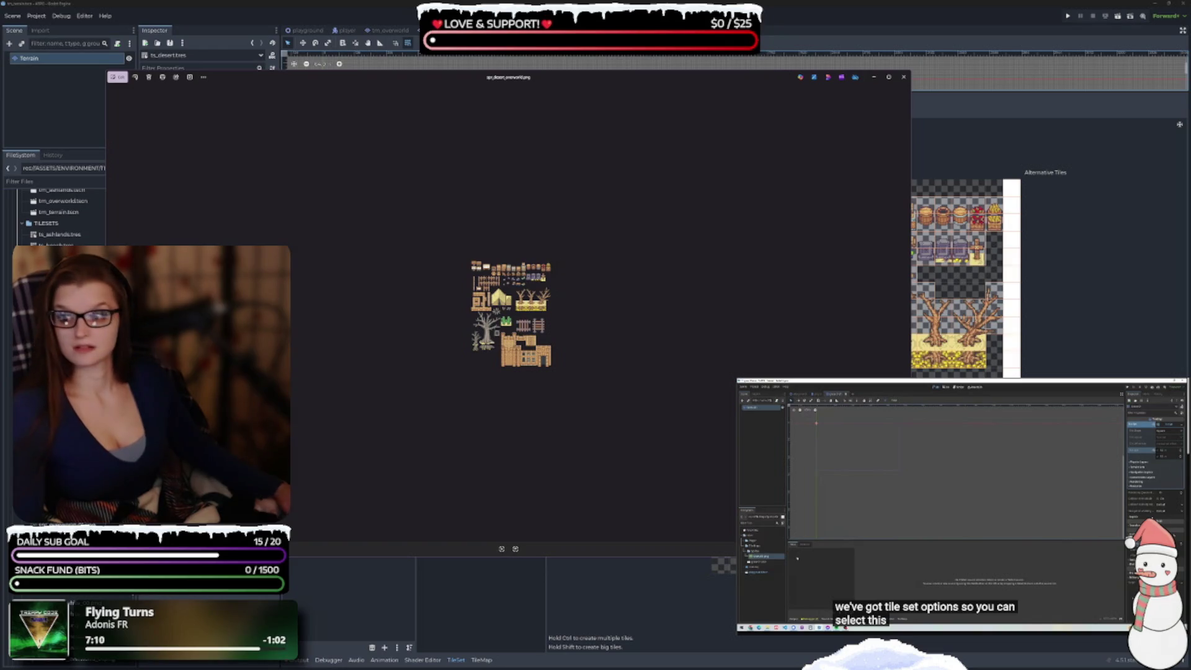
click(903, 77)
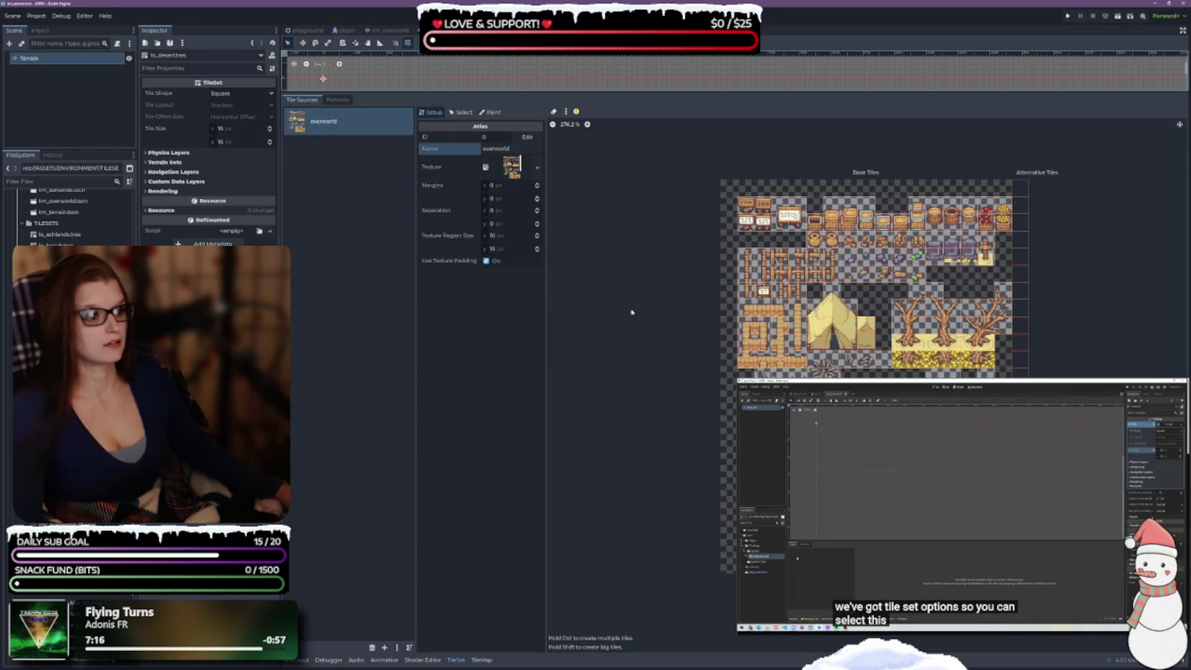
- Rename the desert atlas source back to 'overworld' and return focus to the Tile Sources list
drag(1005, 189, 662, 183)
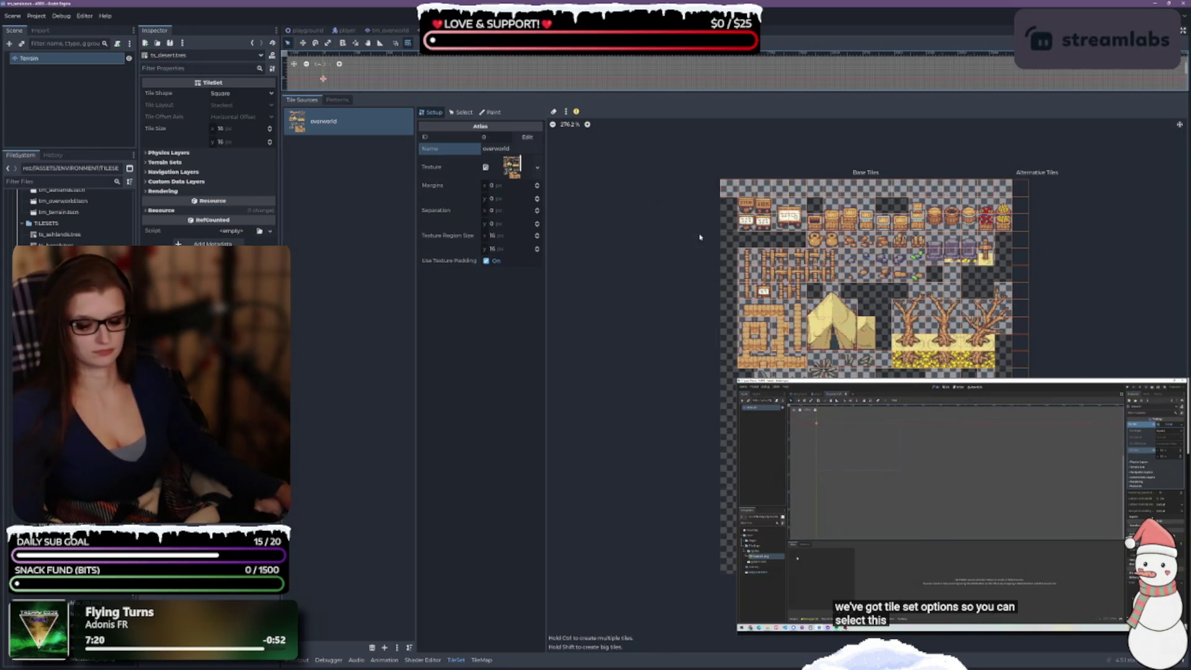
key(BackSpace)
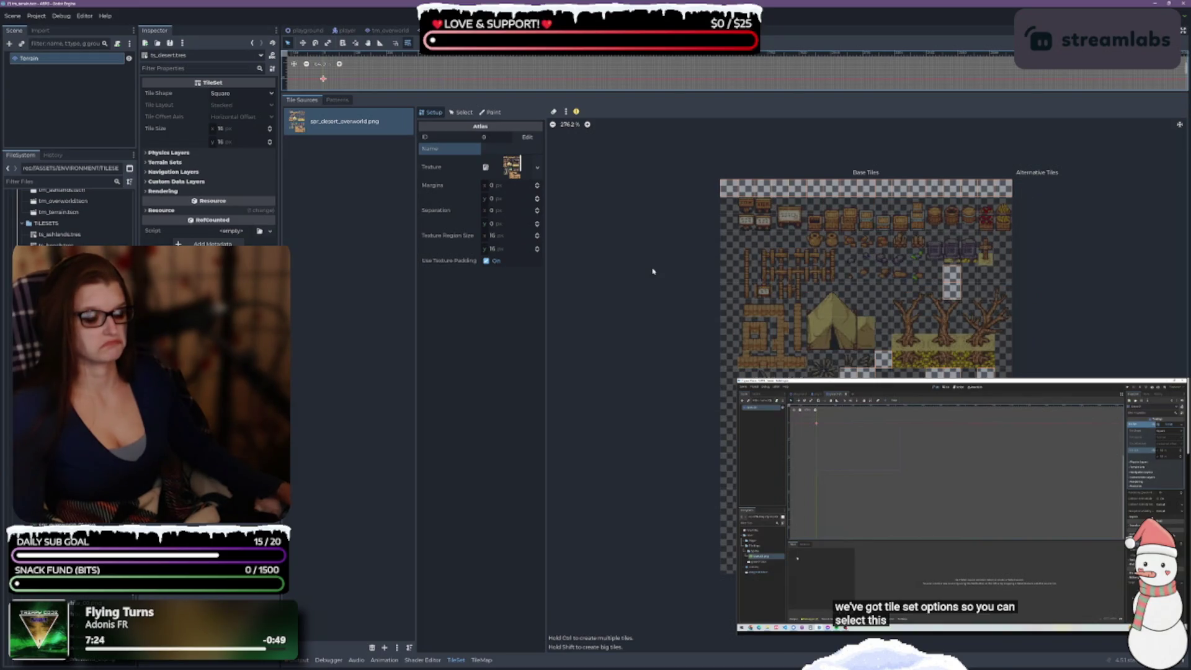
text(overworld)
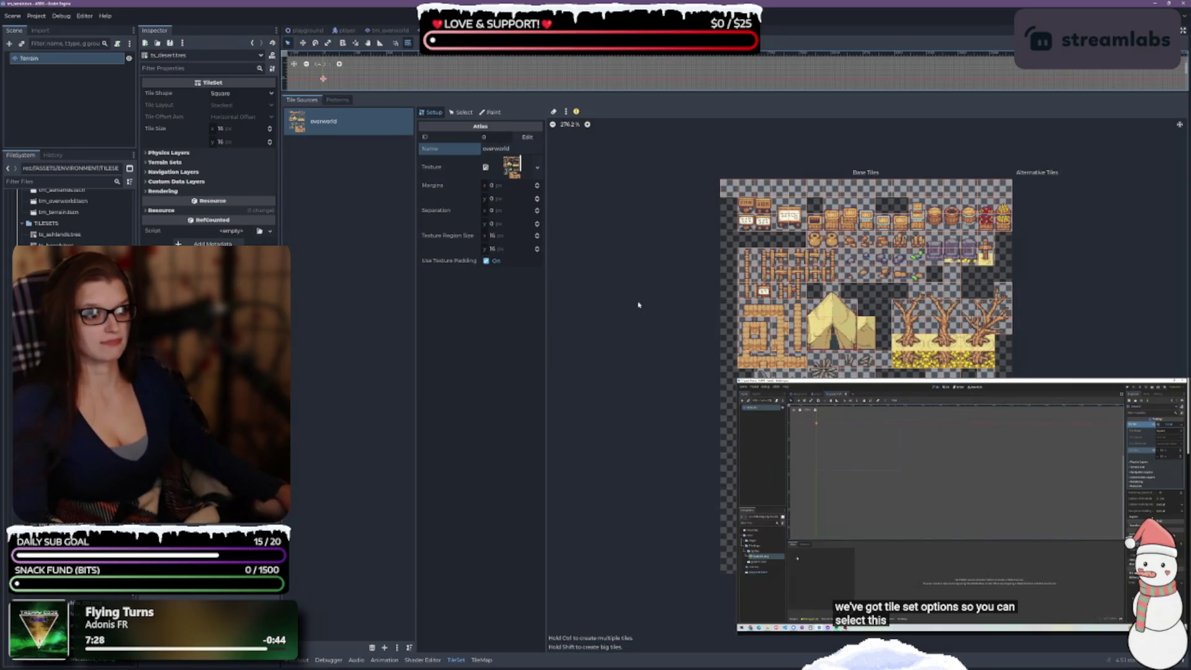
click(348, 231)
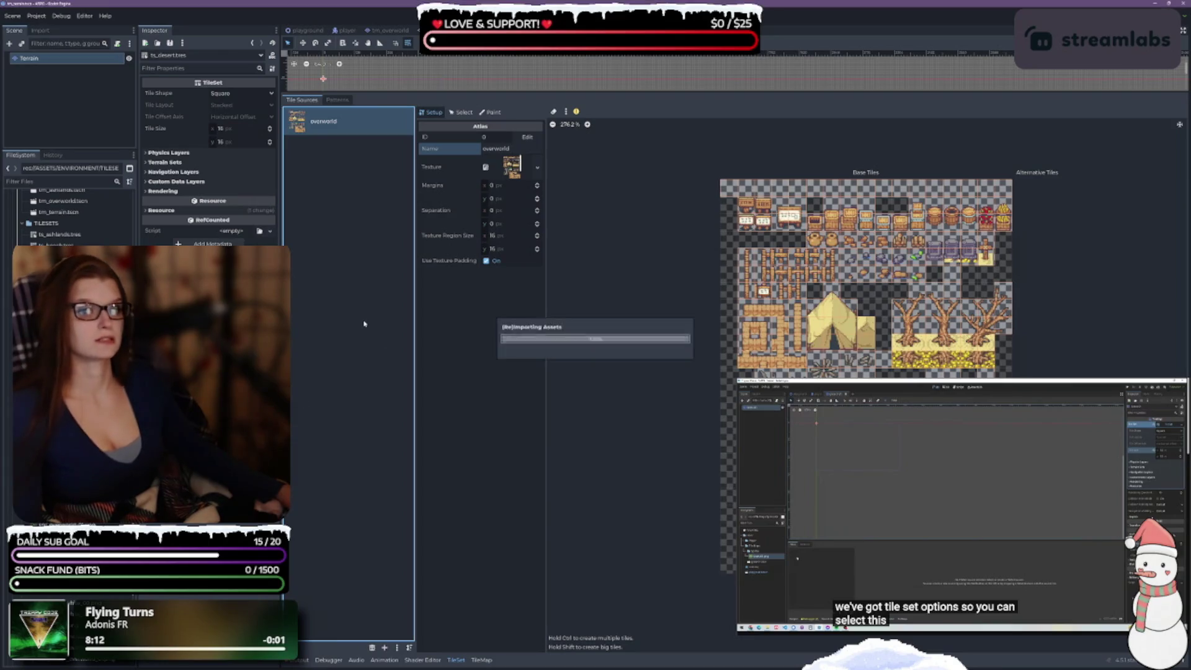
- Save so Godot reimports the cropped sheet, then delete the old overworld atlas source
key(Return)
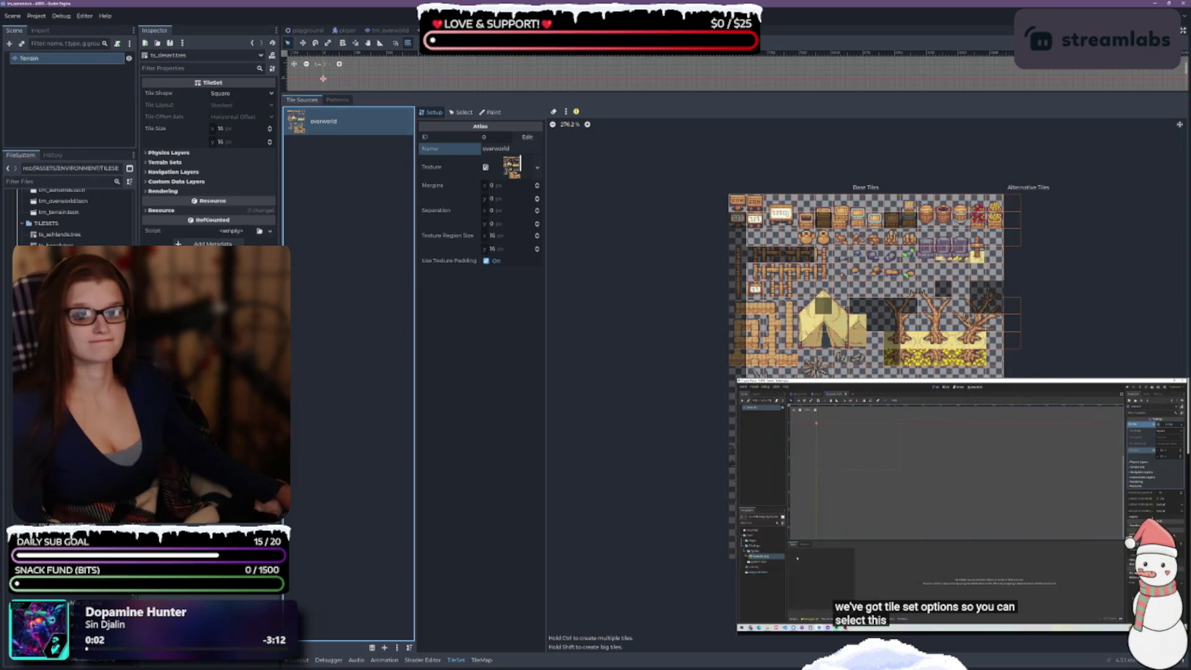
click(68, 311)
right_click(85, 453)
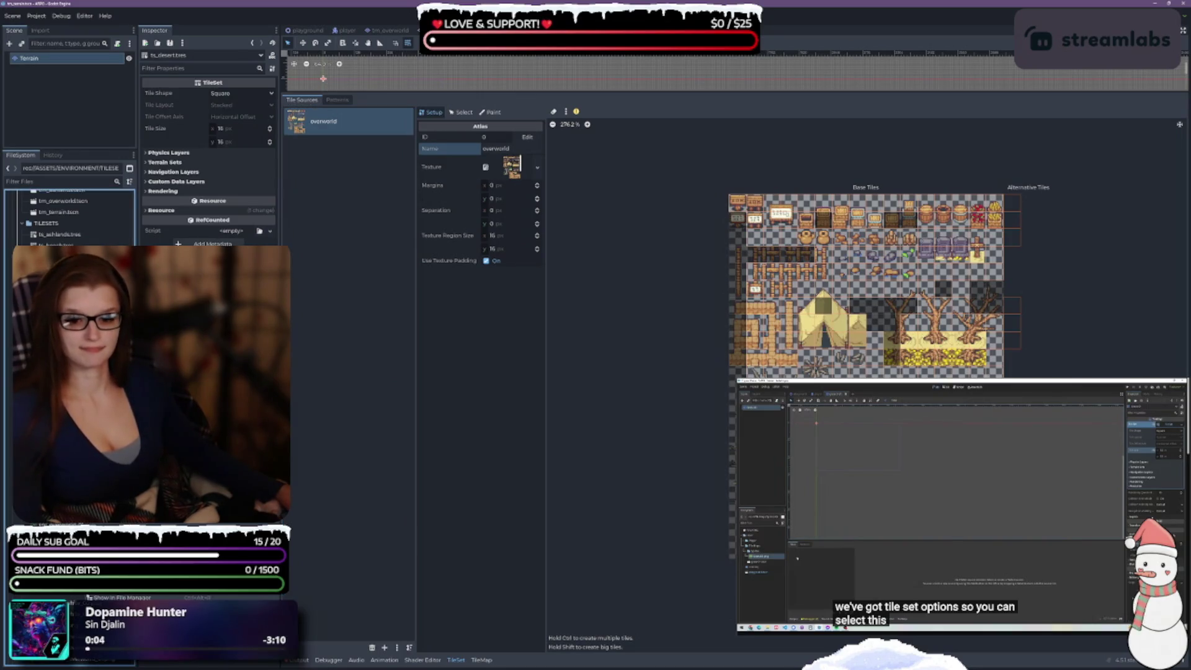
click(483, 362)
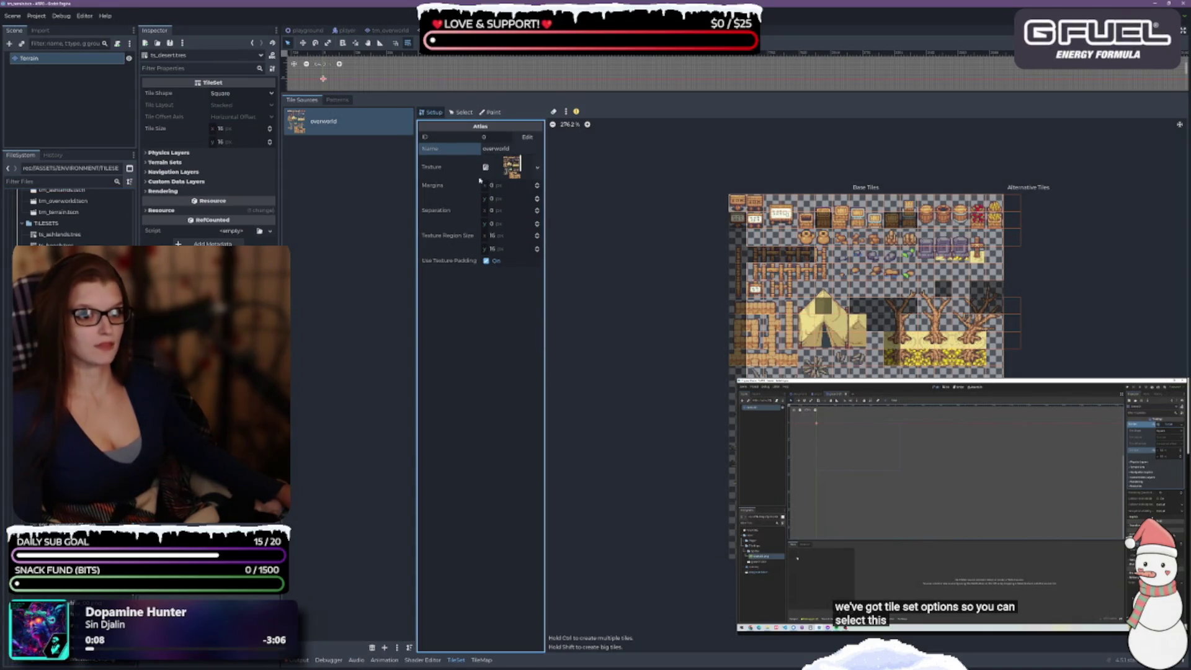
click(372, 647)
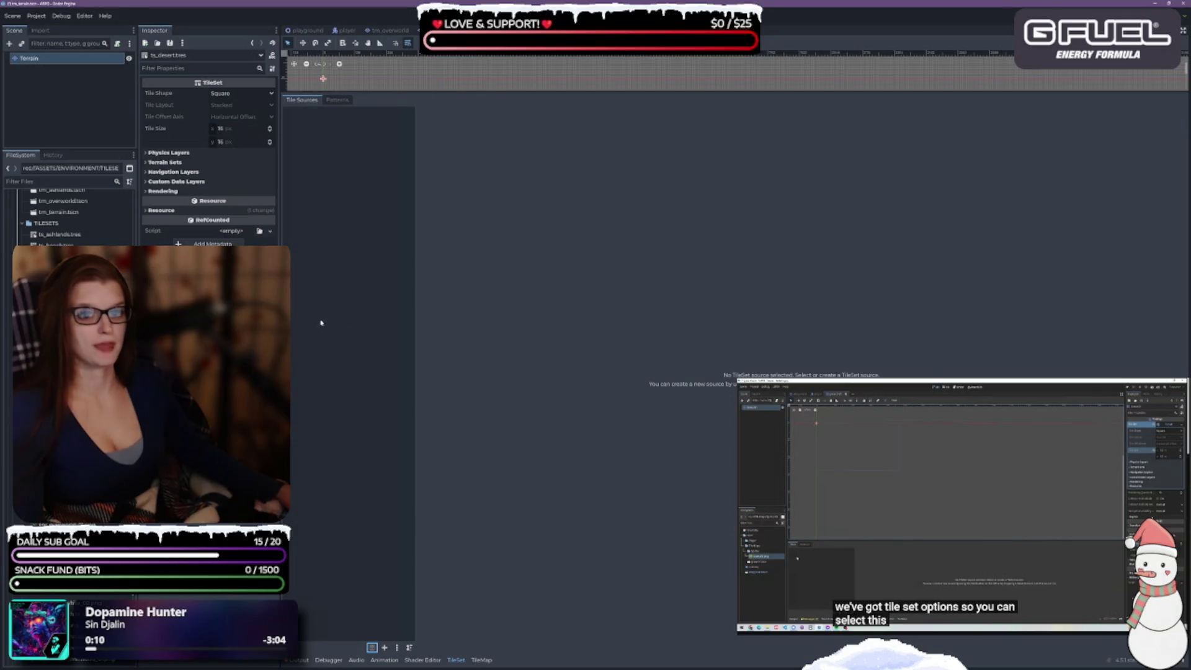
- Add spr_desert_overworld.png as a new atlas source with auto-created tiles
click(62, 280)
mouse_move(63, 279)
mouse_down()
mouse_move(136, 291)
mouse_move(327, 250)
mouse_up()
click(563, 347)
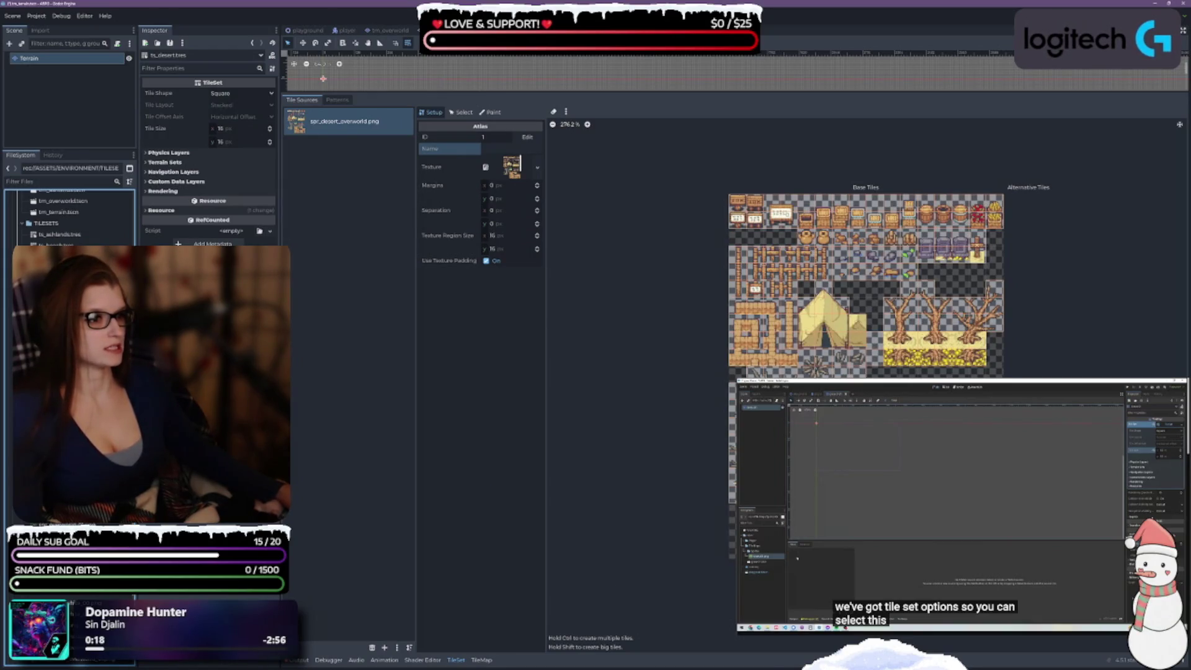
- Create 16×16 tiles across the empty cells below the tree in the desert atlas
scroll(1023, 347, up, 5)
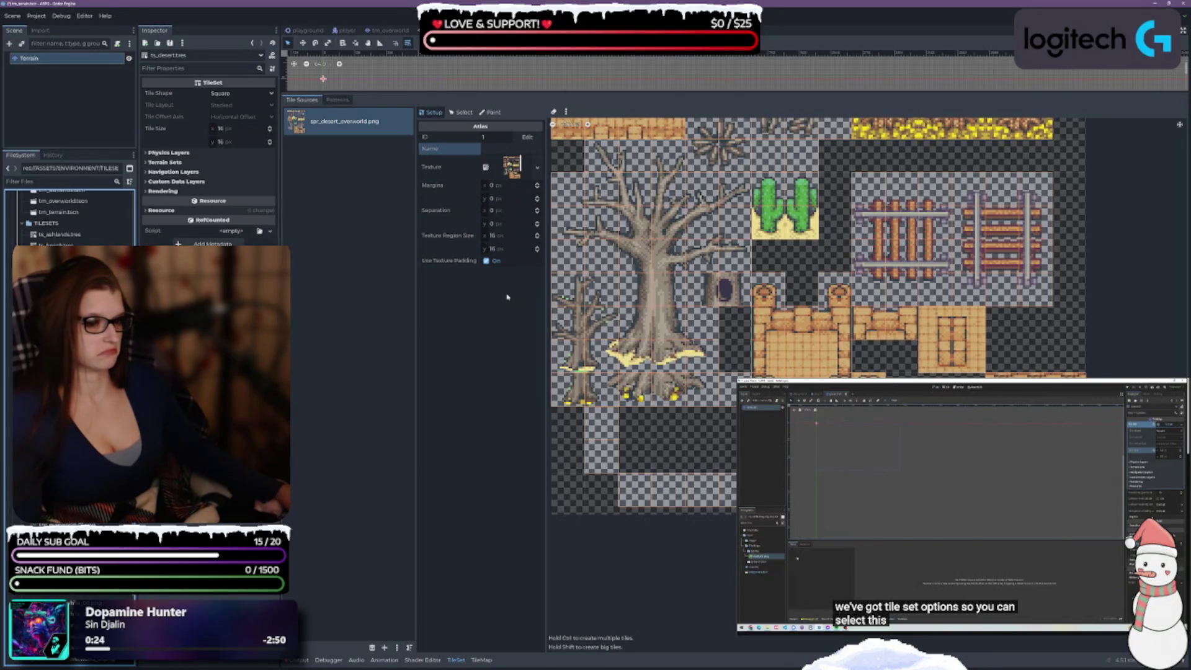
mouse_move(568, 423)
mouse_down()
mouse_move(568, 435)
mouse_move(635, 456)
mouse_up()
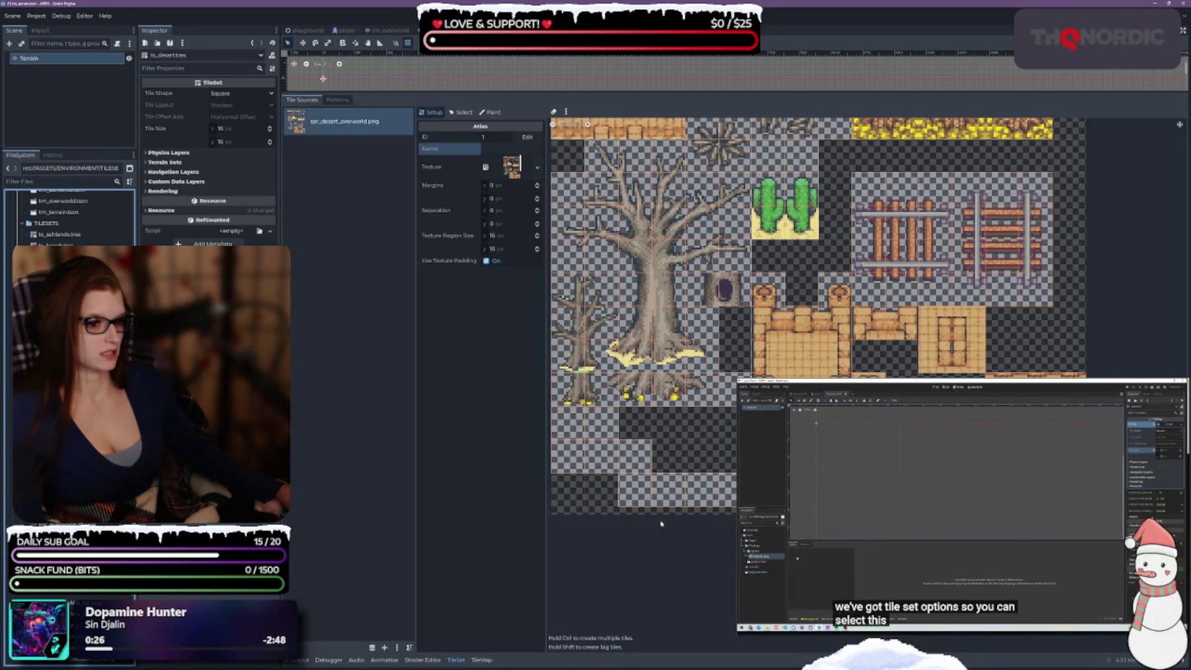
scroll(820, 463, down, 5)
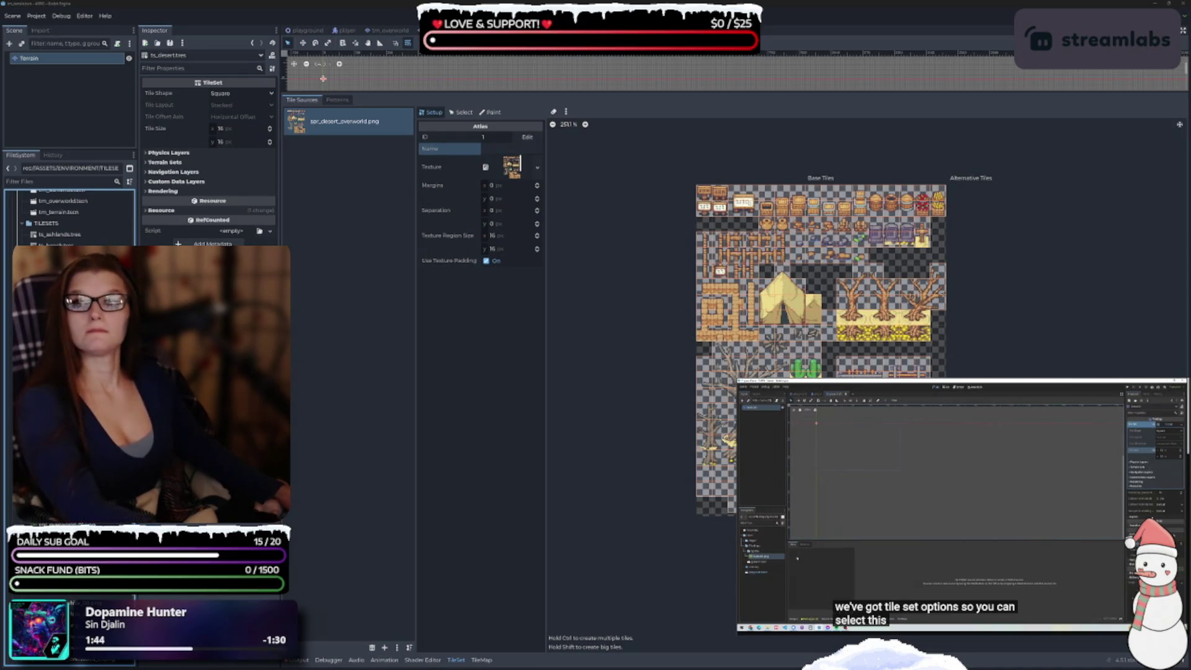
- Delete the desert atlas source and save the scene
click(292, 314)
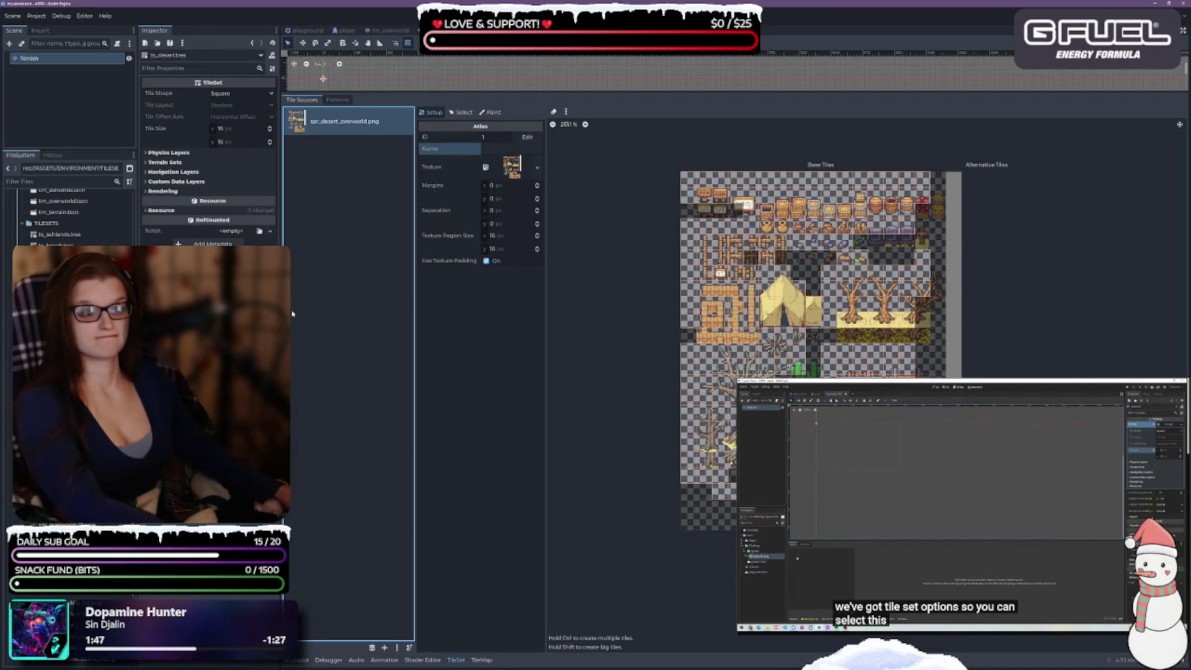
click(371, 646)
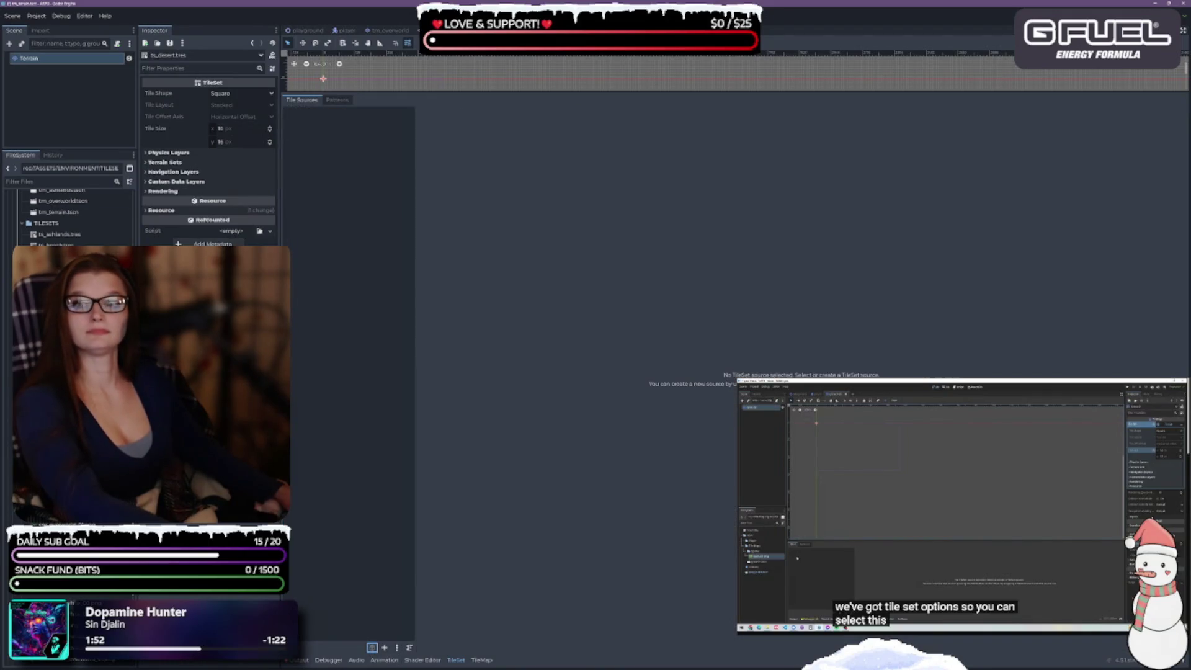
key(ctrl+s)
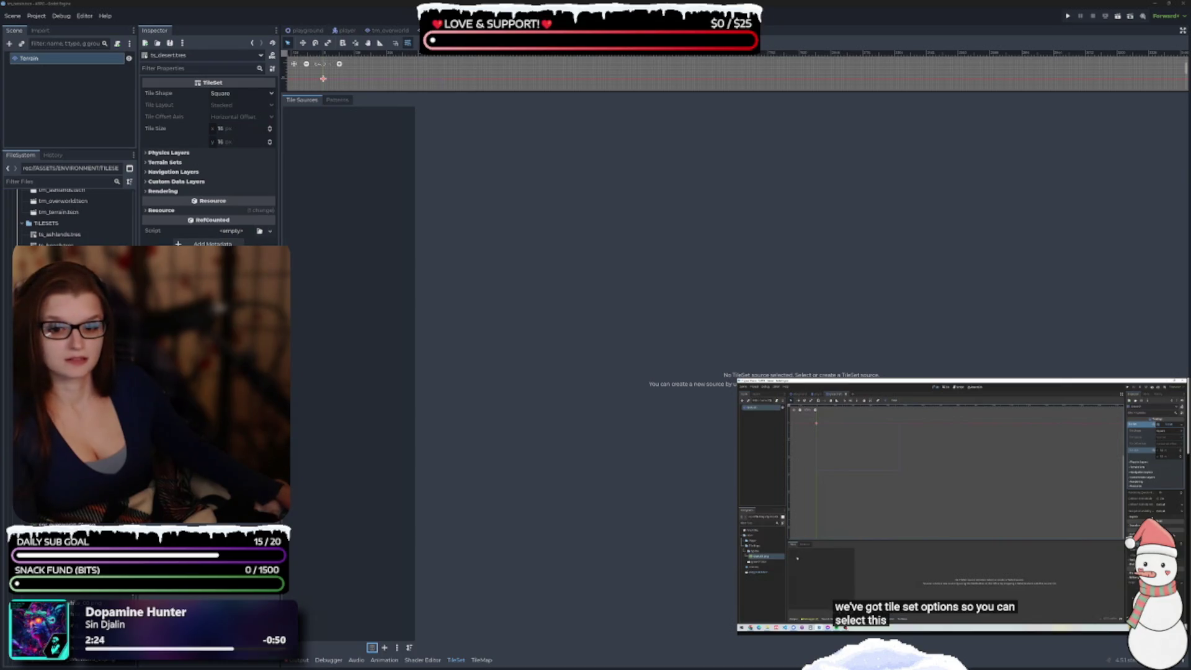
- Re-add spr_desert_overworld.png as an atlas source with auto-created tiles
click(133, 597)
drag(133, 597, 339, 268)
click(562, 346)
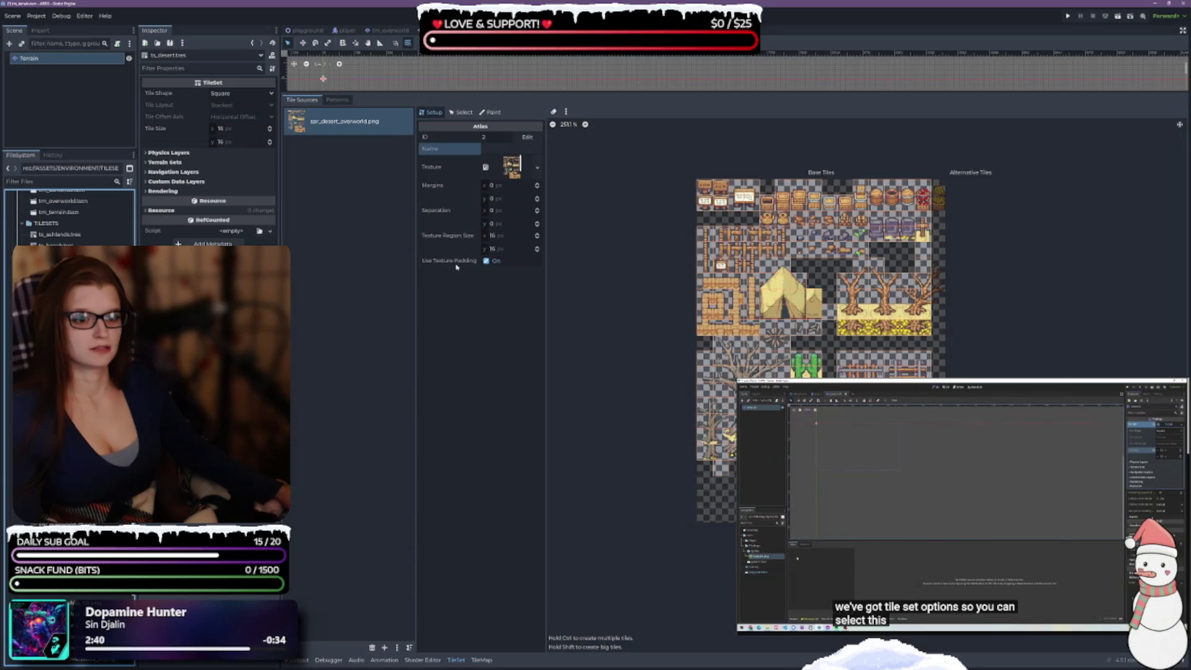
- Delete the re-added spr_desert_overworld atlas, leaving ts_desert with no tile sources
mouse_move(452, 263)
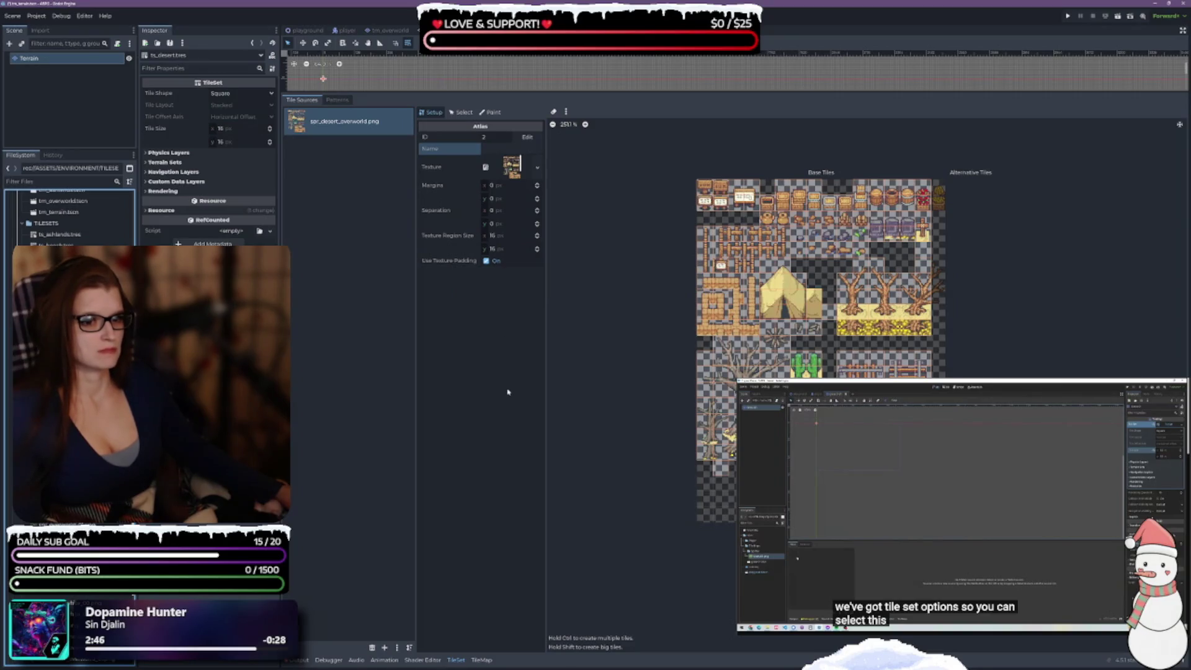
scroll(960, 377, up, 1)
scroll(999, 407, up, 1)
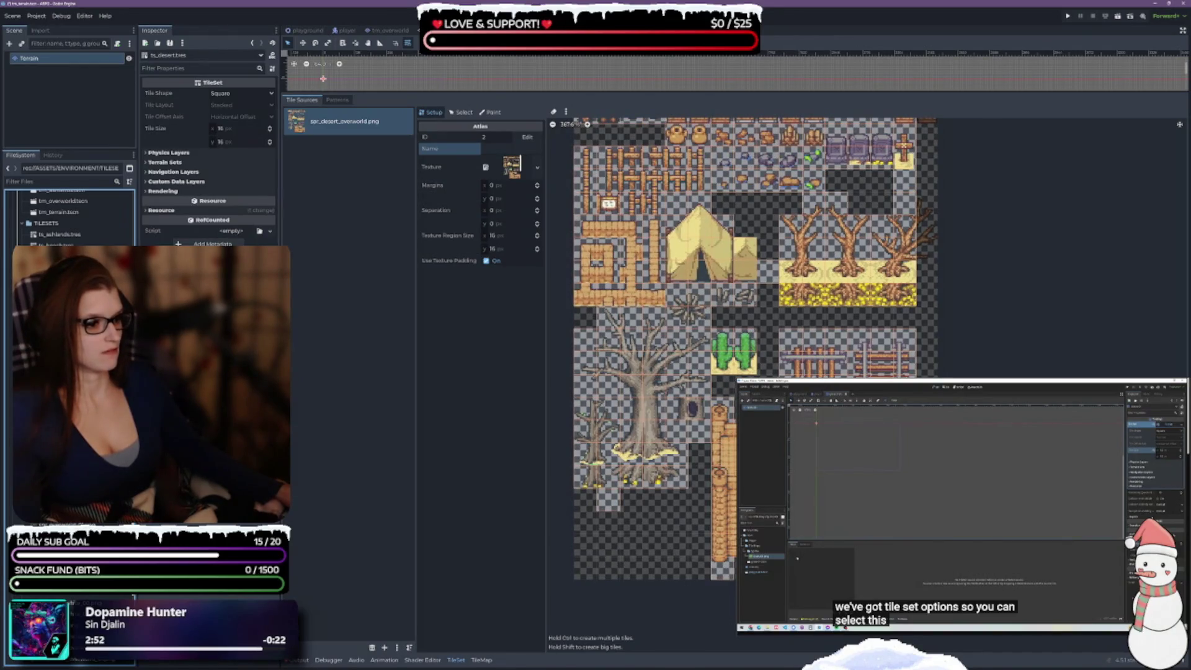
scroll(745, 372, up, 2)
scroll(744, 372, down, 3)
scroll(744, 372, up, 1)
scroll(616, 221, down, 1)
scroll(616, 221, up, 1)
scroll(616, 221, down, 2)
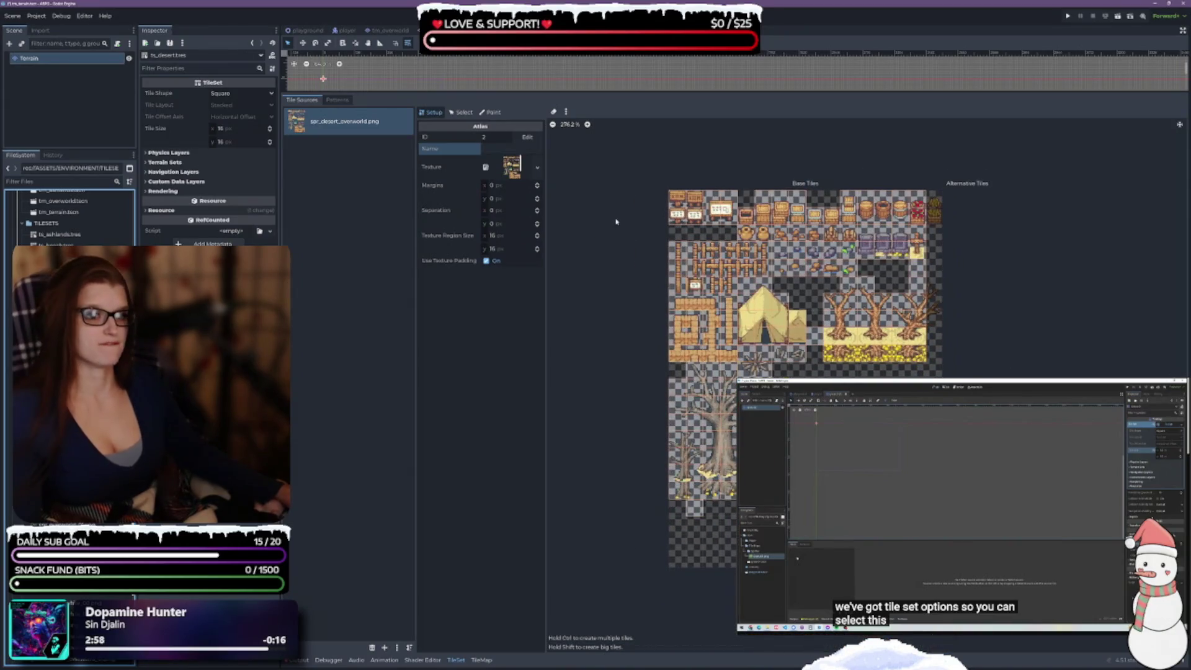
click(372, 647)
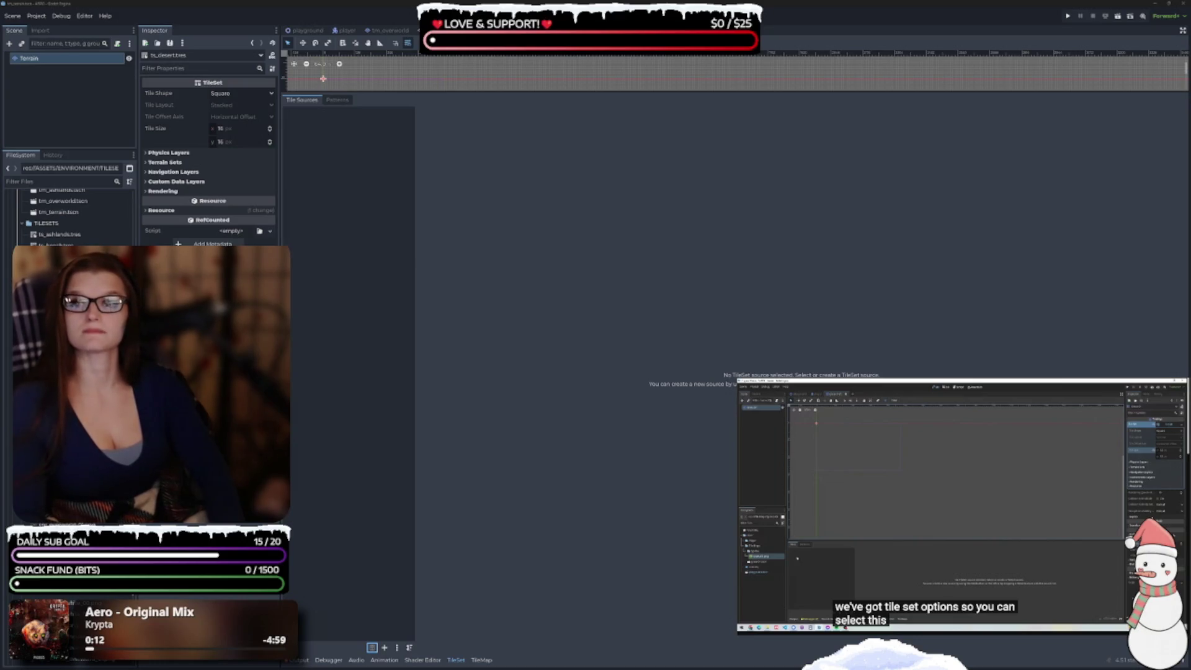
- Re-add spr_desert_overworld.png with auto-created tiles, name it 'overworld', and save the tileset
click(349, 340)
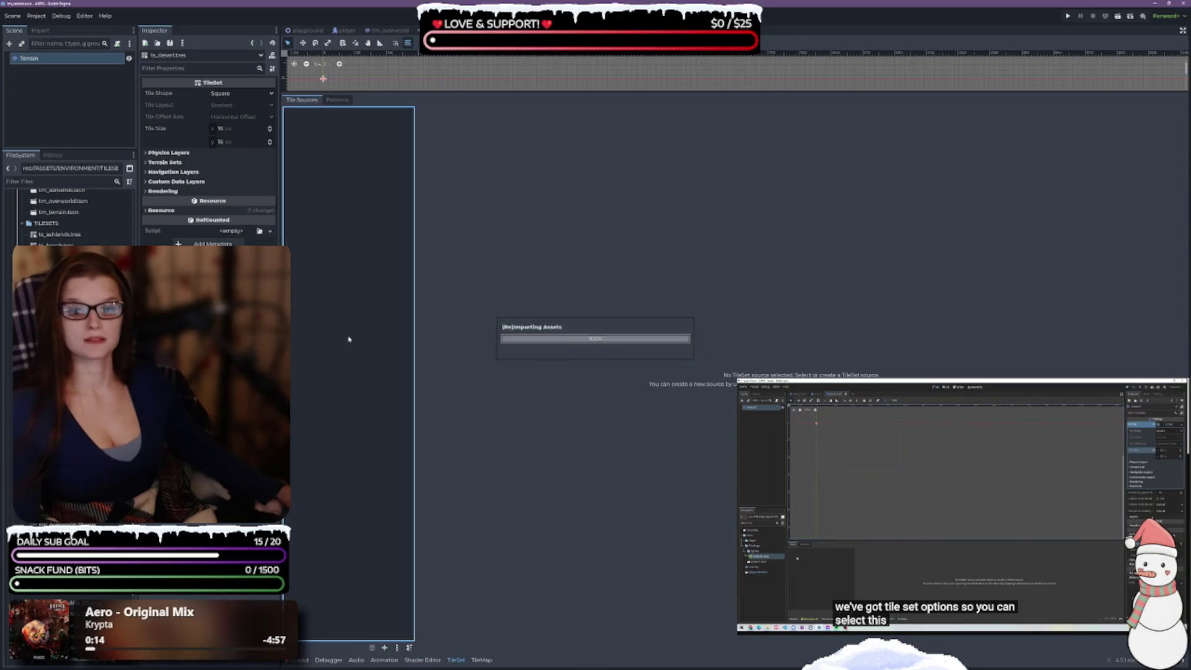
mouse_move(68, 292)
mouse_down()
mouse_move(248, 297)
mouse_move(348, 225)
mouse_up()
click(561, 347)
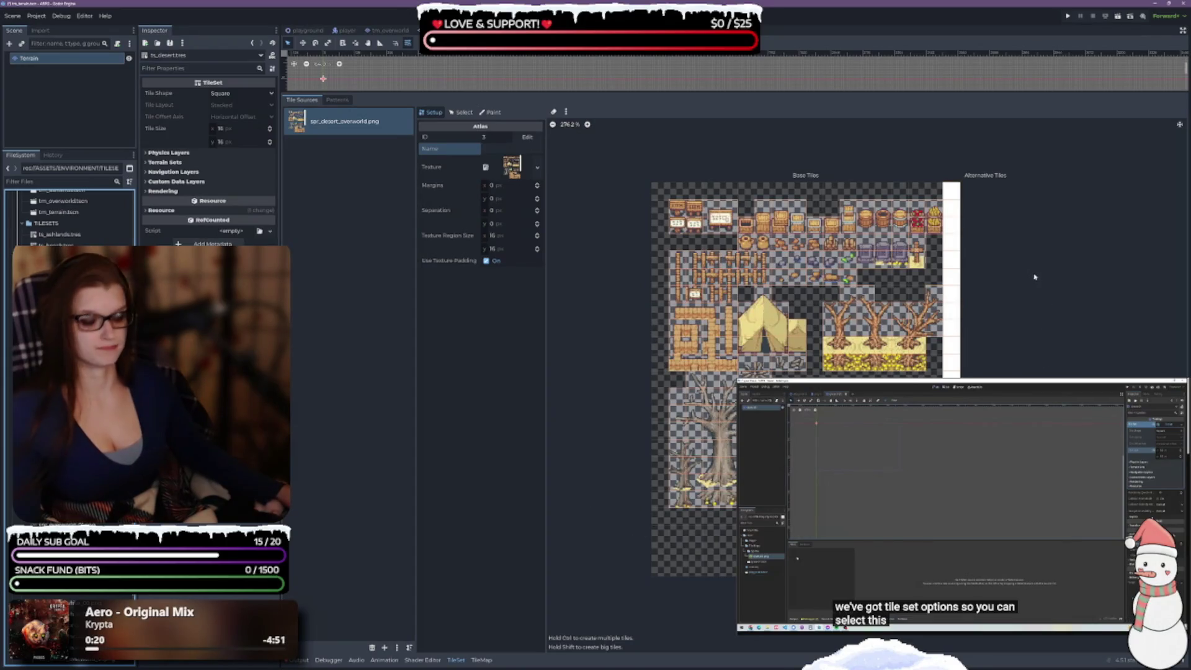
click(499, 149)
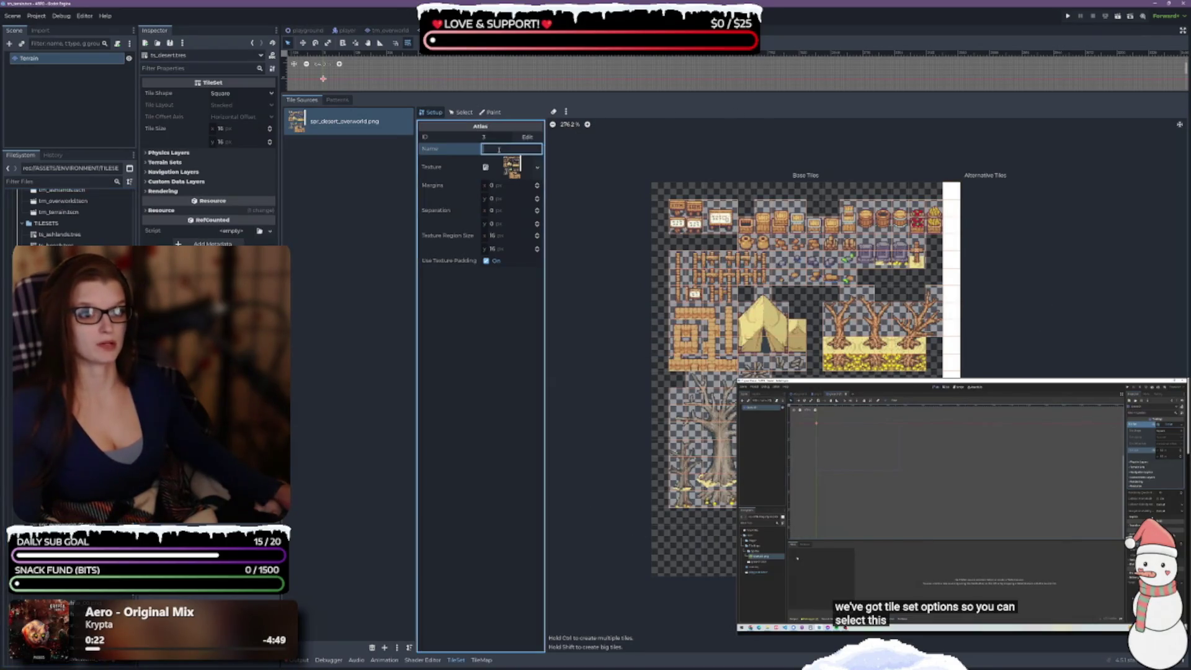
text(overworld)
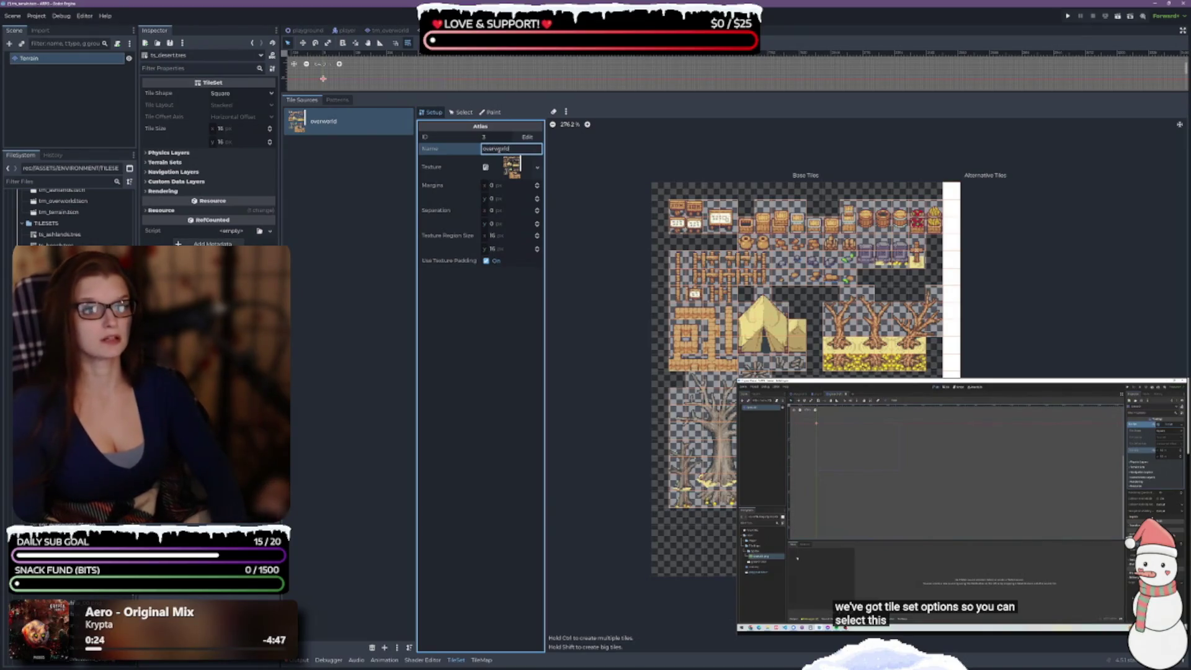
key(ctrl+s)
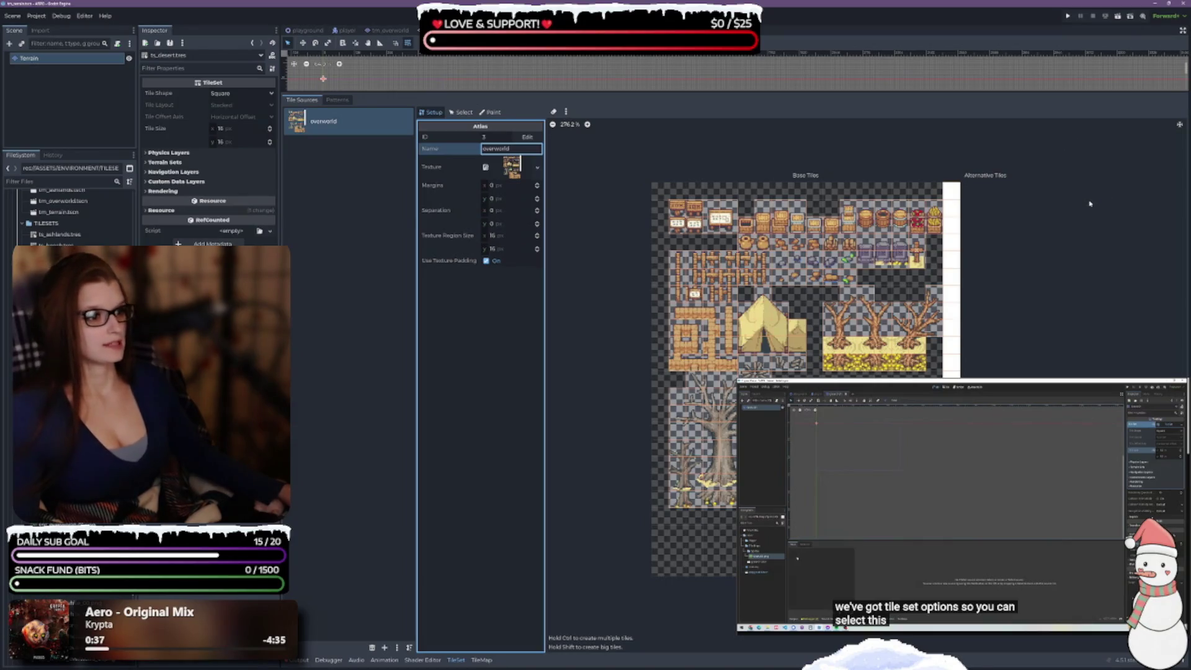
- Open the ts_dungeon.tres tileset for editing
scroll(701, 136, up, 2)
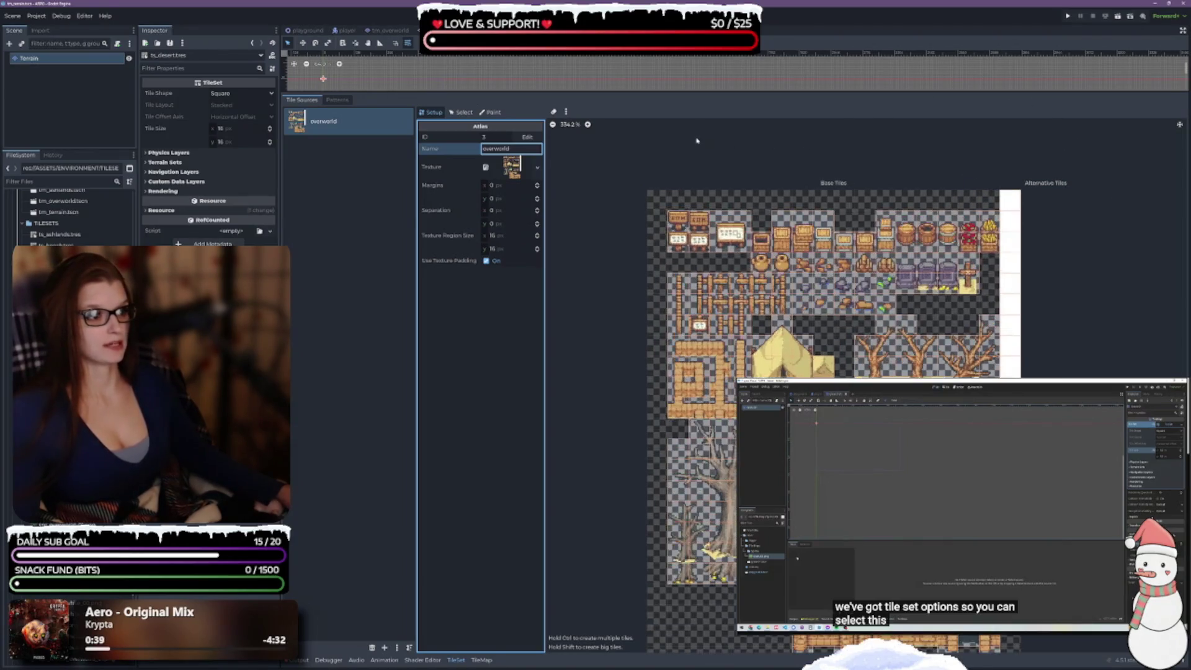
scroll(806, 267, down, 1)
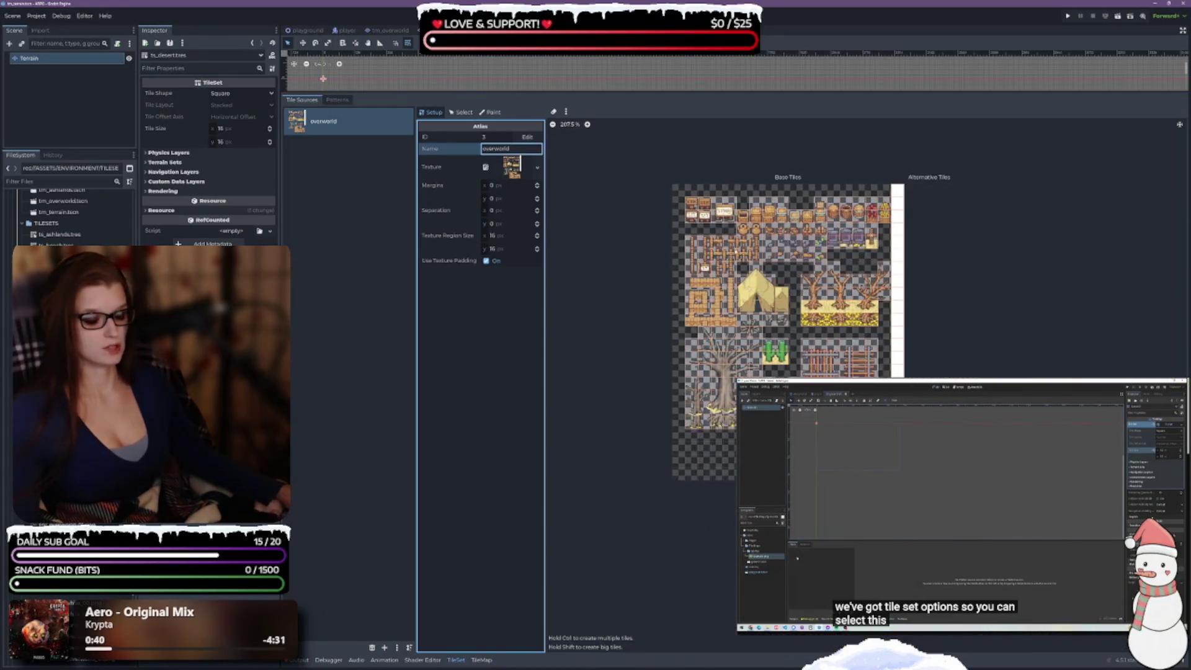
scroll(887, 357, up, 1)
scroll(998, 351, up, 2)
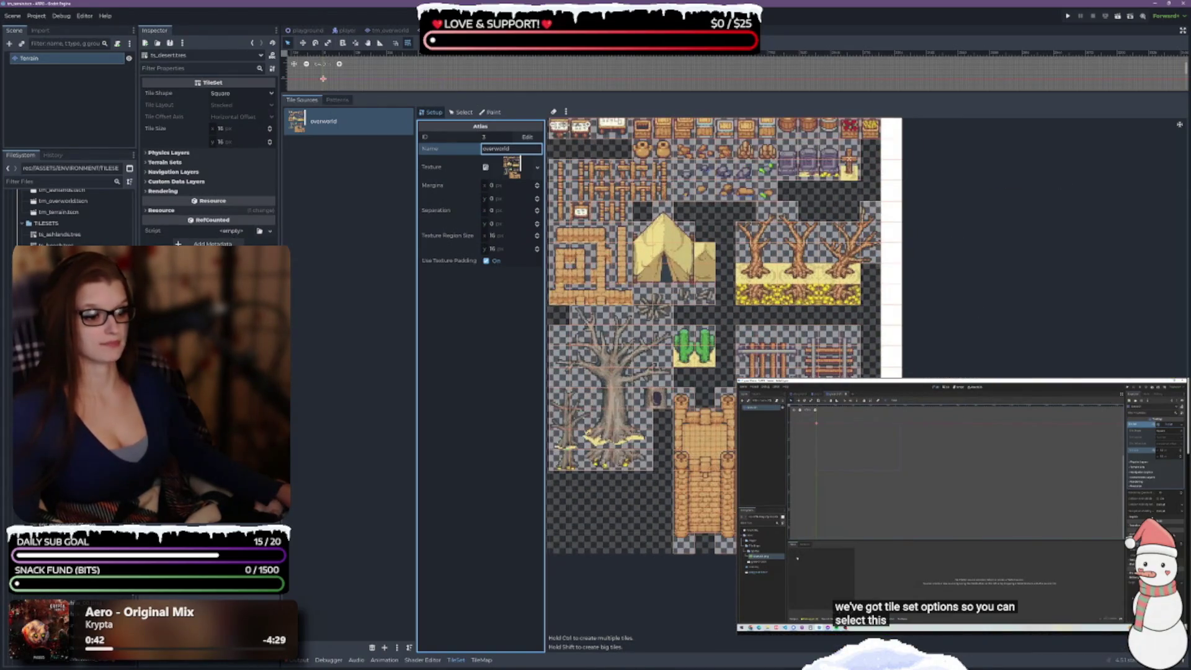
scroll(993, 347, down, 3)
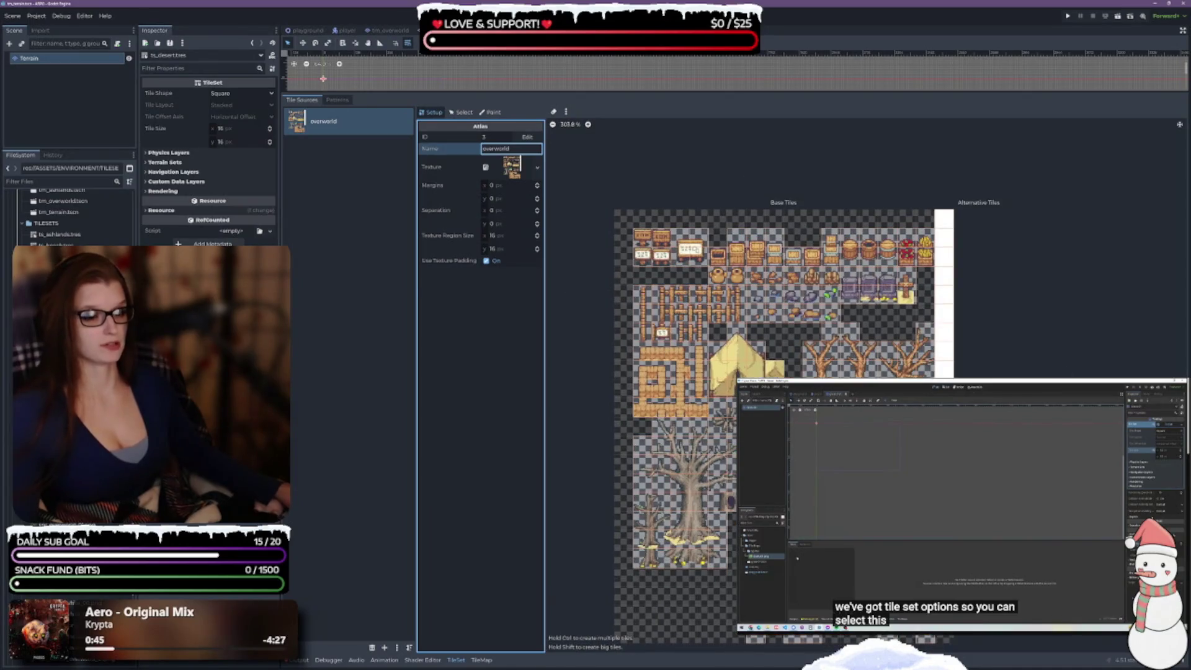
scroll(782, 373, down, 2)
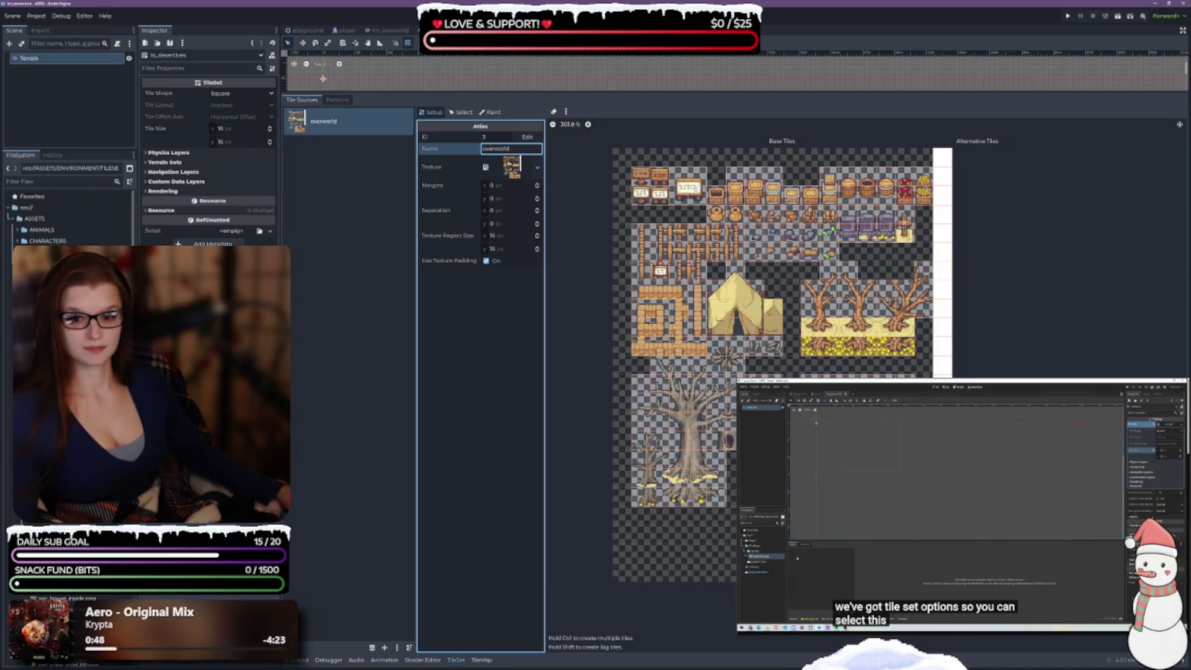
click(62, 396)
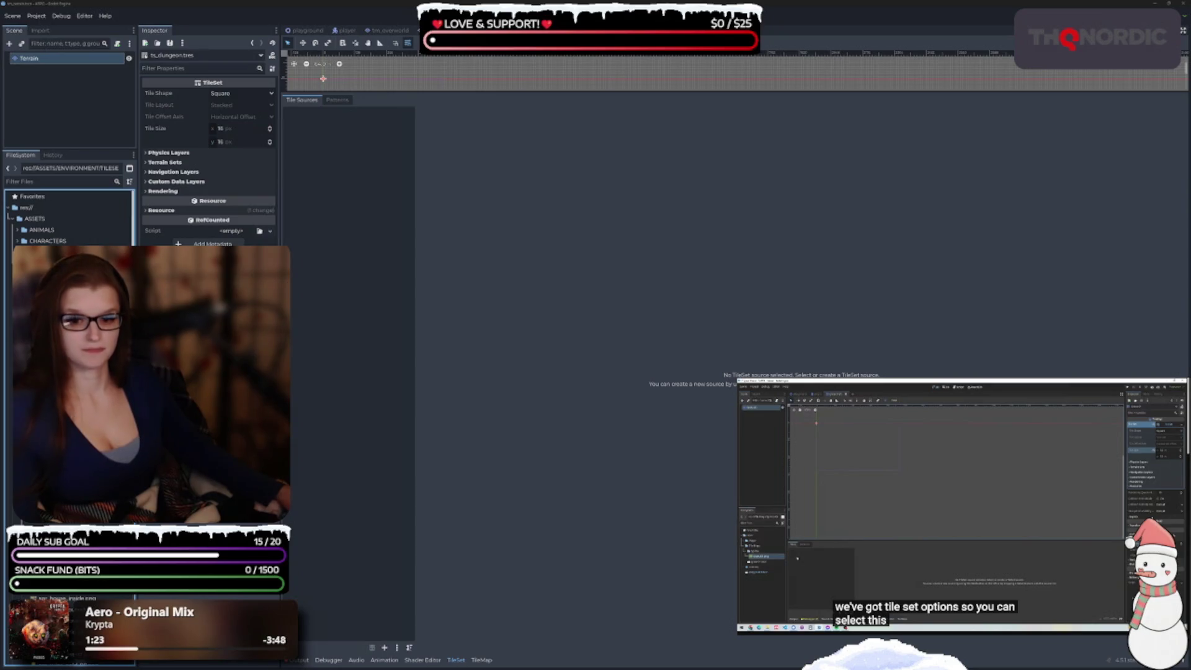
- Add the four spr_dungeon_overworld spritesheets to ts_dungeon as auto-tiled atlas sources
scroll(68, 217, down, 5)
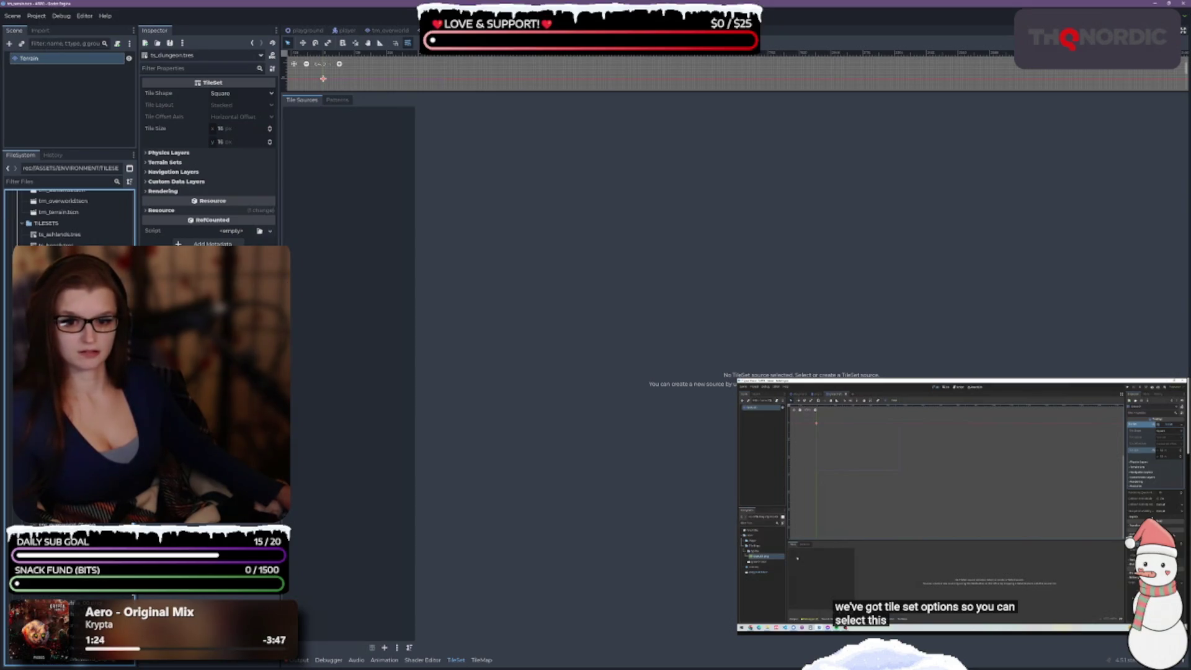
mouse_move(434, 372)
mouse_down()
mouse_move(345, 301)
mouse_move(339, 254)
mouse_up()
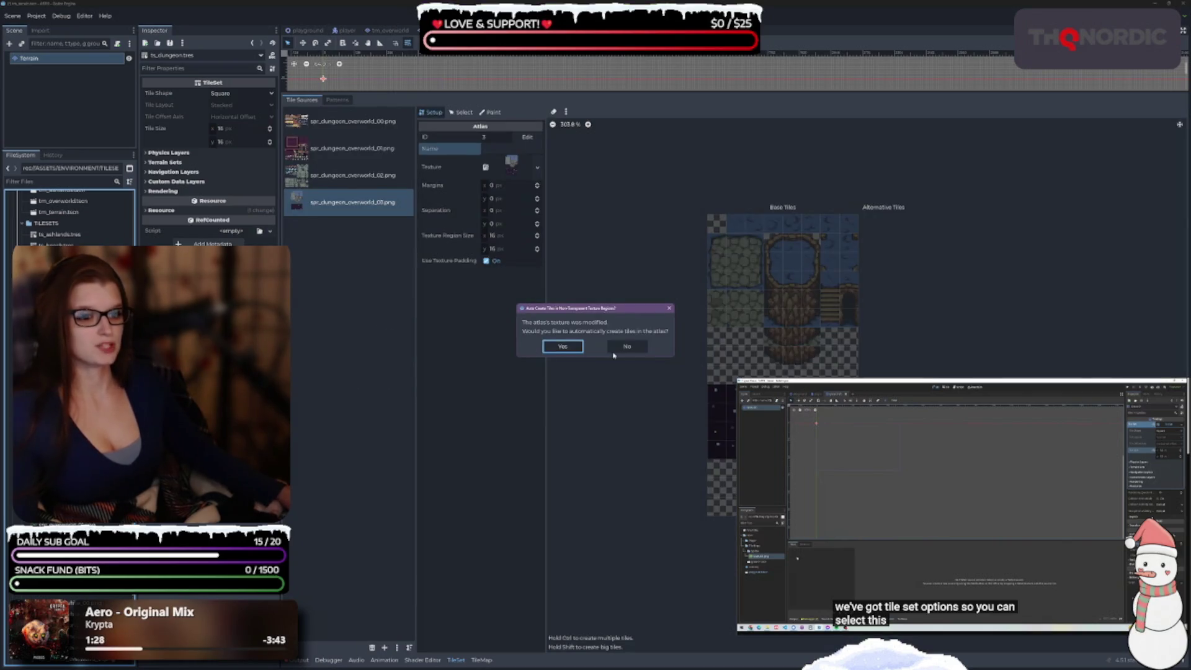
click(566, 347)
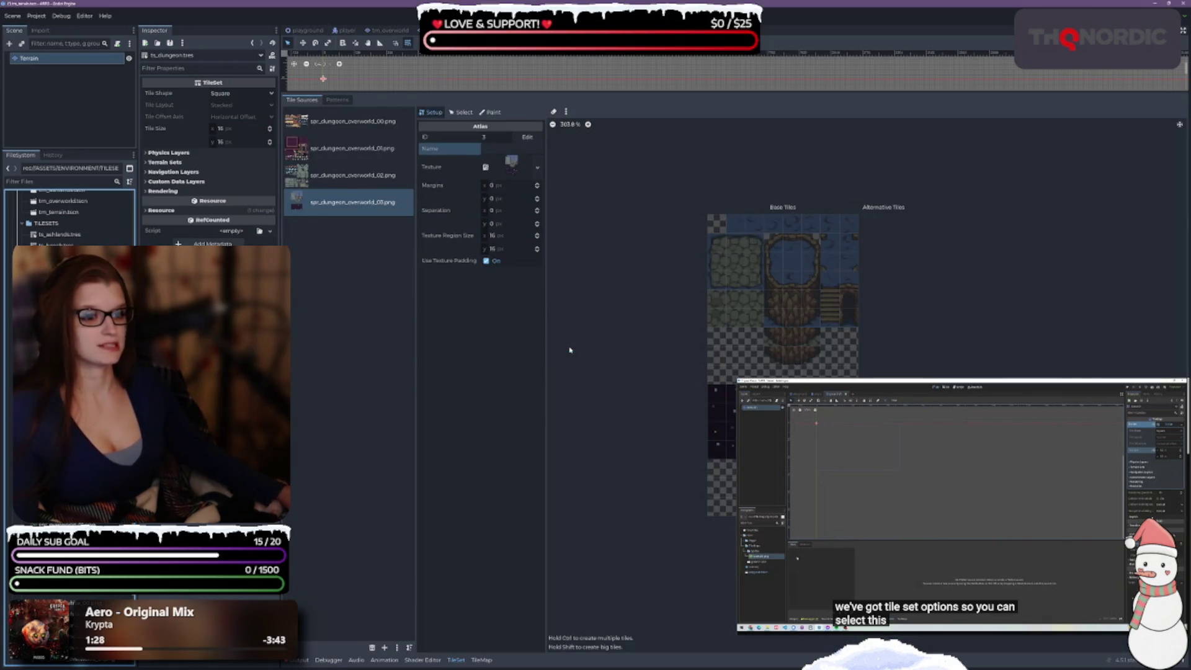
- Name the first two dungeon atlases overworld_00 and overworld_01
click(377, 124)
click(494, 148)
text(overworld_00)
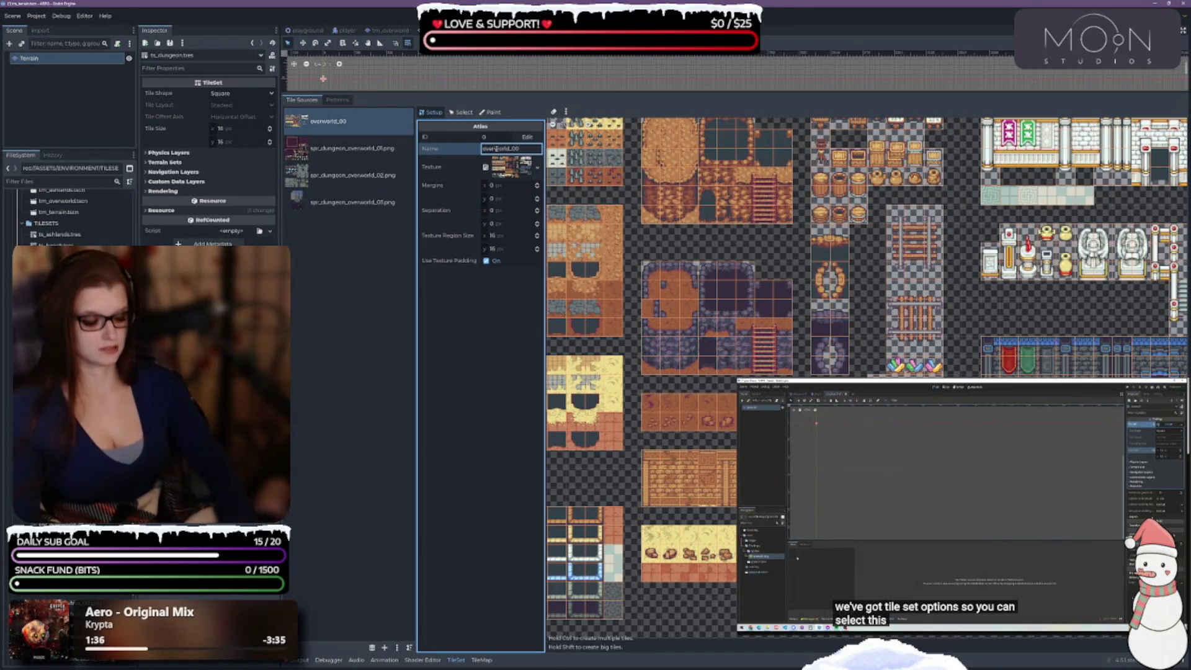
key(Return)
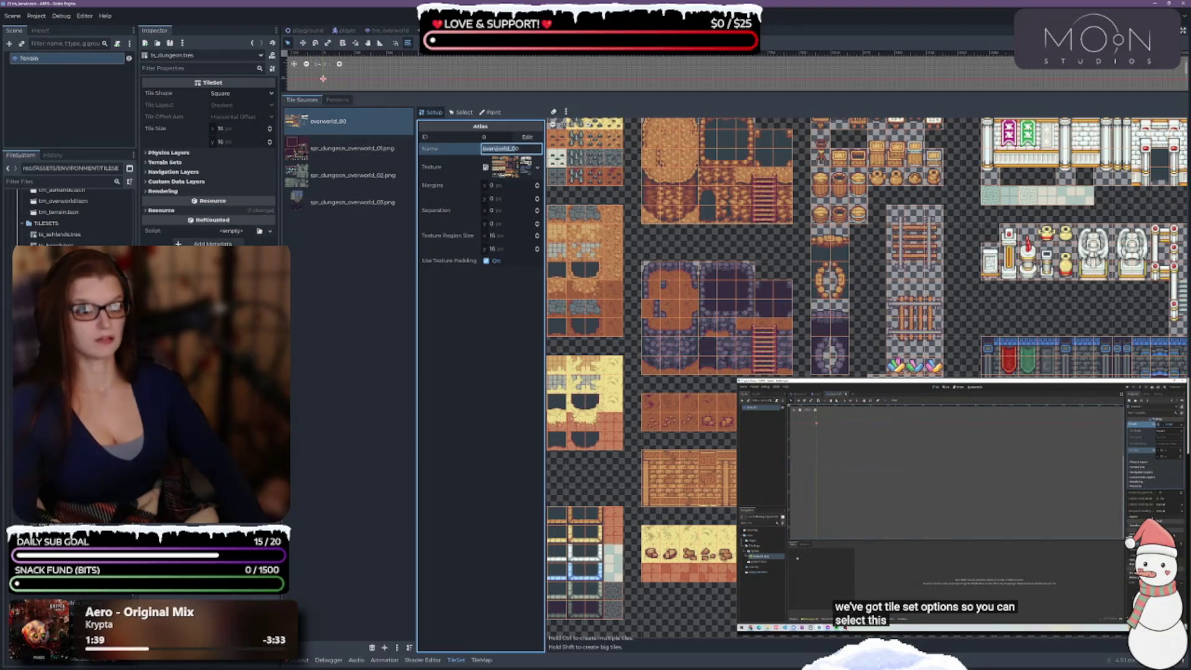
click(350, 148)
text(overworld_01)
key(Return)
- Name the third and fourth dungeon atlases overworld_02 and overworld_03
click(375, 174)
click(523, 148)
text(overworld_0)
click(348, 202)
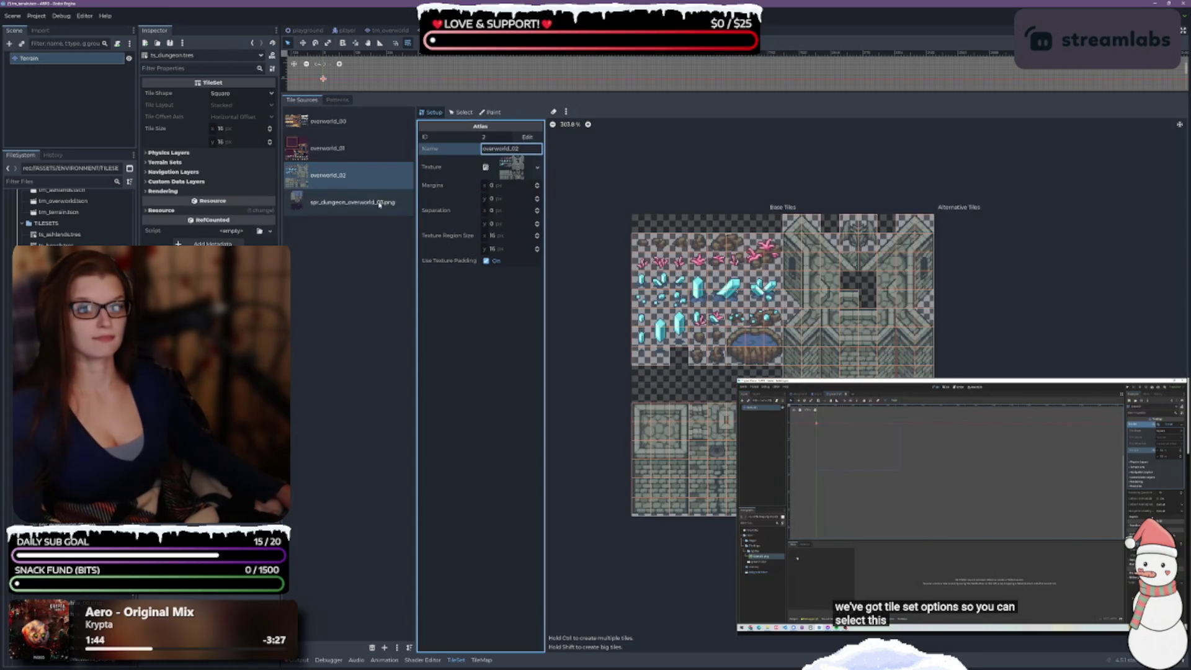
click(511, 148)
text(overworld_03)
key(Return)
- Review each atlas, overworld_00 through overworld_03
click(347, 121)
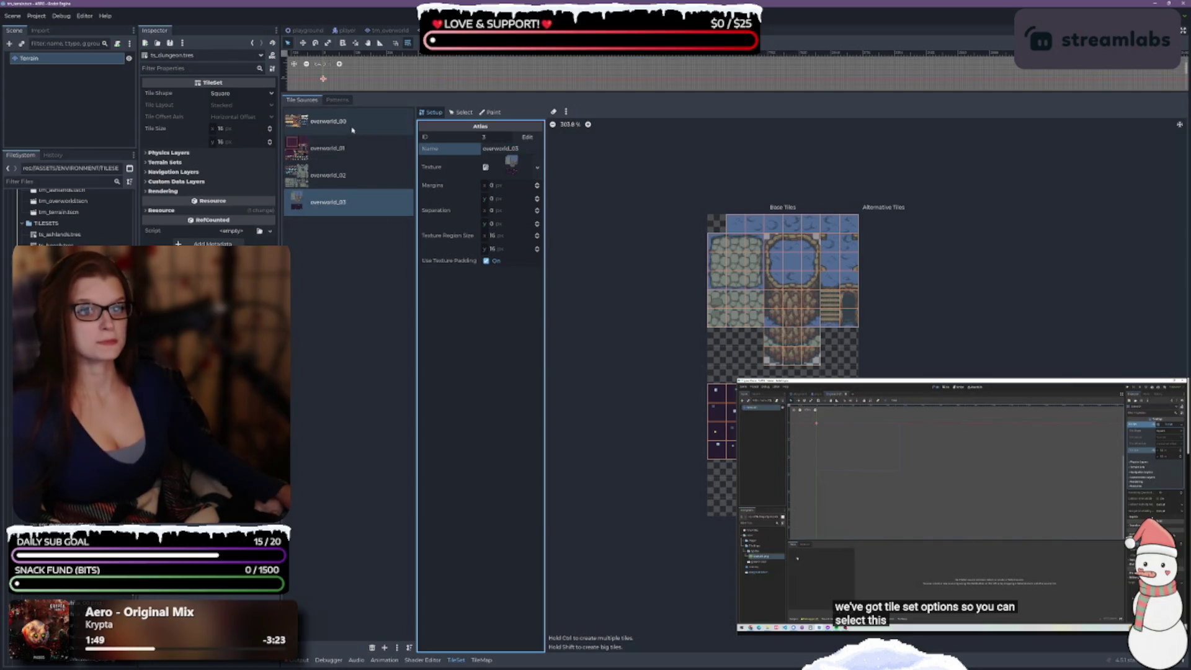
scroll(660, 324, up, 3)
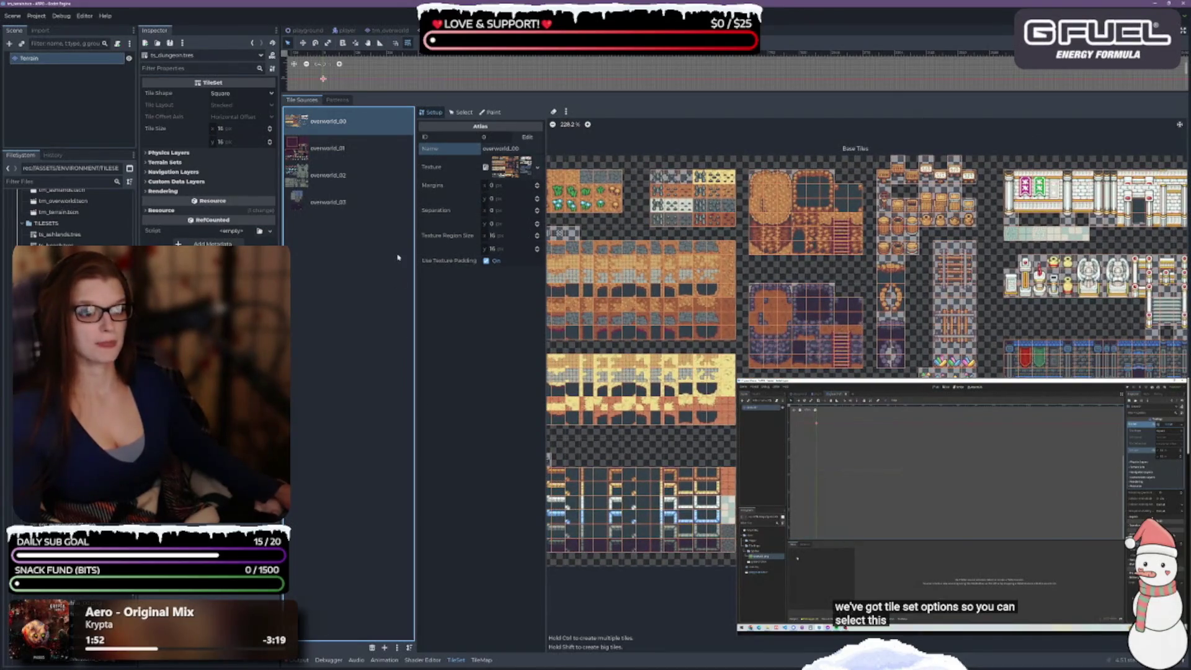
click(335, 148)
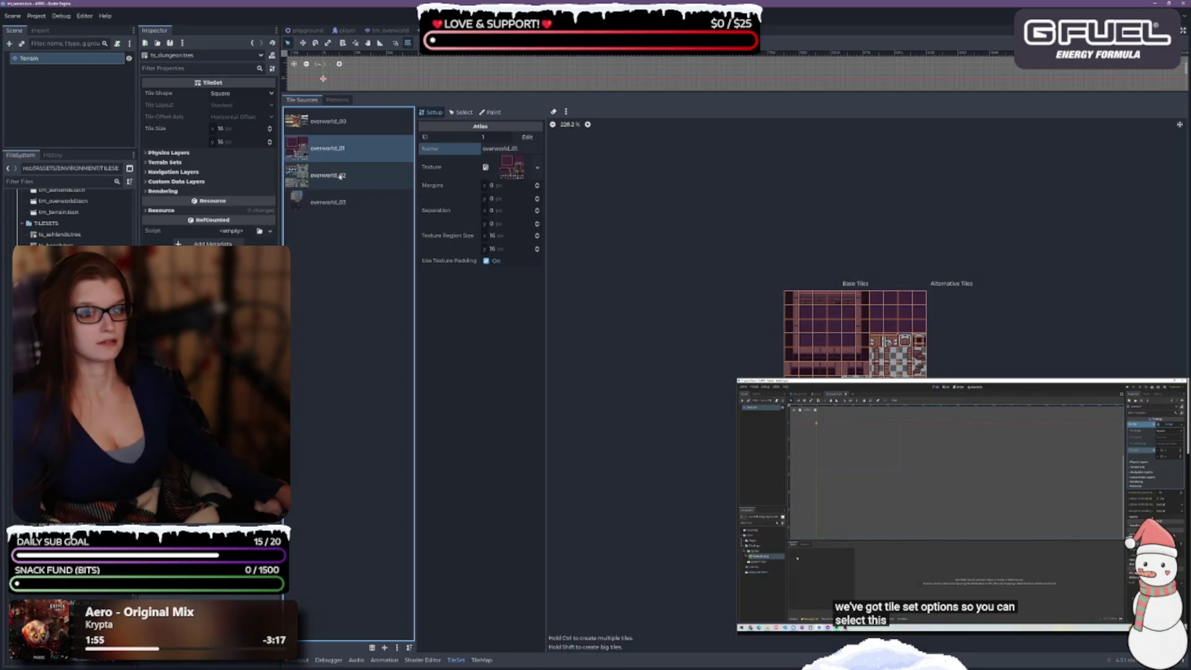
click(340, 177)
click(340, 202)
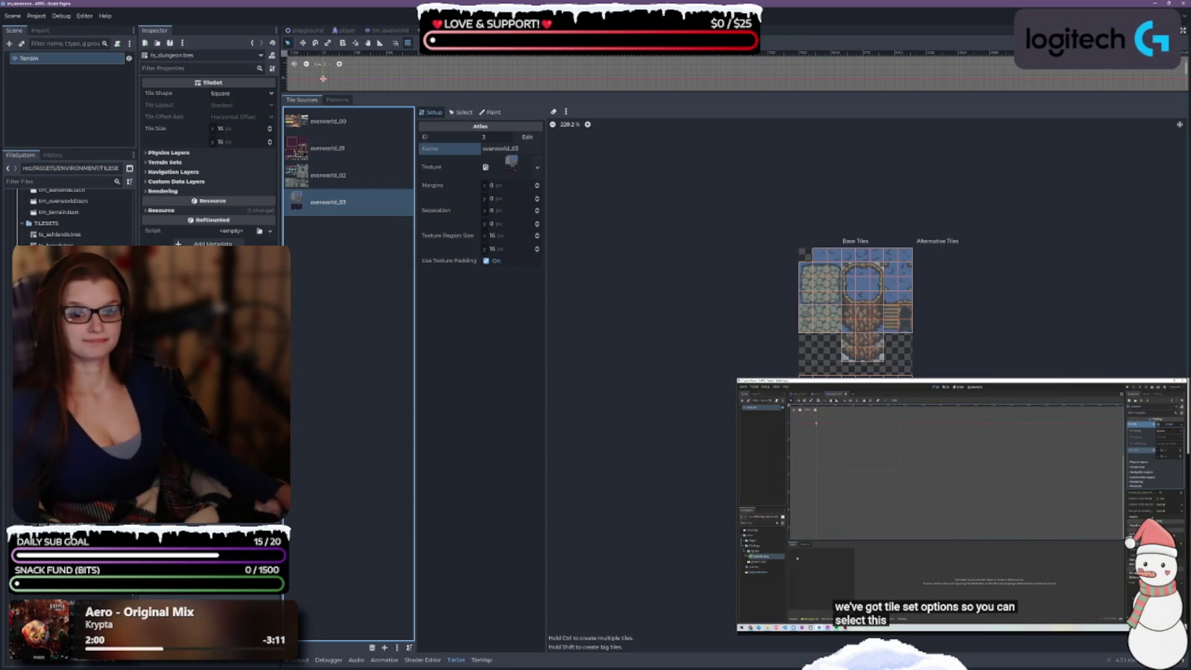
- Open the ts_house.tres tileset for editing
click(68, 372)
scroll(68, 218, up, 5)
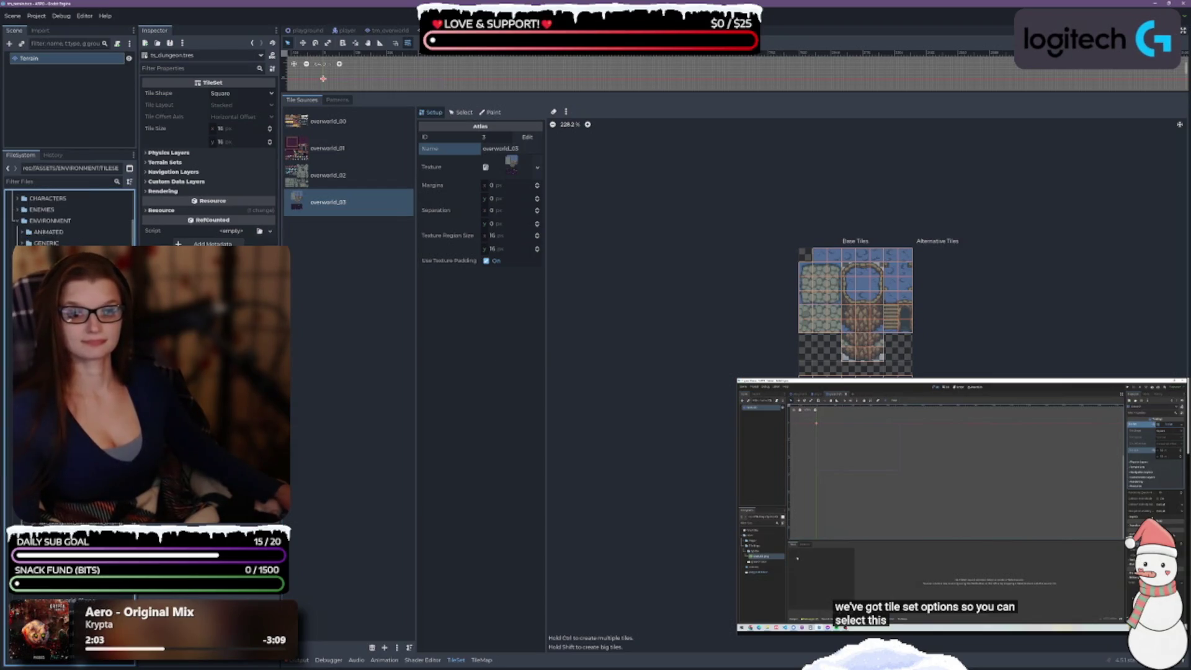
key(Down)
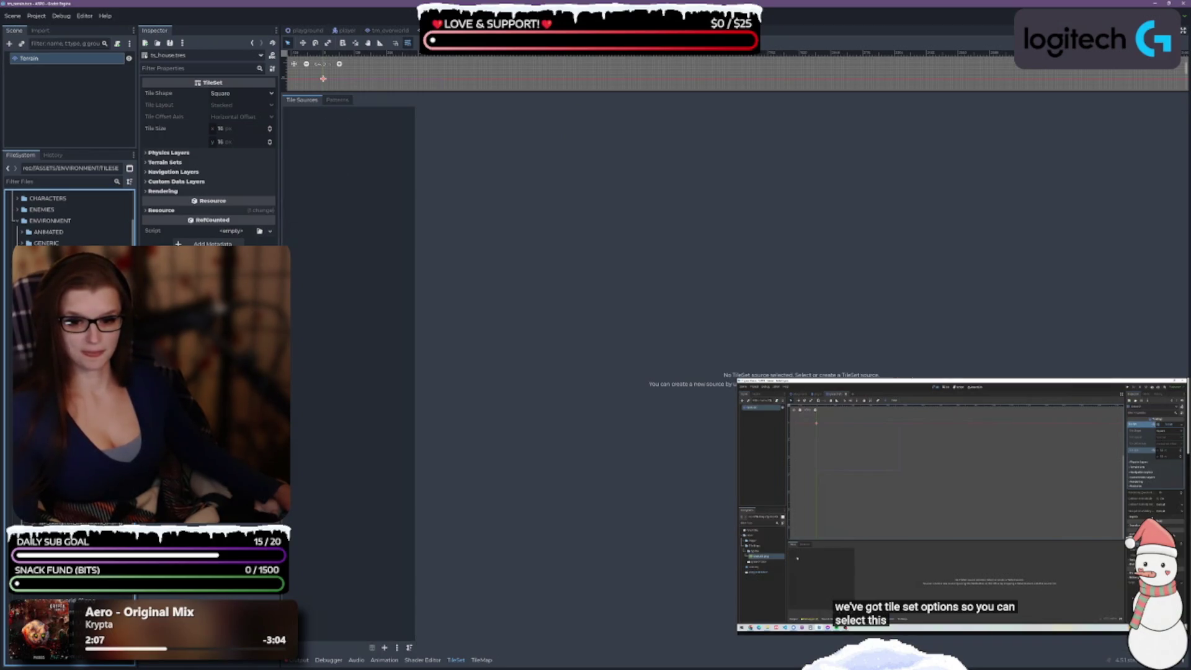
- Add the two house spritesheets as auto-tiled atlases and name the exterior one 'outside'
drag(69, 310, 332, 248)
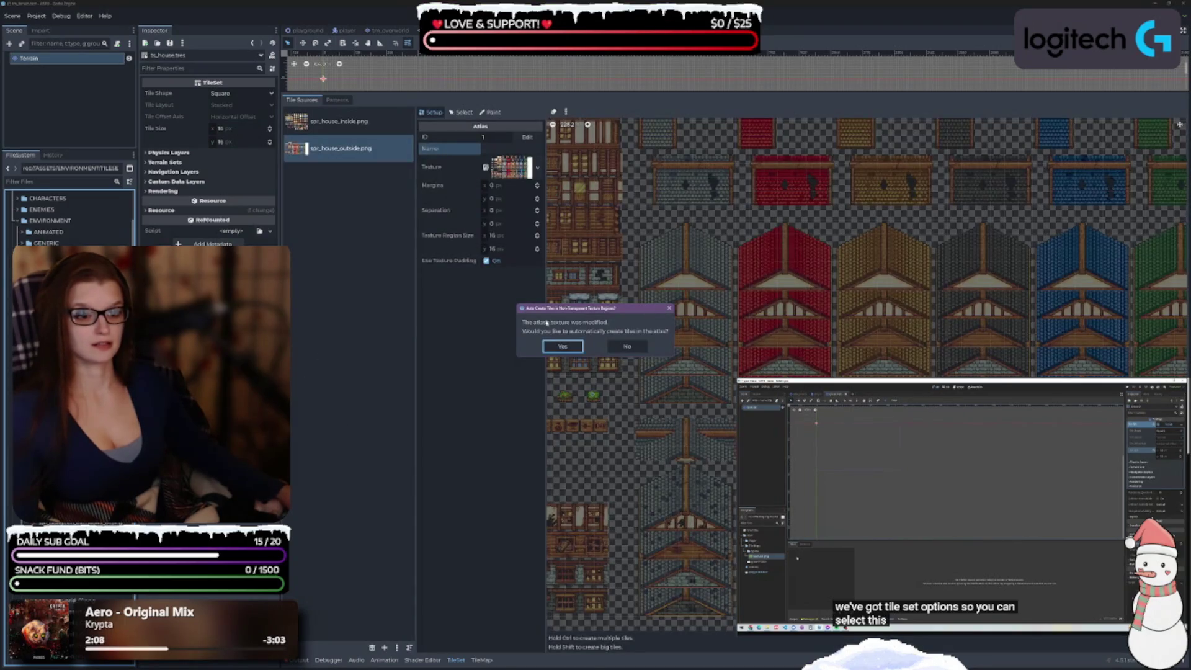
click(562, 346)
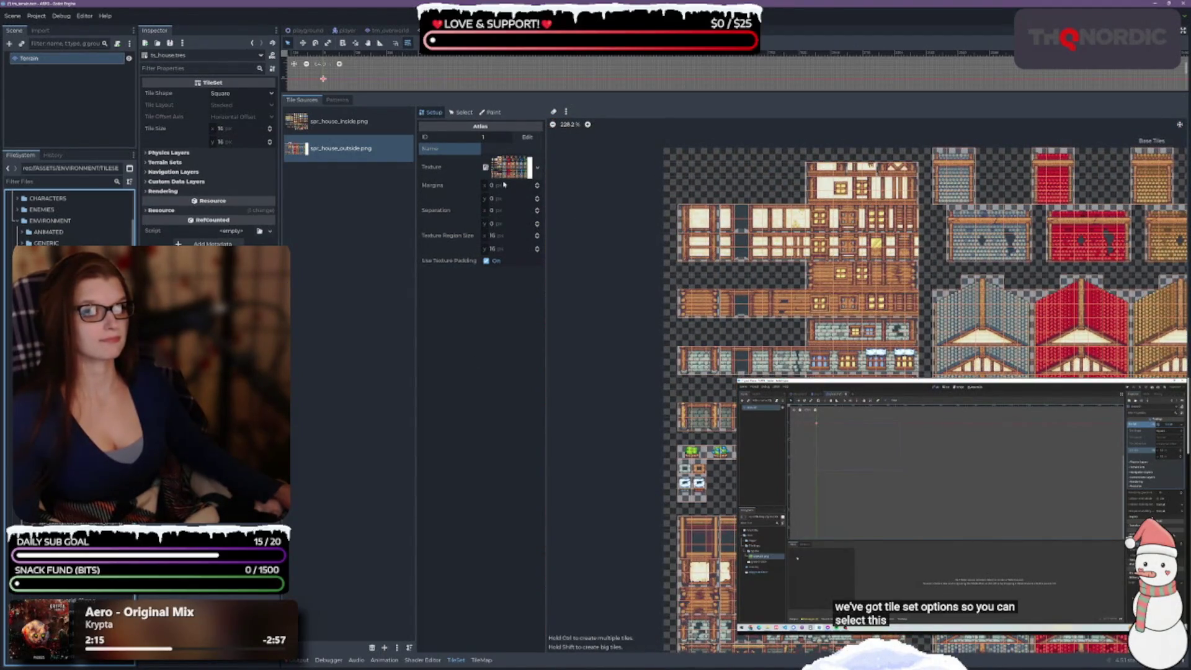
click(500, 150)
text(outside)
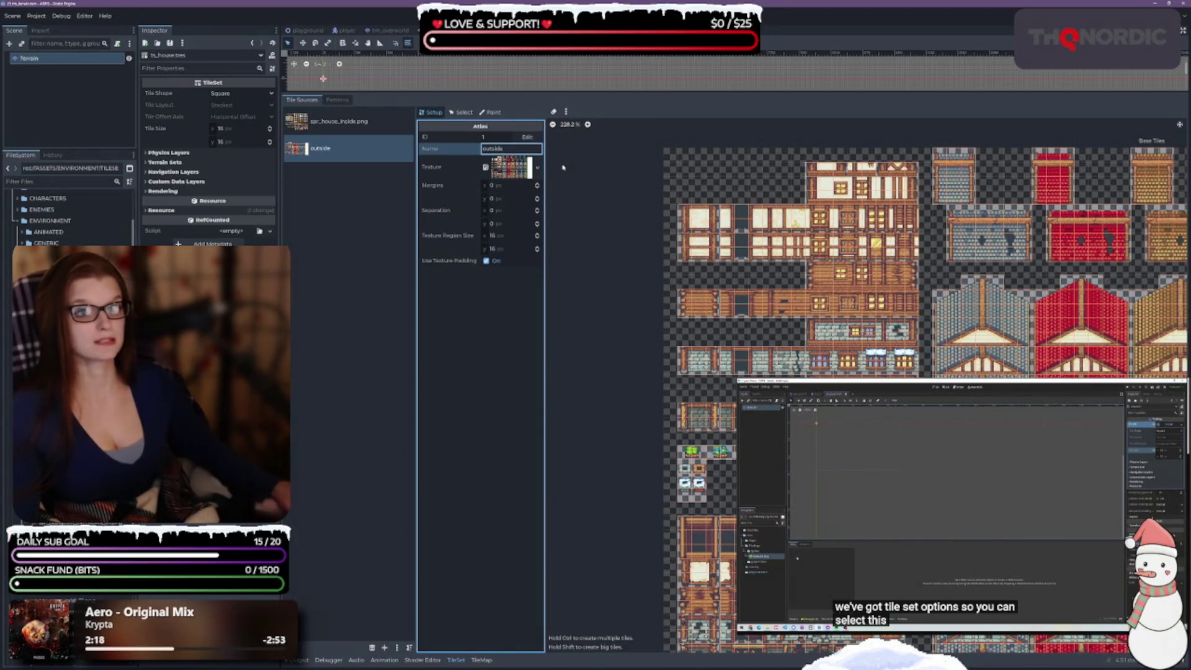
- Name the house interior atlas 'inside', then open the ts_jungle.tres tileset
click(335, 121)
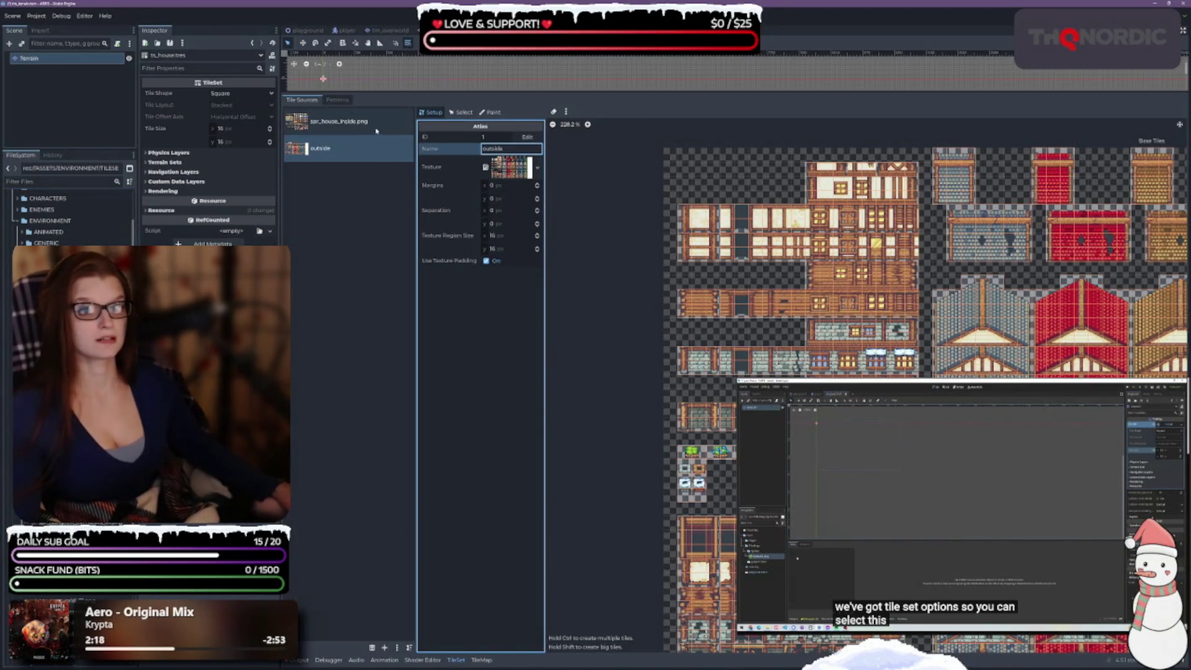
text(inside)
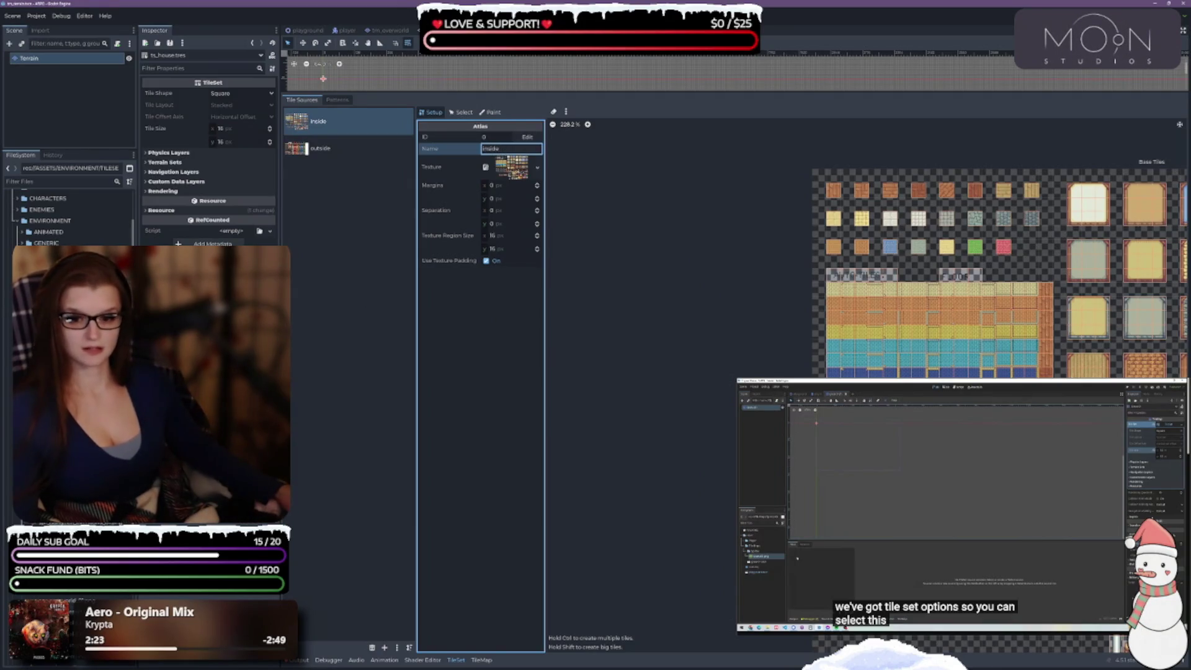
click(62, 298)
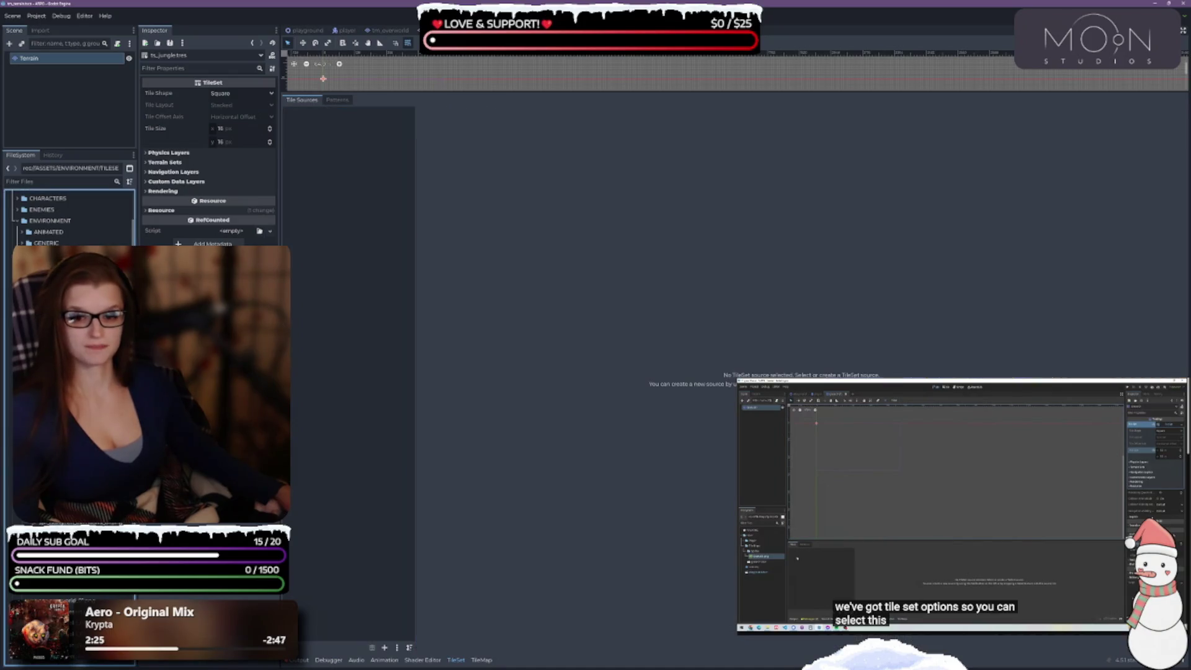
- Add the jungle overworld spritesheet to ts_jungle as an auto-tiled atlas source
drag(62, 298, 333, 267)
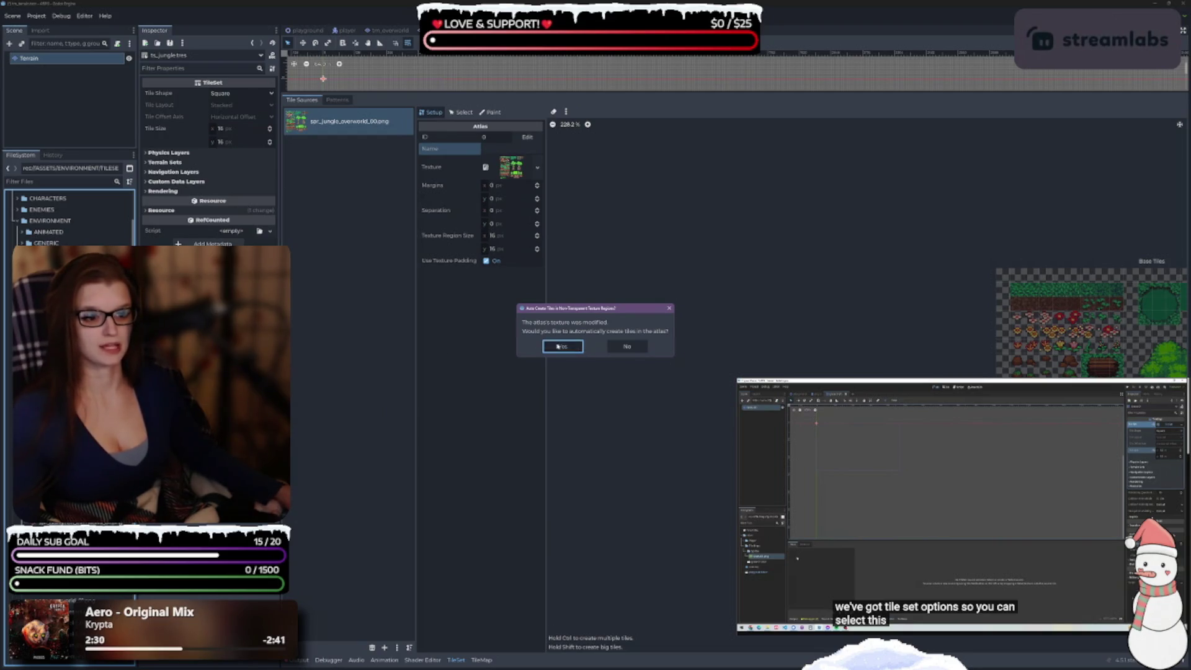
click(563, 346)
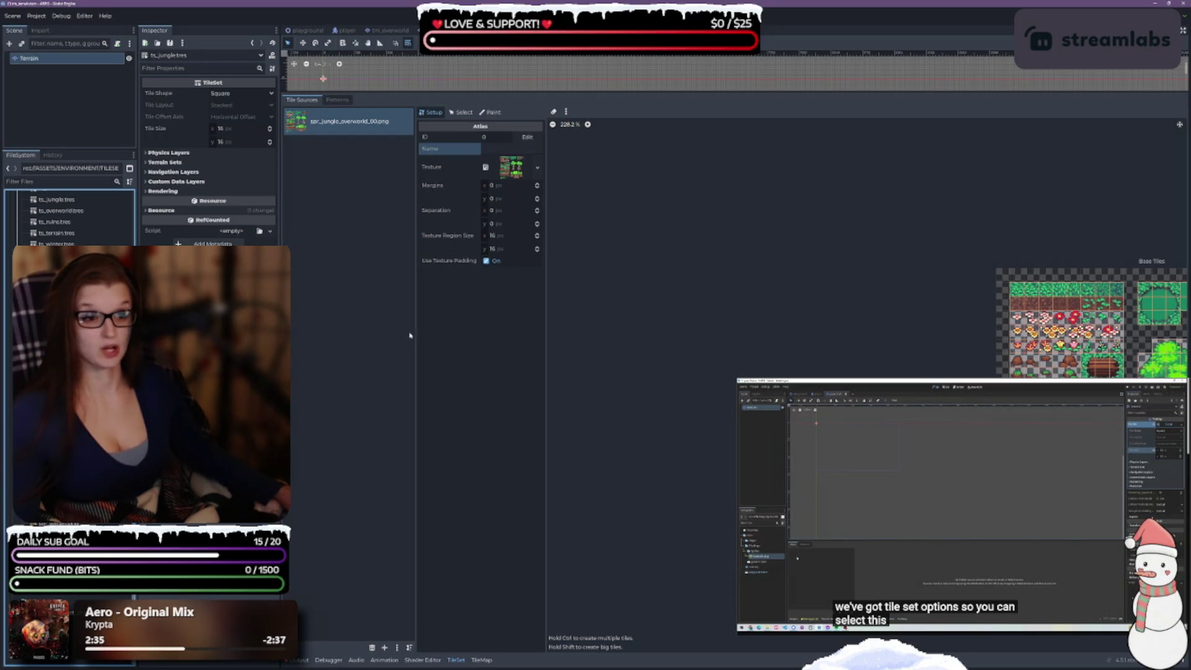
mouse_move(692, 411)
mouse_down()
mouse_move(641, 367)
mouse_move(573, 368)
mouse_up()
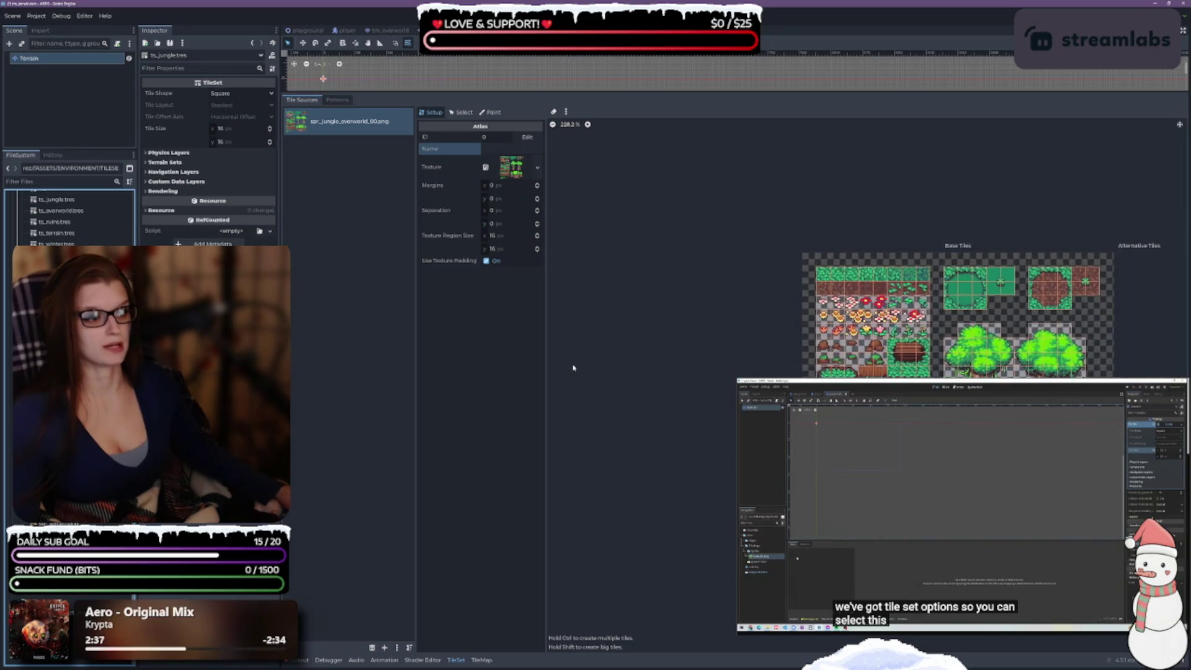
- Name the jungle atlas 'overworld', then open the ts_ruins.tres tileset
click(497, 149)
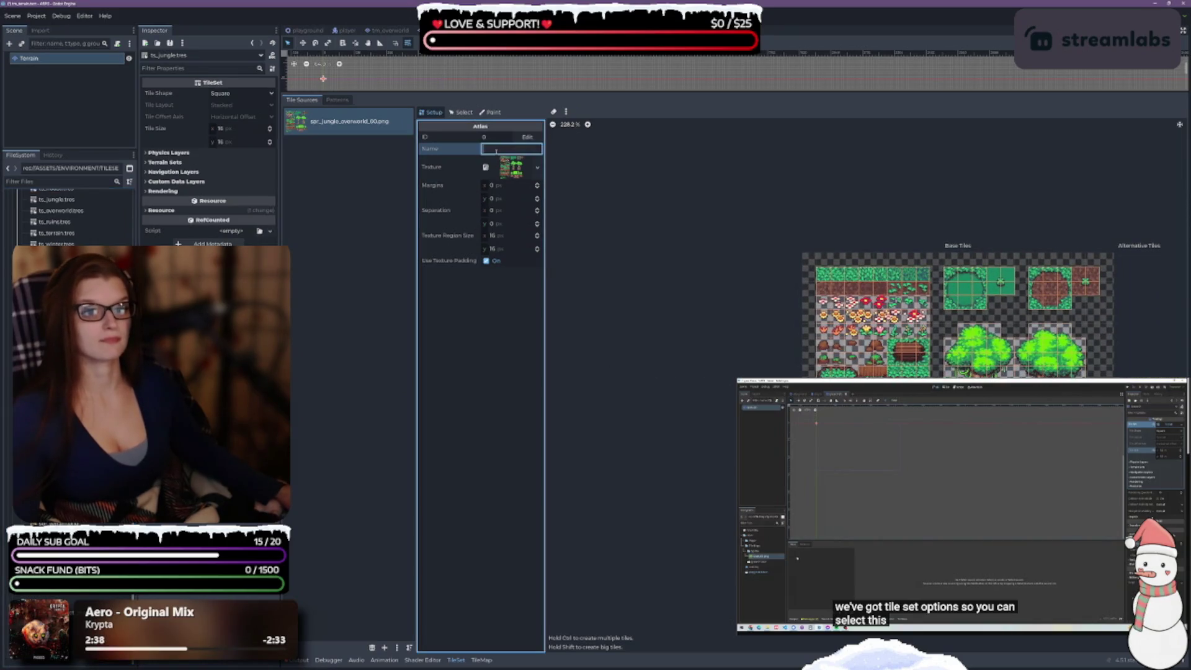
text(overworld)
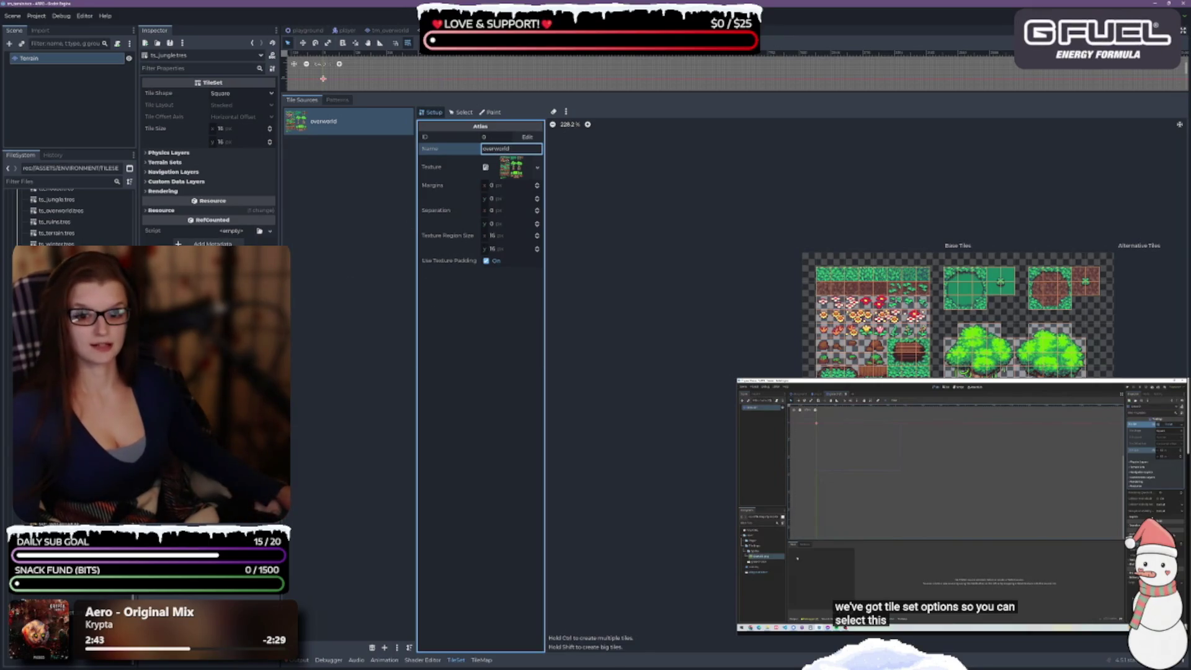
click(68, 223)
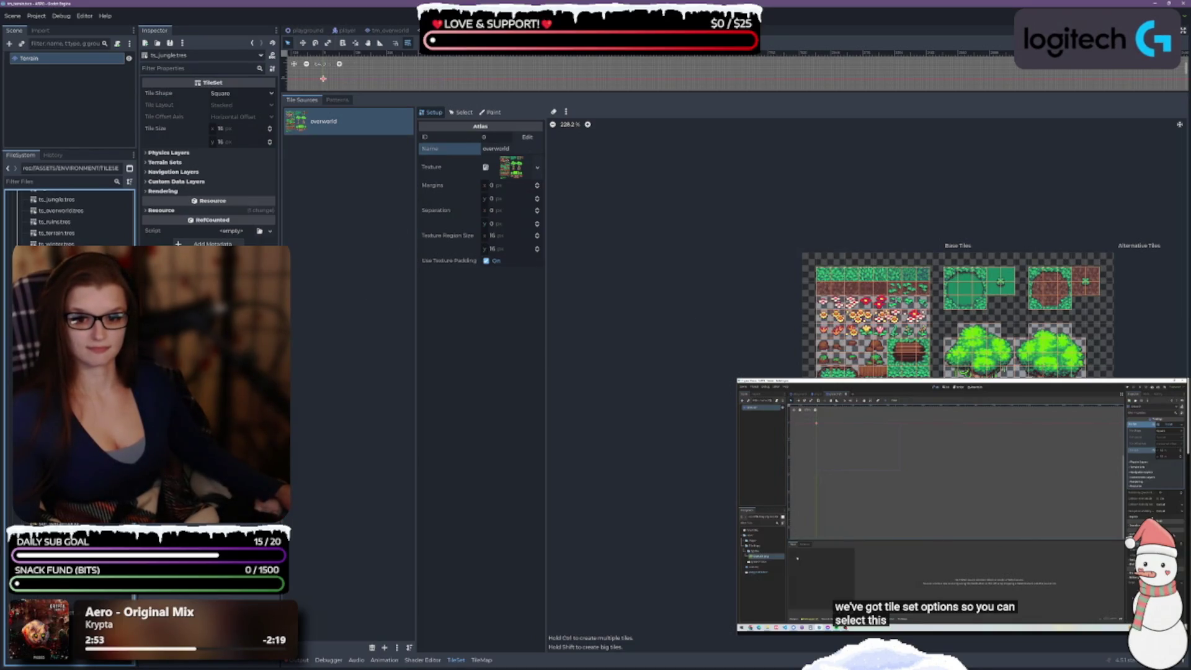
scroll(68, 217, up, 5)
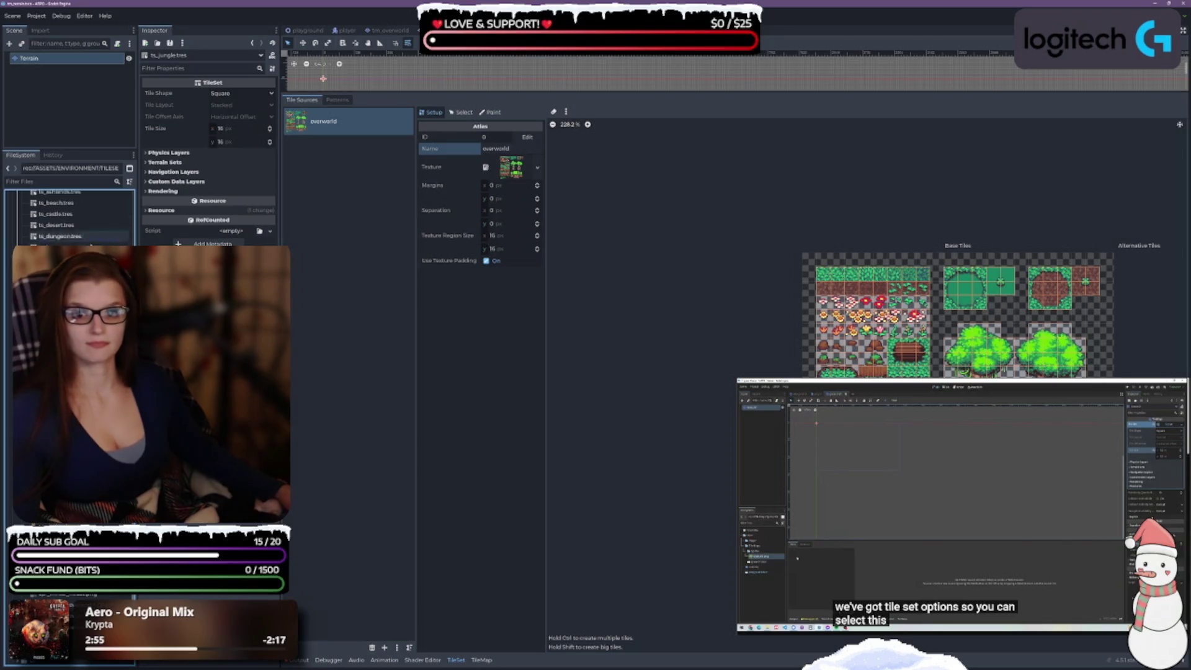
click(59, 270)
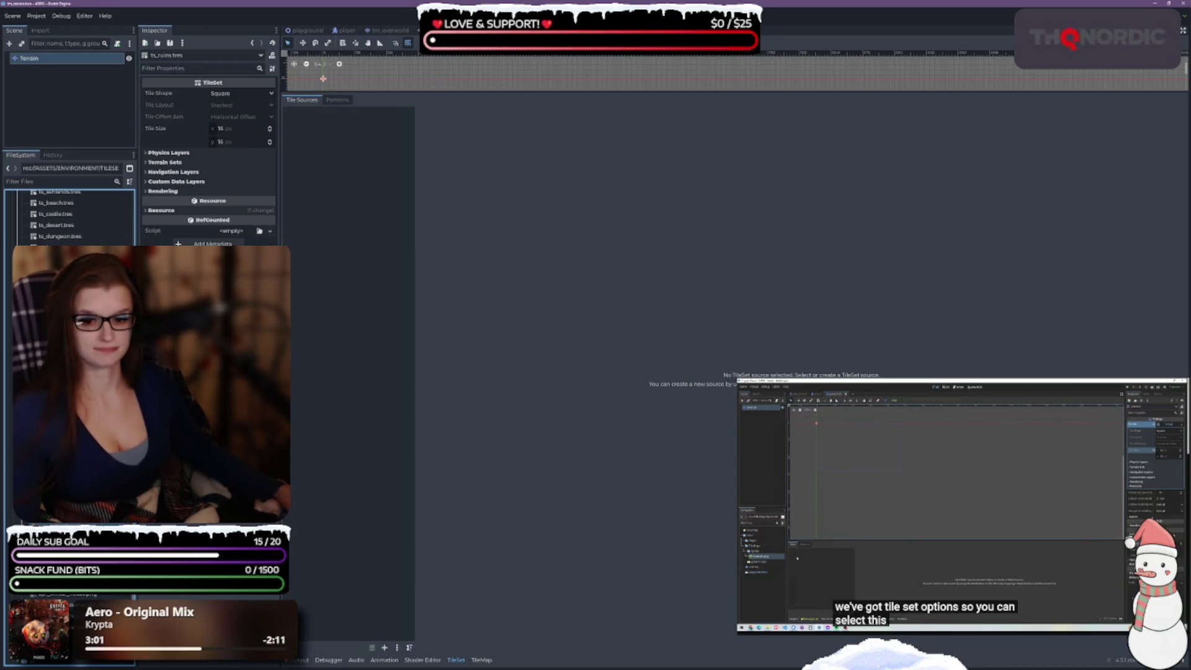
- Add the ruins spritesheets as atlas sources with auto-created tiles and name the first 'desert'
mouse_move(282, 639)
mouse_down()
mouse_move(287, 470)
mouse_move(325, 293)
mouse_up()
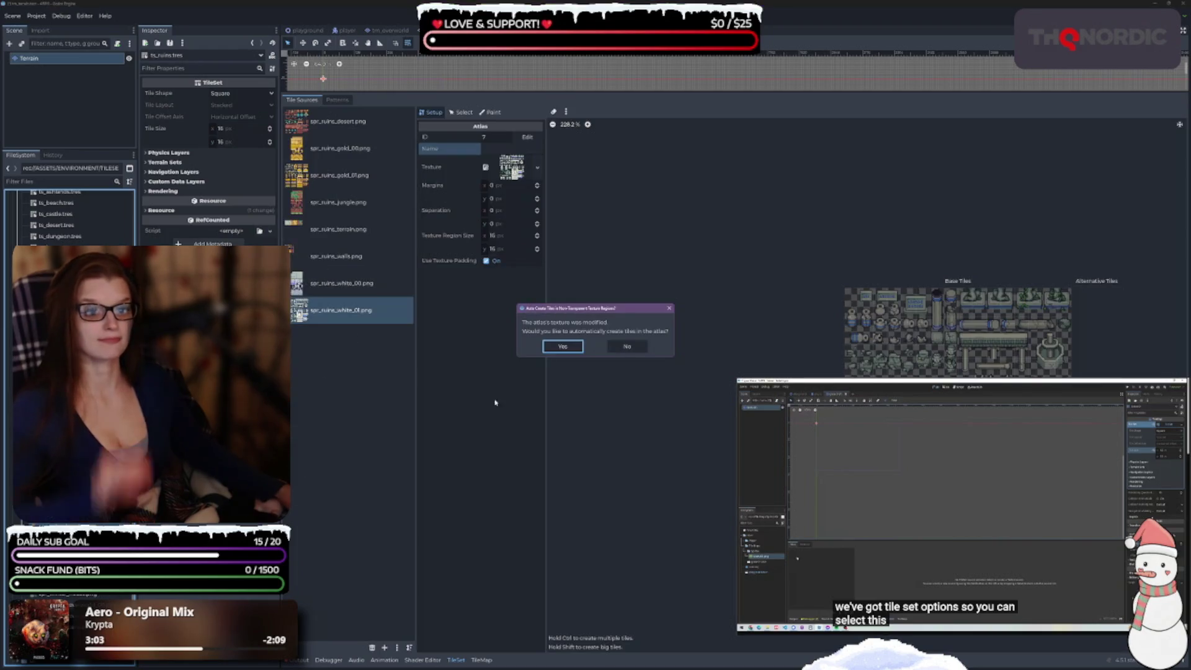
click(562, 347)
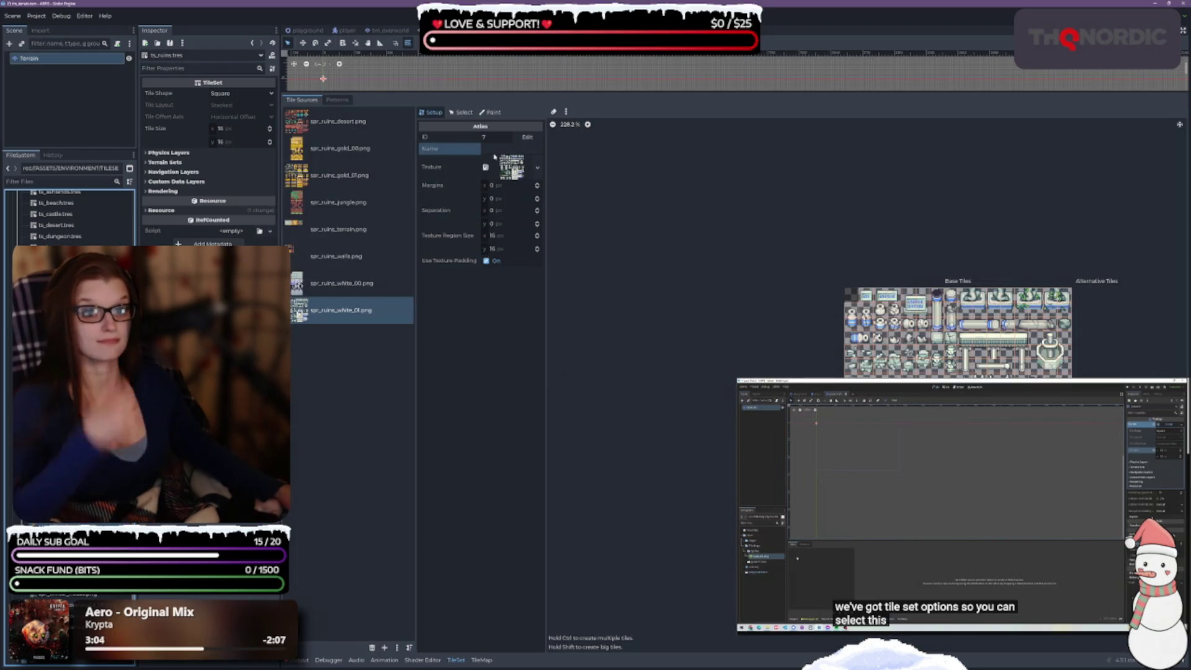
click(347, 129)
click(509, 149)
text(desert)
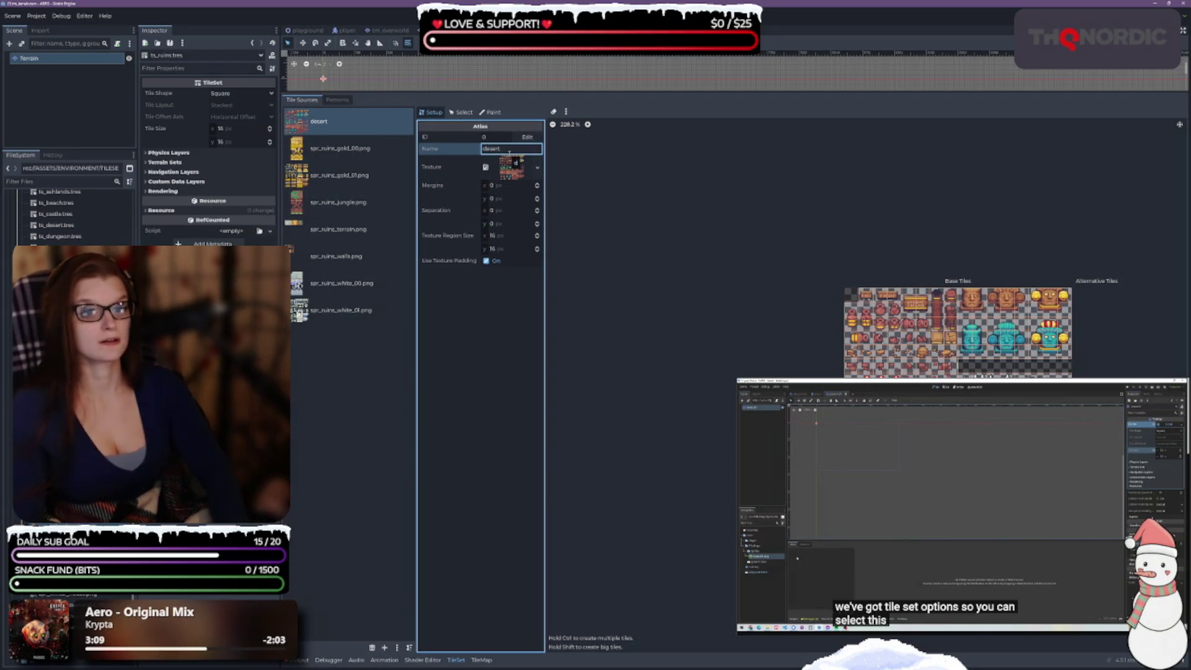
- Name the two gold atlas sources 'gold_00' and 'gold_01'
click(368, 153)
click(501, 149)
text(gold)
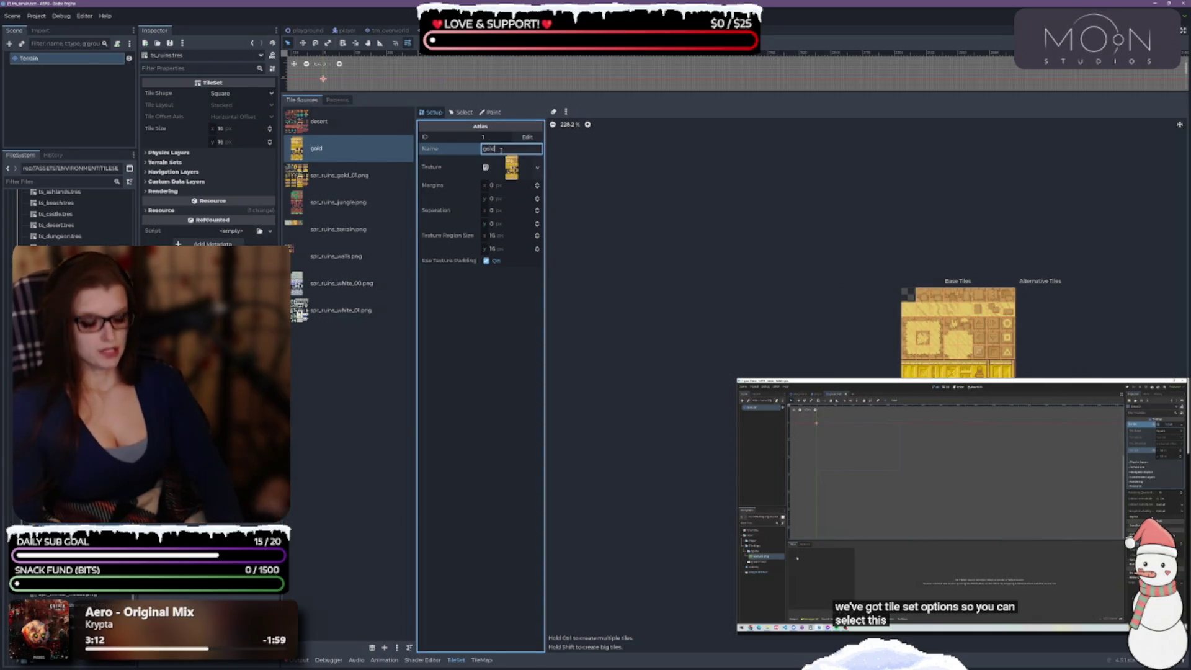
text(_00)
click(347, 175)
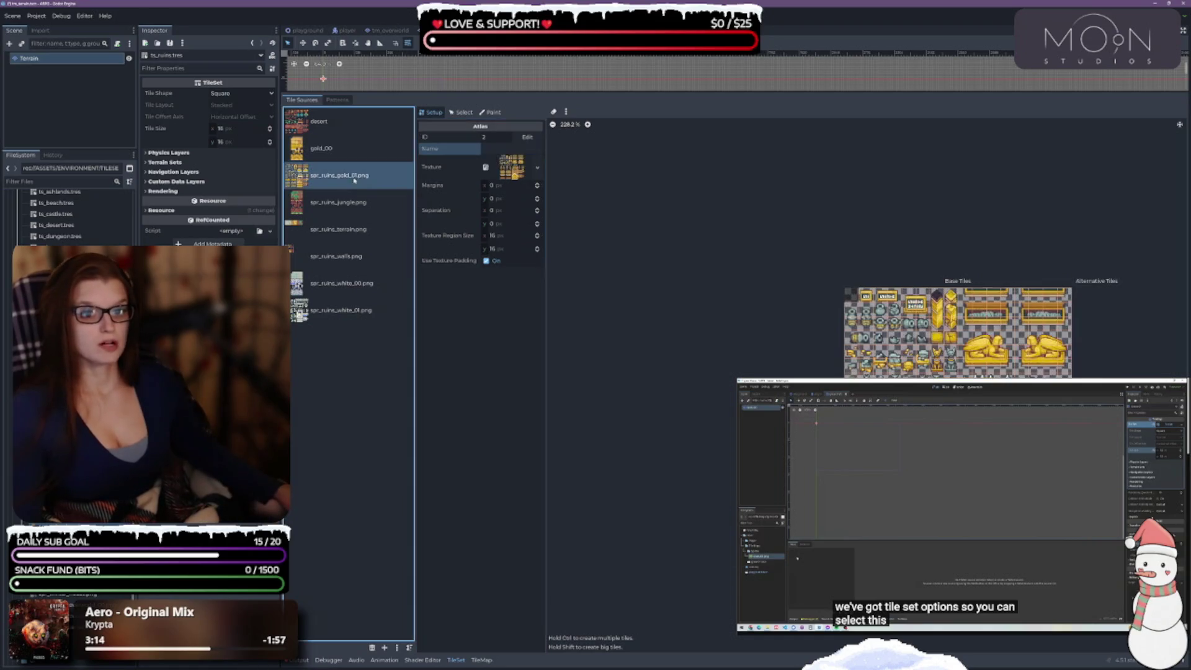
click(507, 150)
text(gold_01)
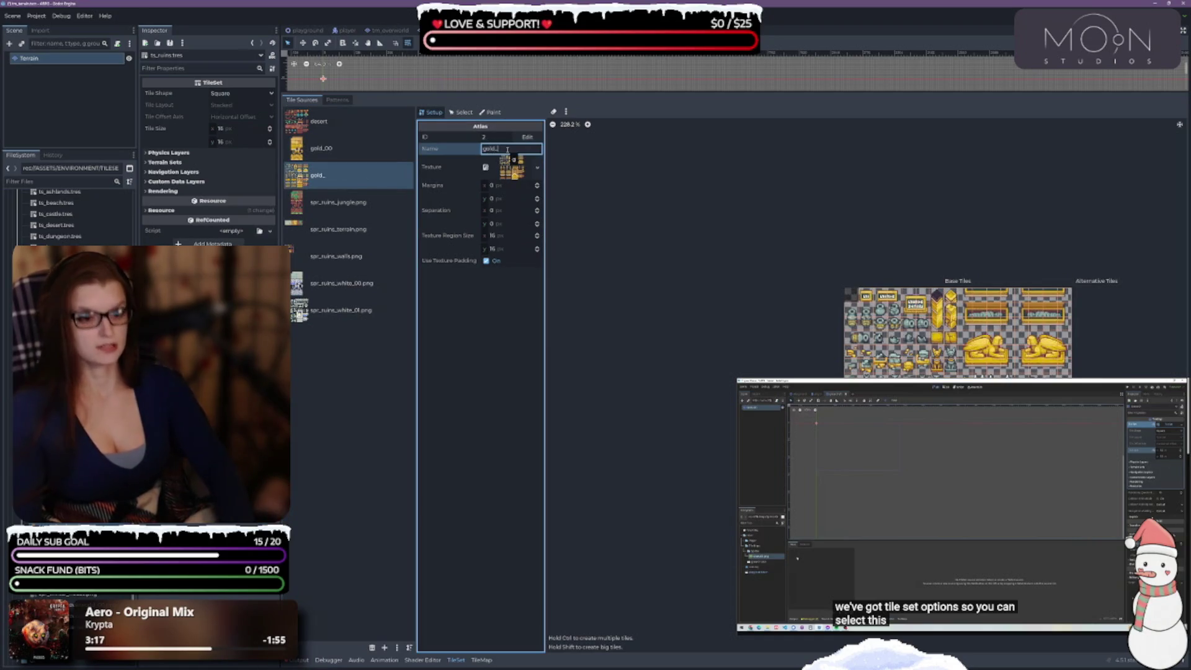
- Name the next three atlas sources 'jungle', 'terrain' and 'walls'
click(338, 202)
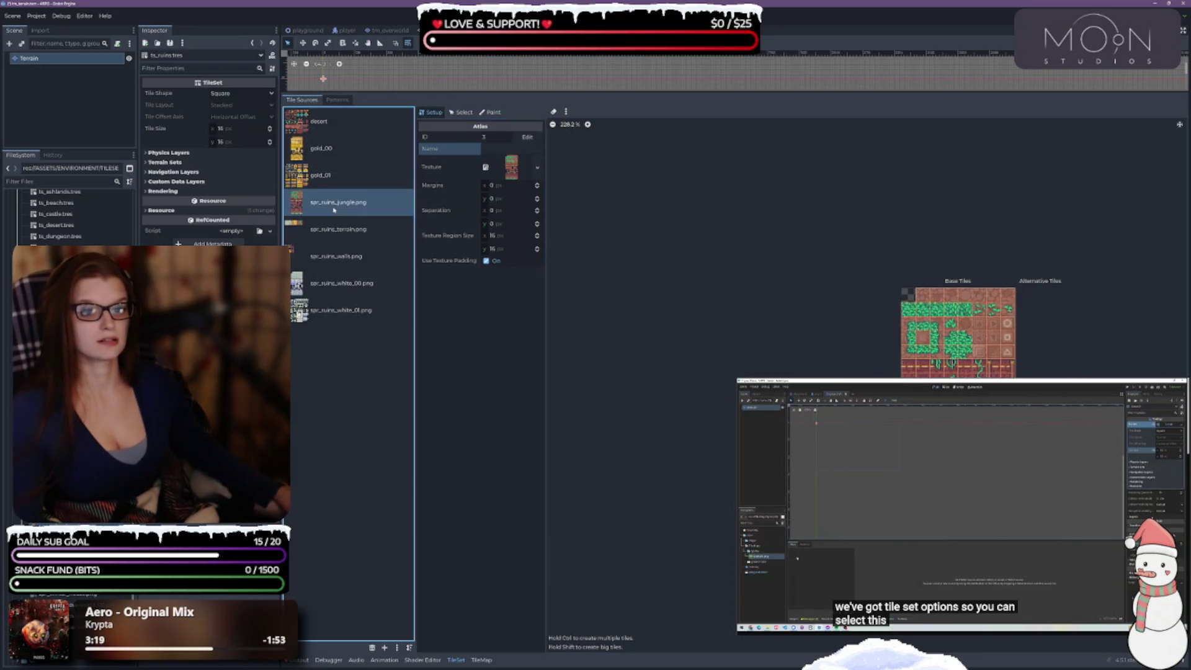
click(489, 147)
text(jungle)
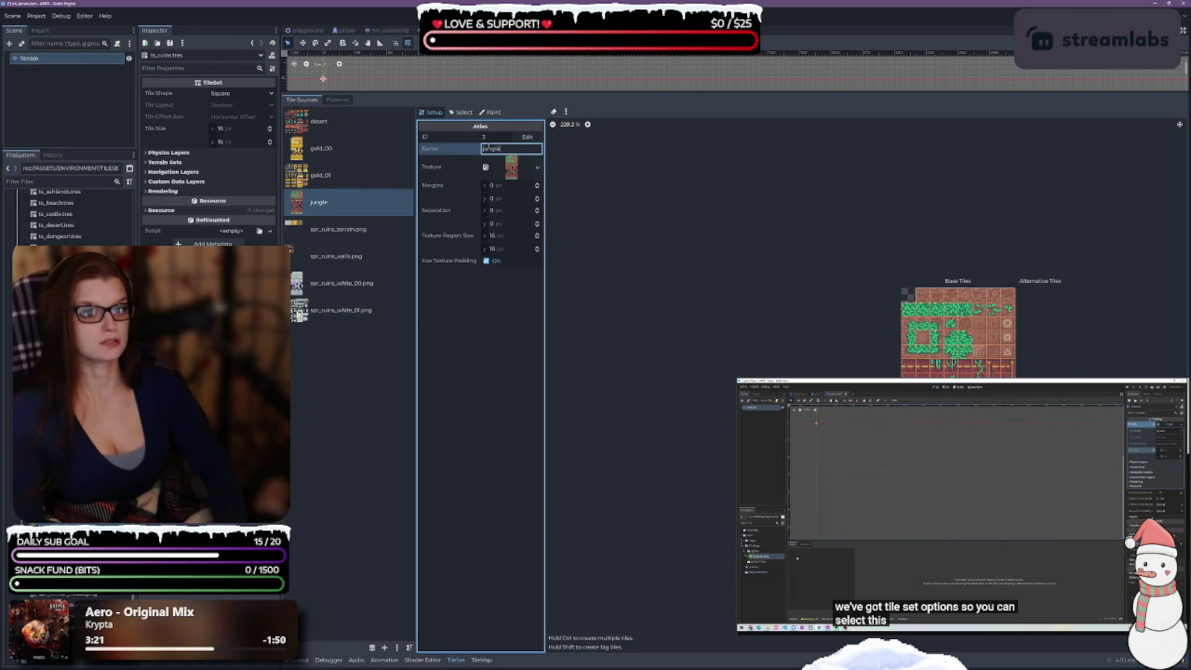
click(338, 229)
click(515, 148)
text(terrain)
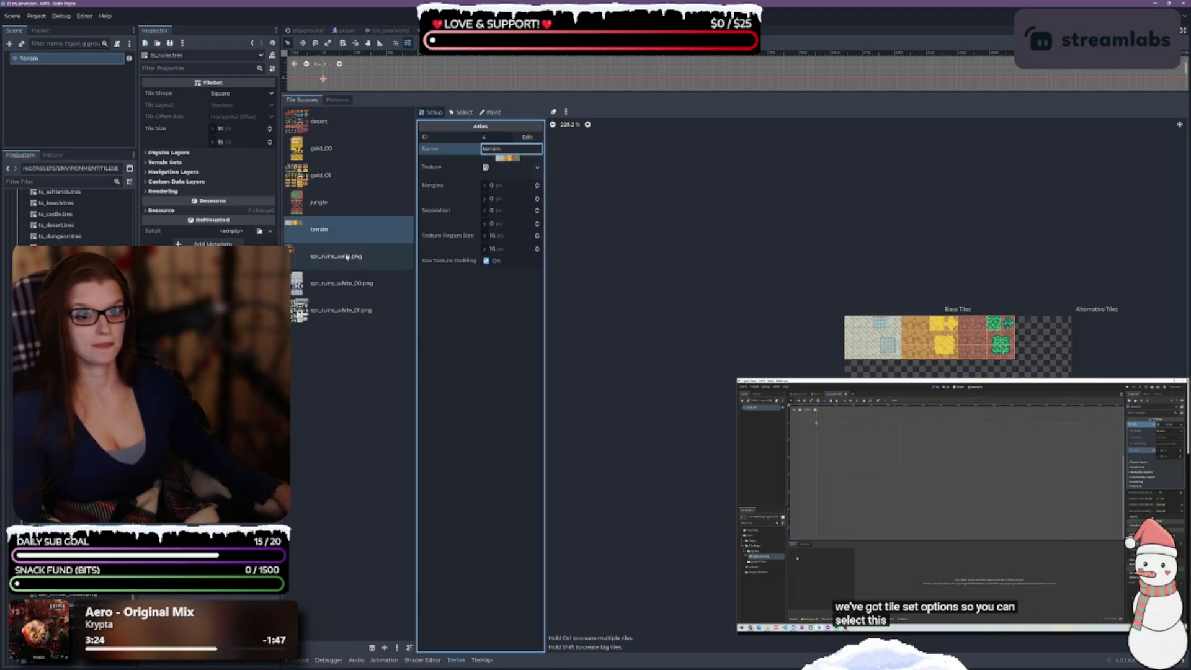
click(335, 256)
click(494, 148)
text(walls)
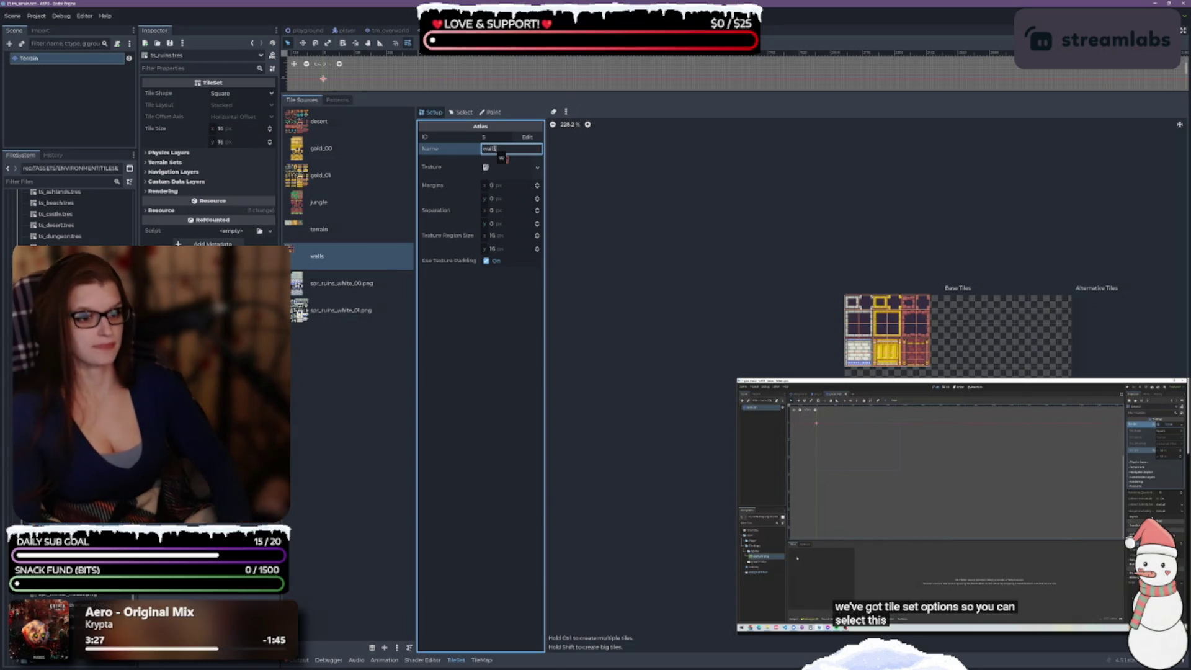
- Name the two white atlas sources 'white_00' and 'white_01'
key(Down)
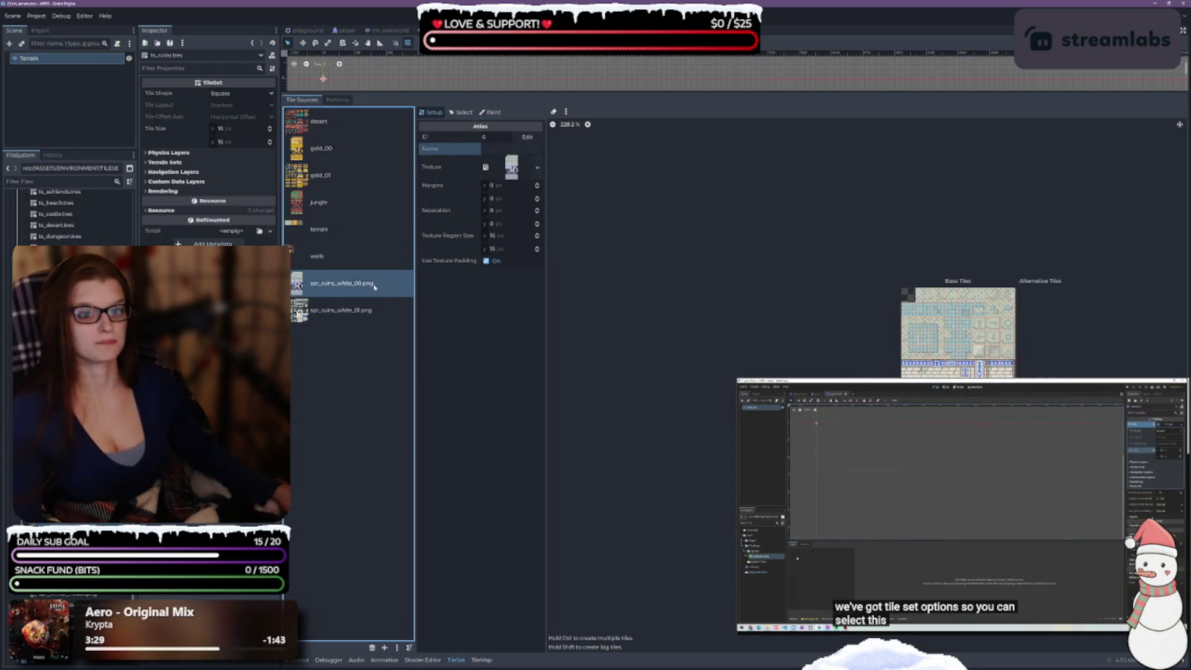
click(497, 148)
text(white_00)
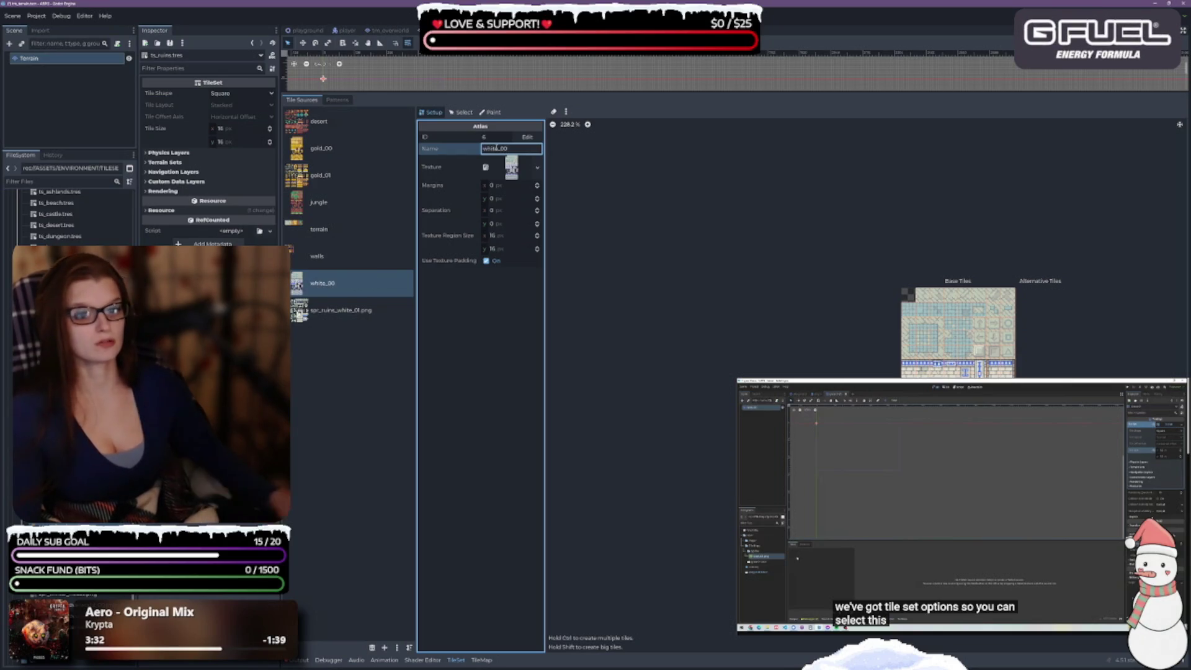
click(357, 310)
click(490, 150)
text(white)
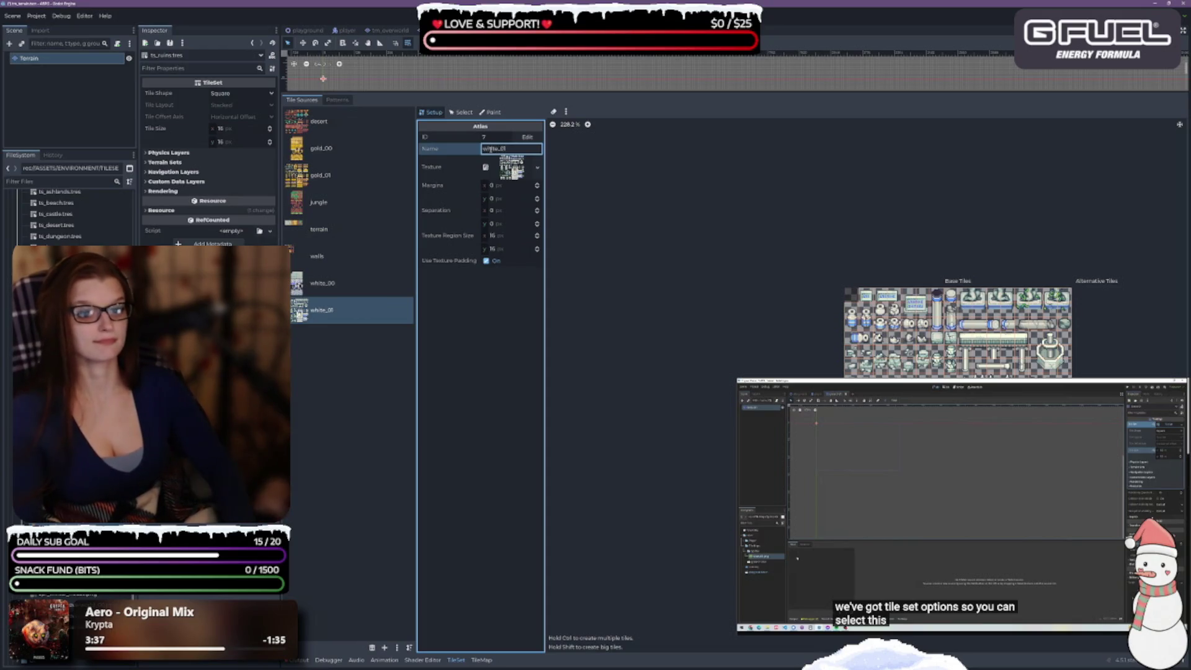
click(354, 287)
- Delete the walls atlas source from the ruins tileset, then bring up a project file's options
click(351, 261)
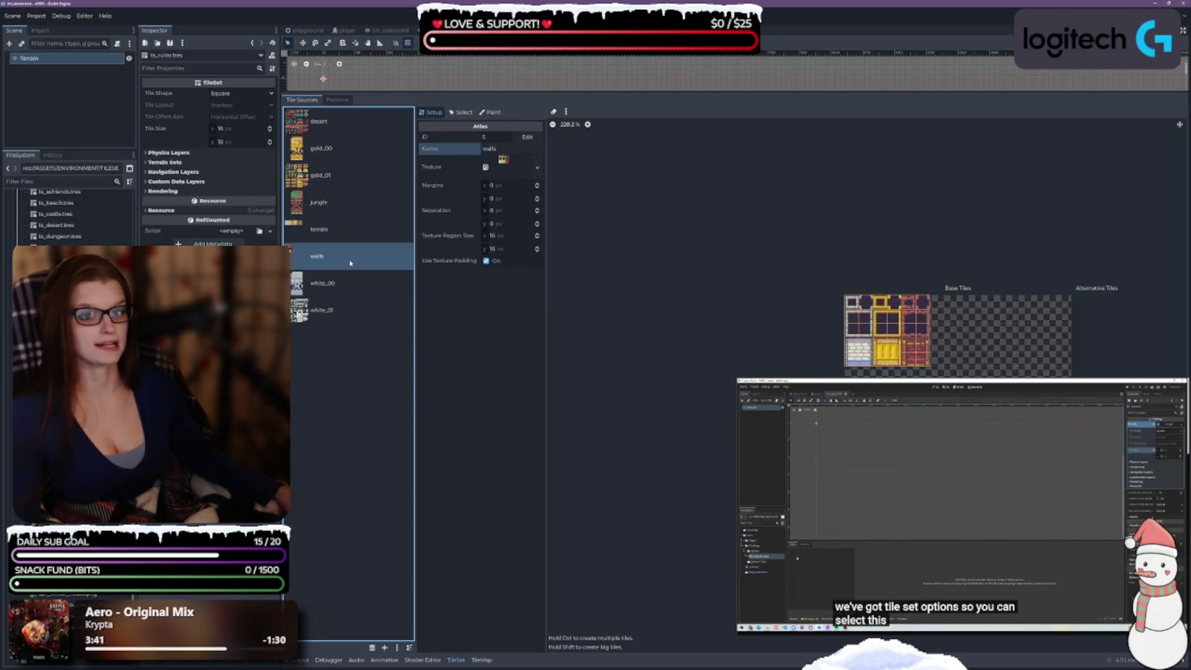
click(372, 647)
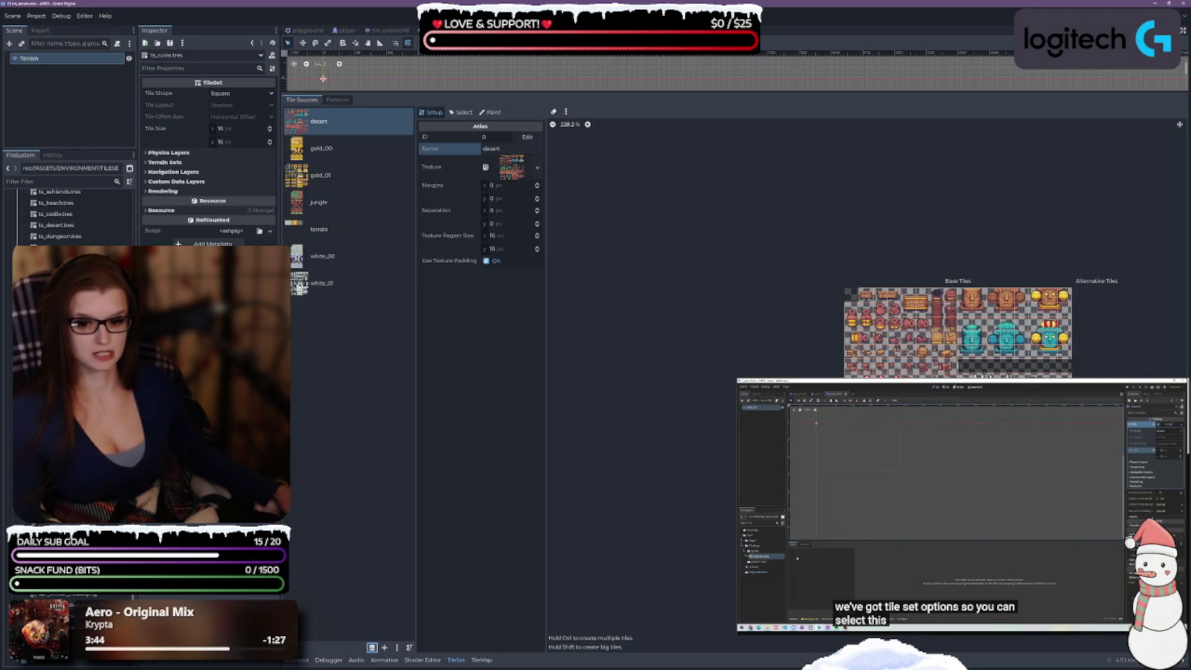
click(93, 620)
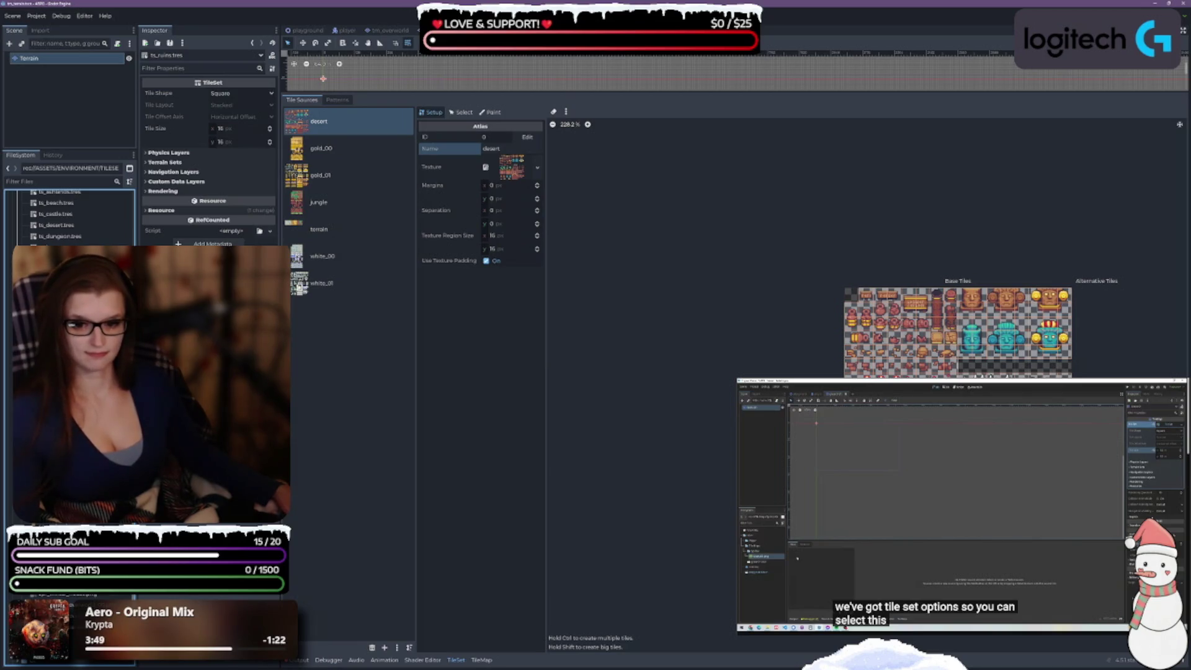
right_click(91, 620)
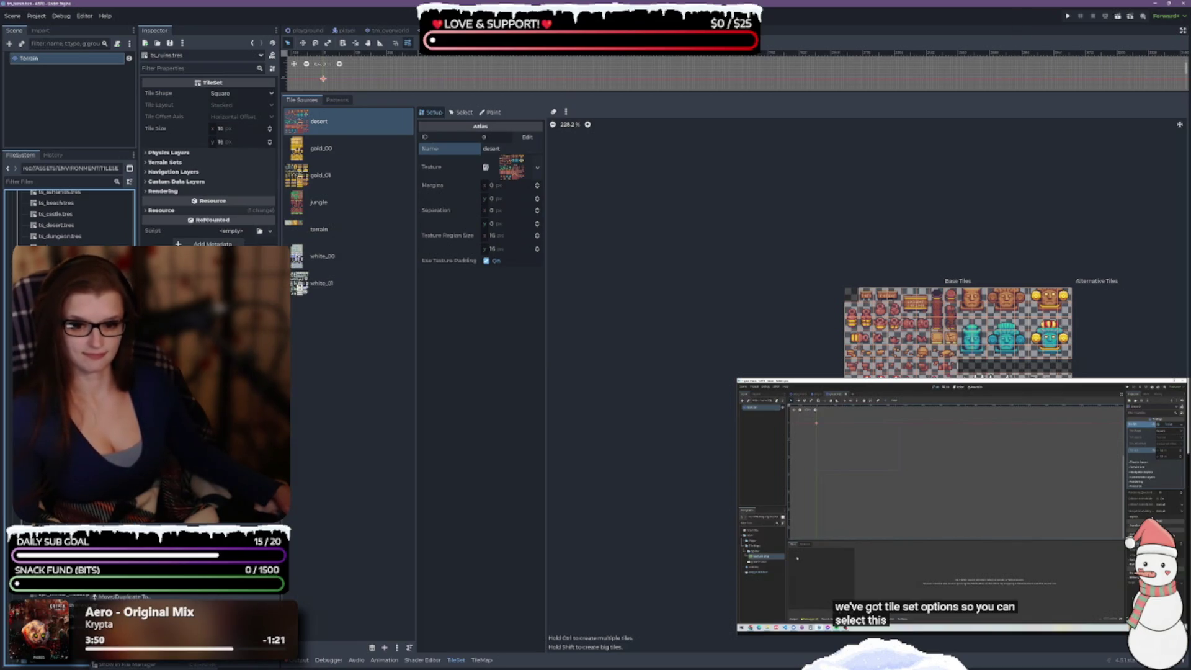
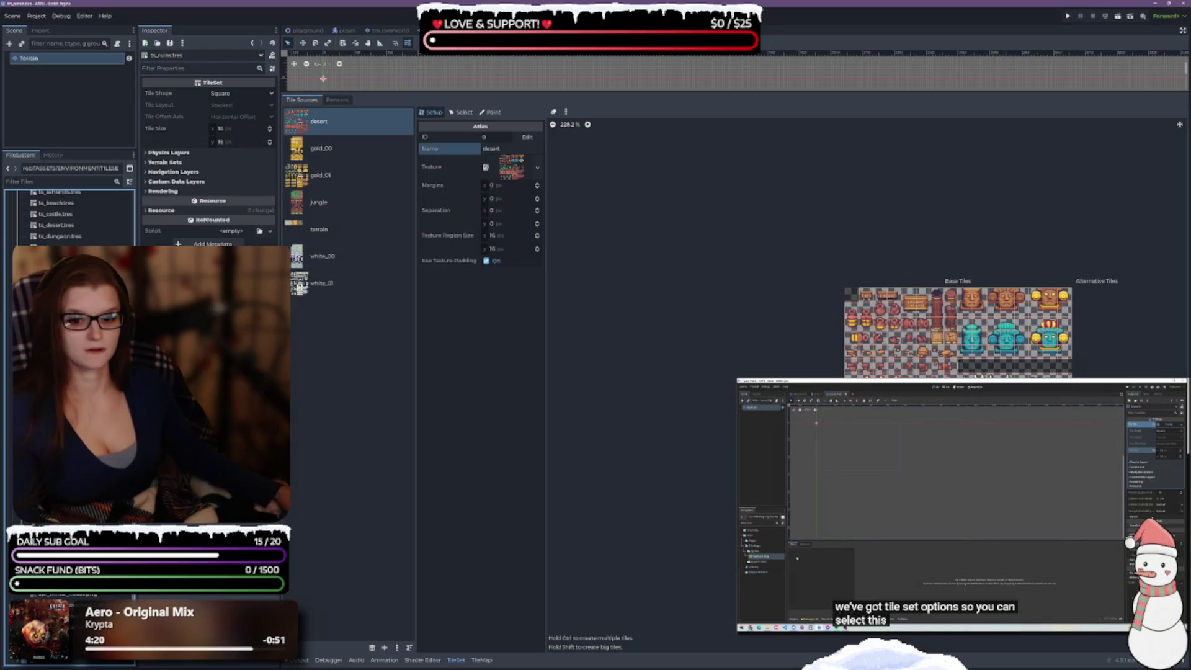
- Add spr_ruins_walls.png as an auto-tiled atlas named walls, then open ts_winter.tres
drag(300, 287, 332, 341)
click(562, 346)
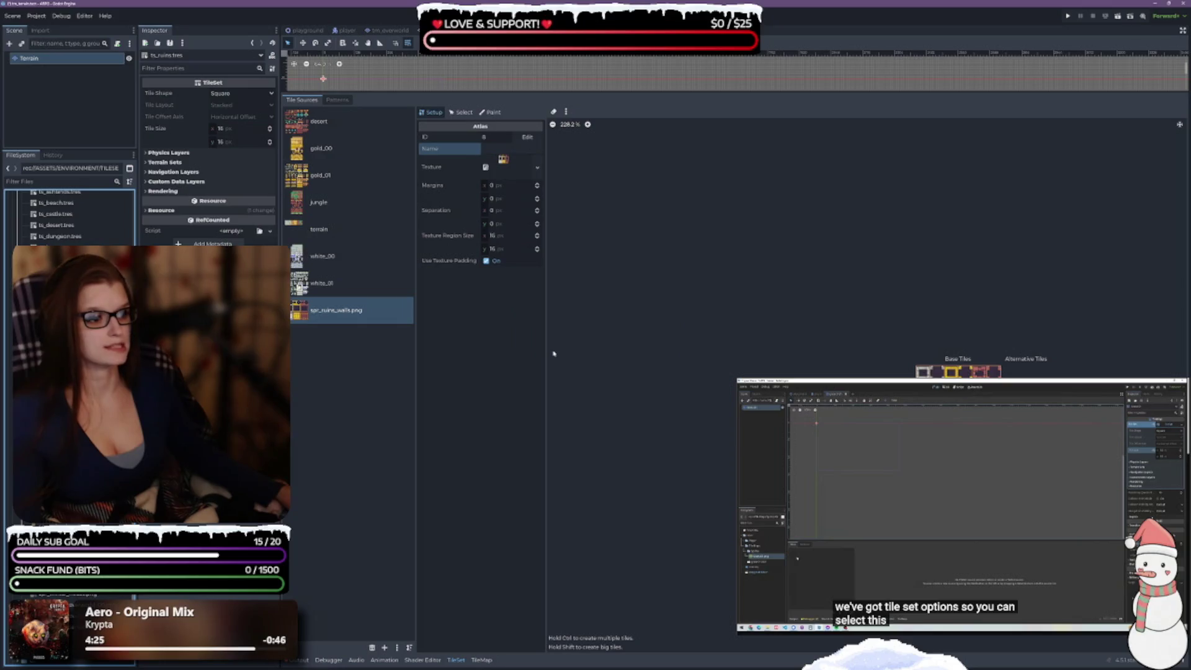
click(498, 149)
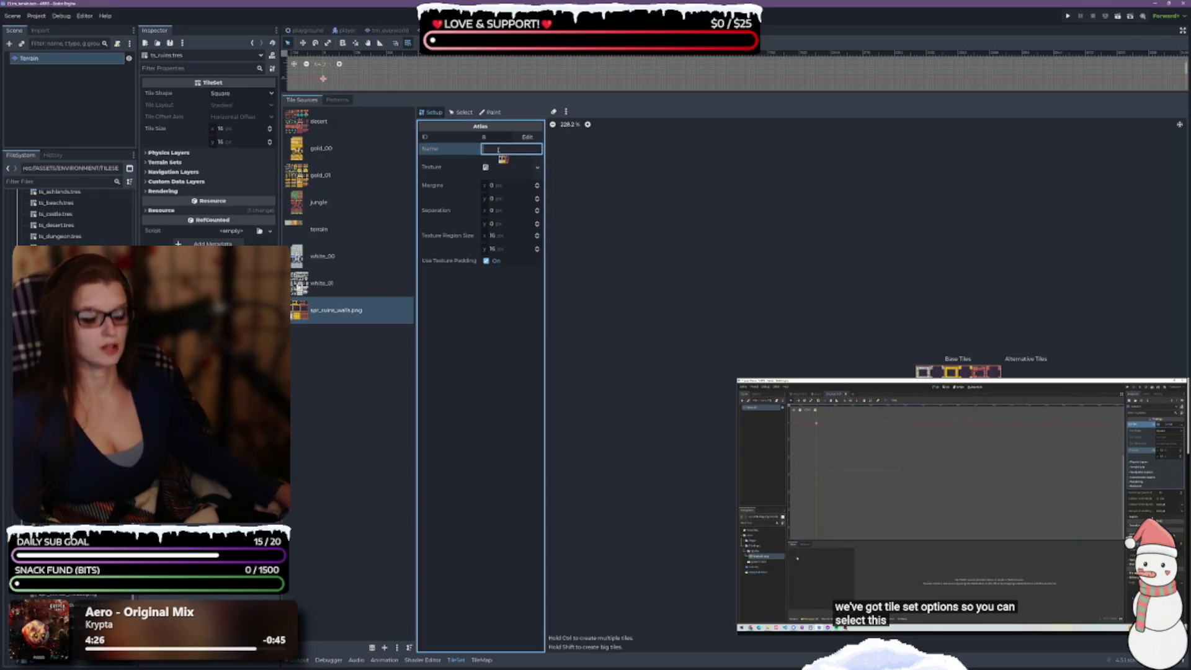
text(walls)
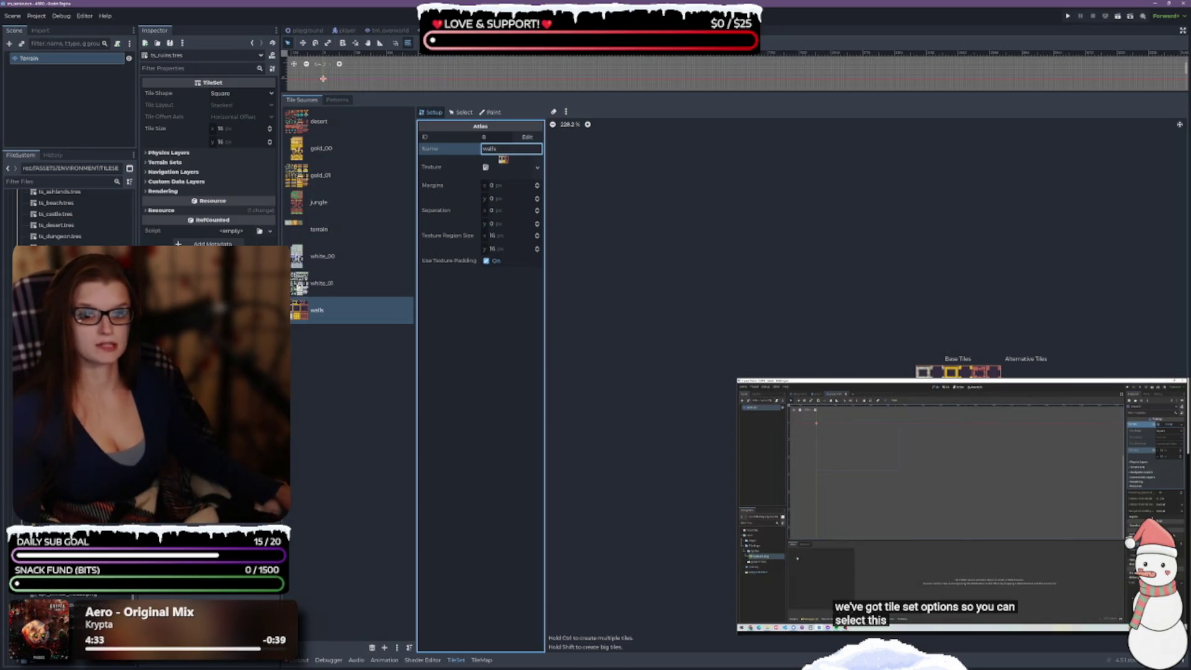
double_click(69, 605)
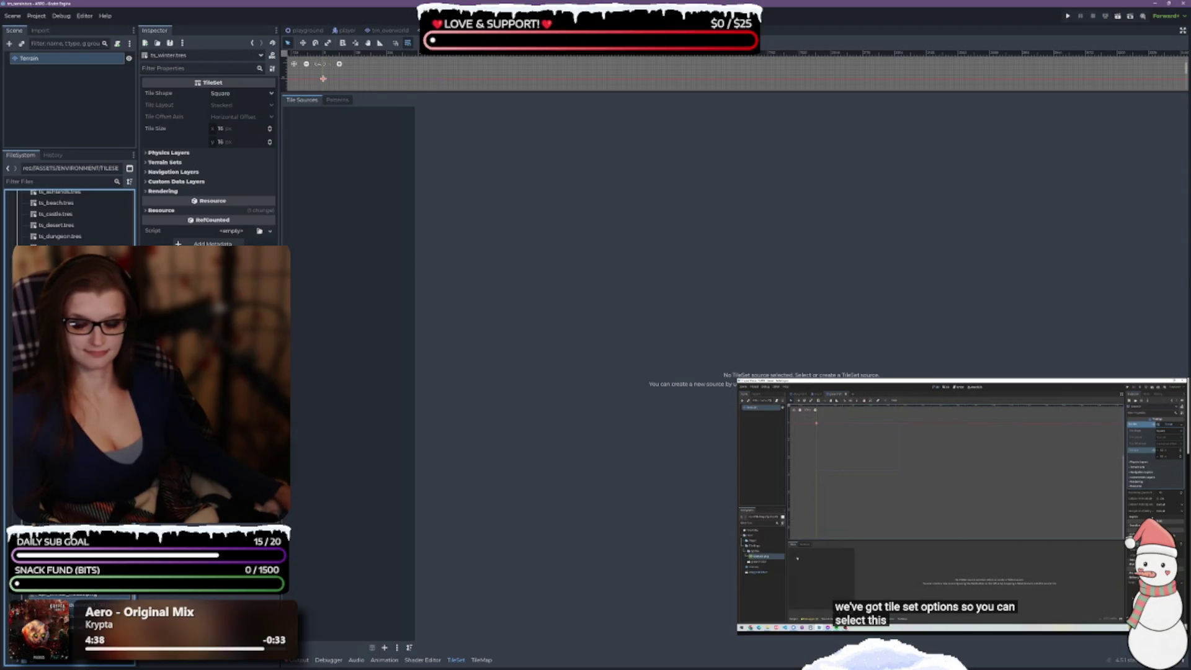
- Add the four winter textures as auto-tiled atlases and name the first overworld_00
drag(334, 425, 338, 282)
click(587, 360)
text(terrain)
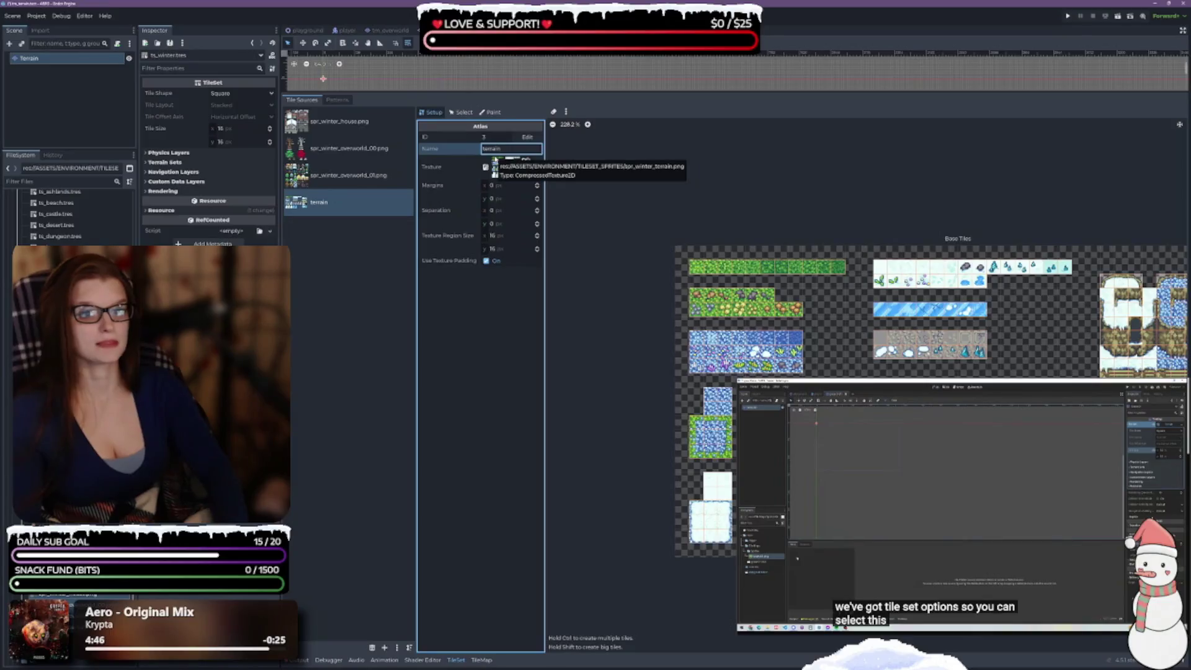
click(347, 148)
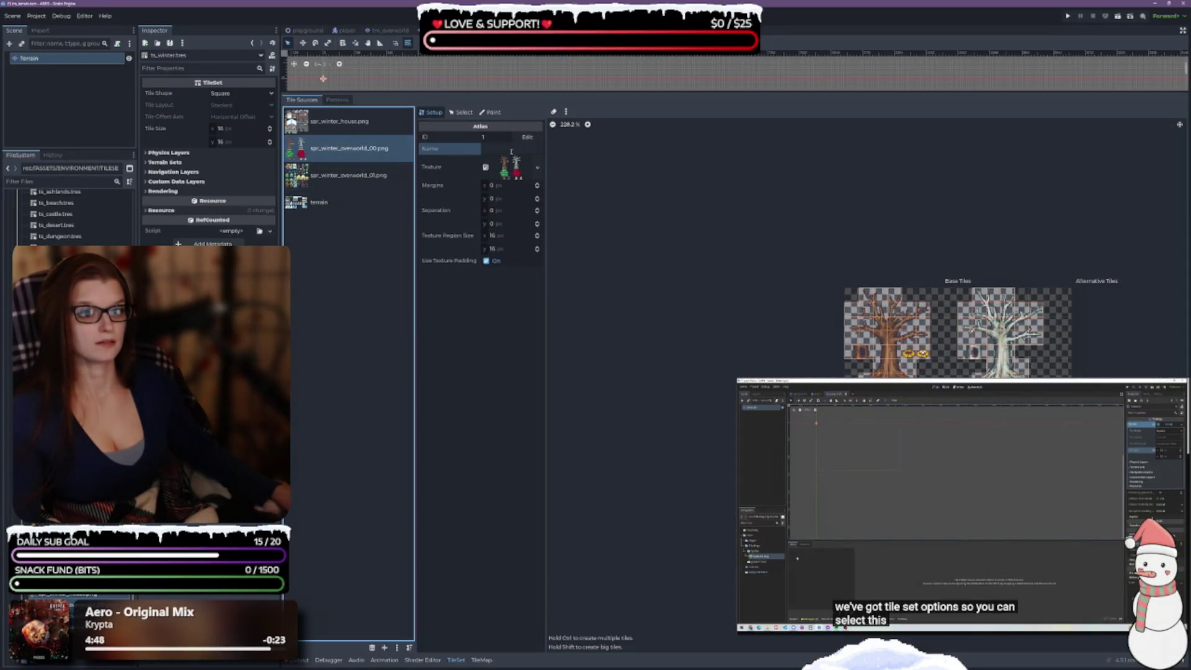
text(ove)
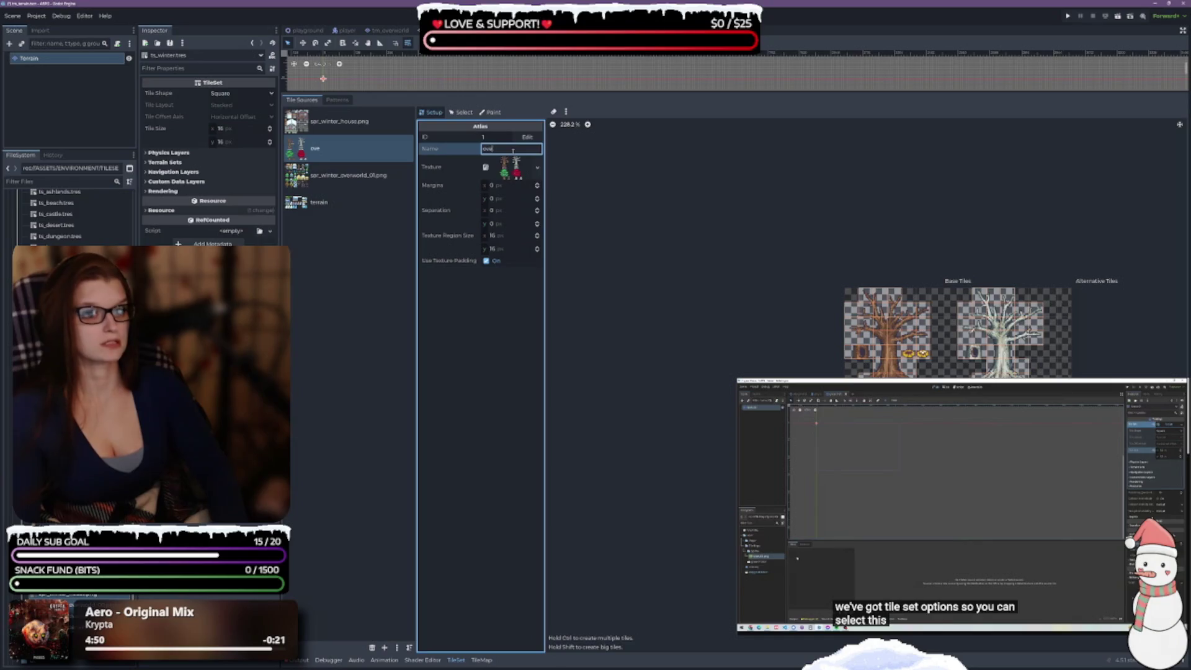
text(rworld_00)
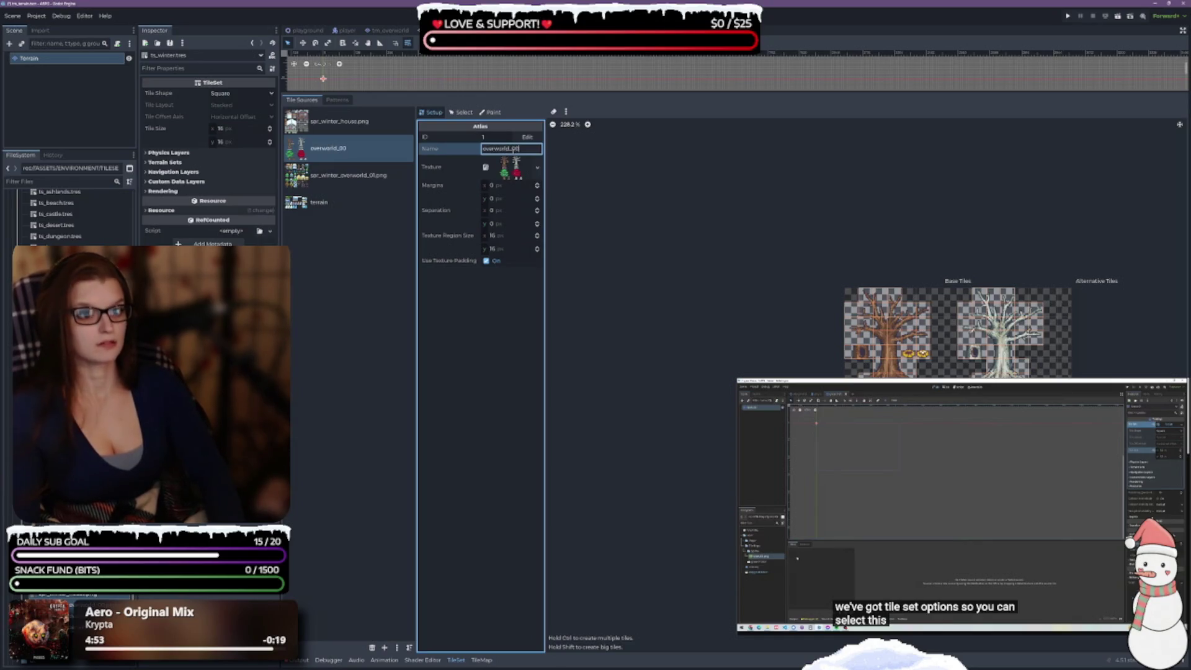
key(Return)
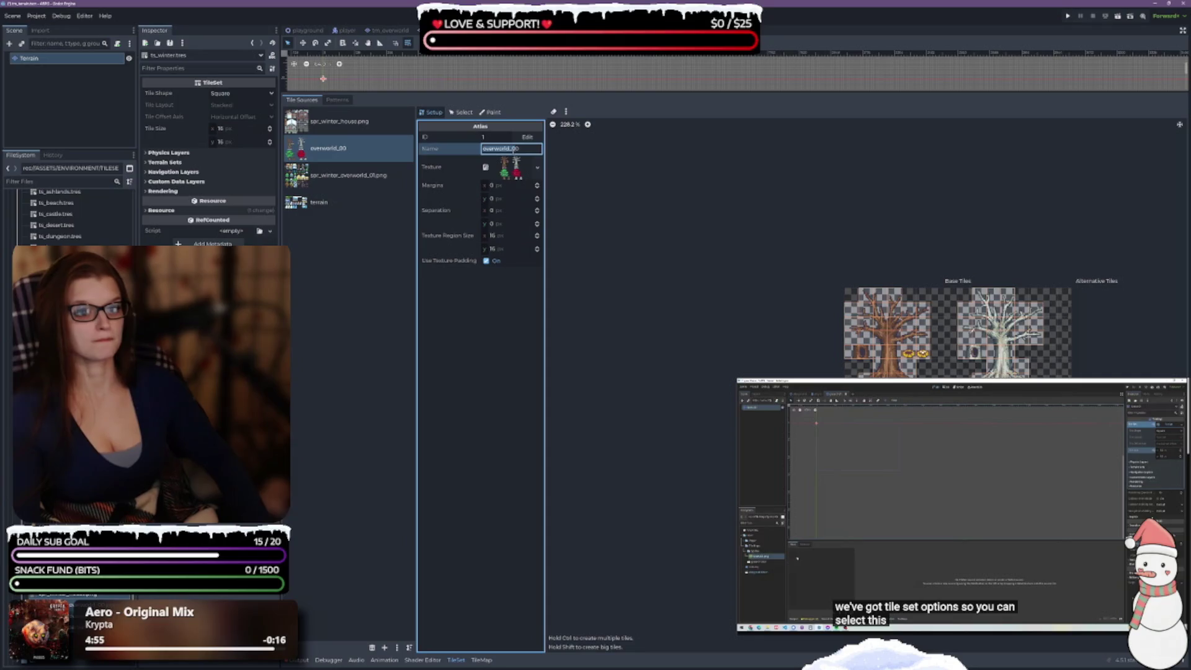
- Rename the next winter atlases overworld_01 and house
click(347, 175)
click(511, 149)
text(overworld_01)
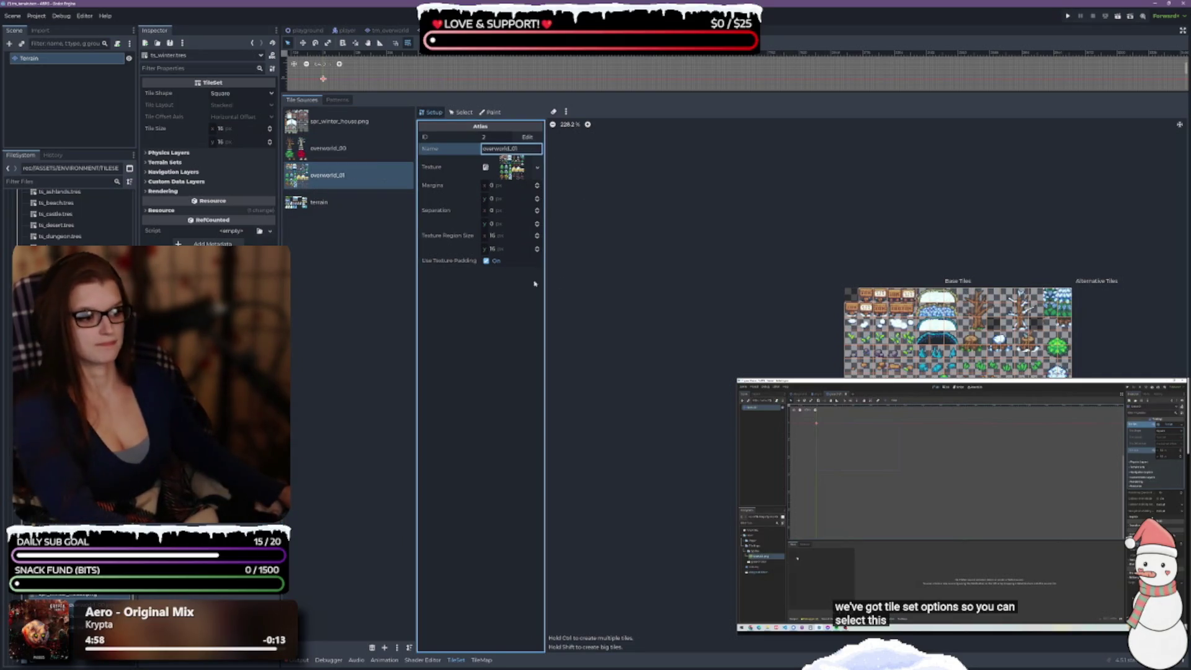
click(341, 121)
click(504, 149)
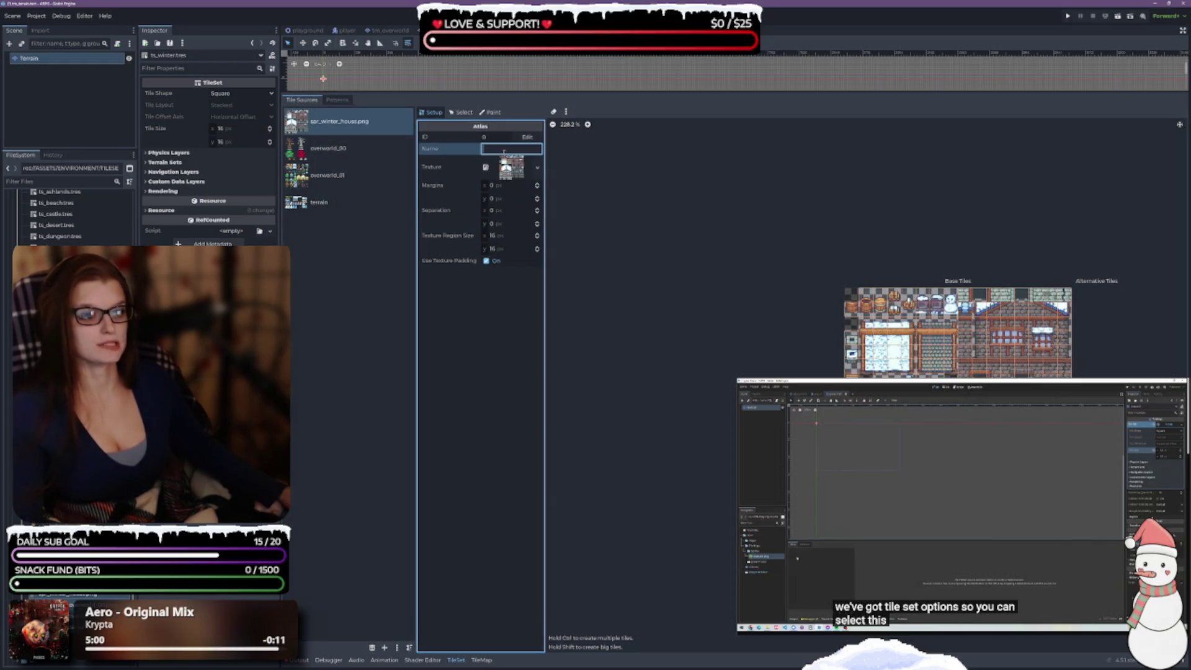
text(house)
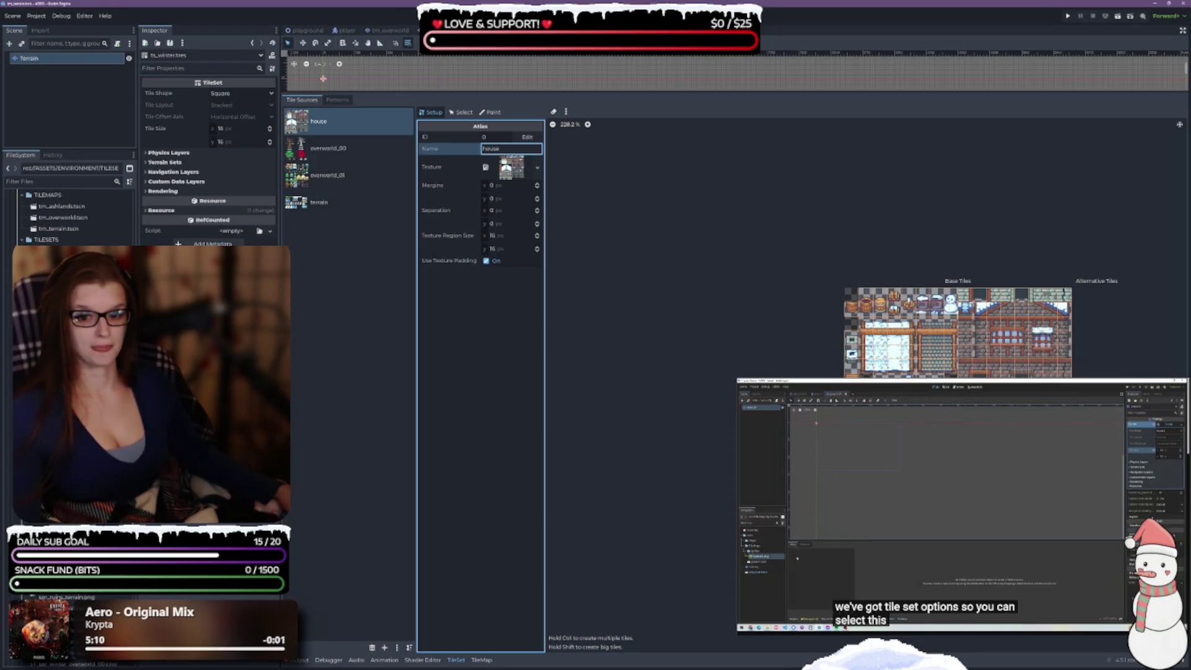
click(69, 210)
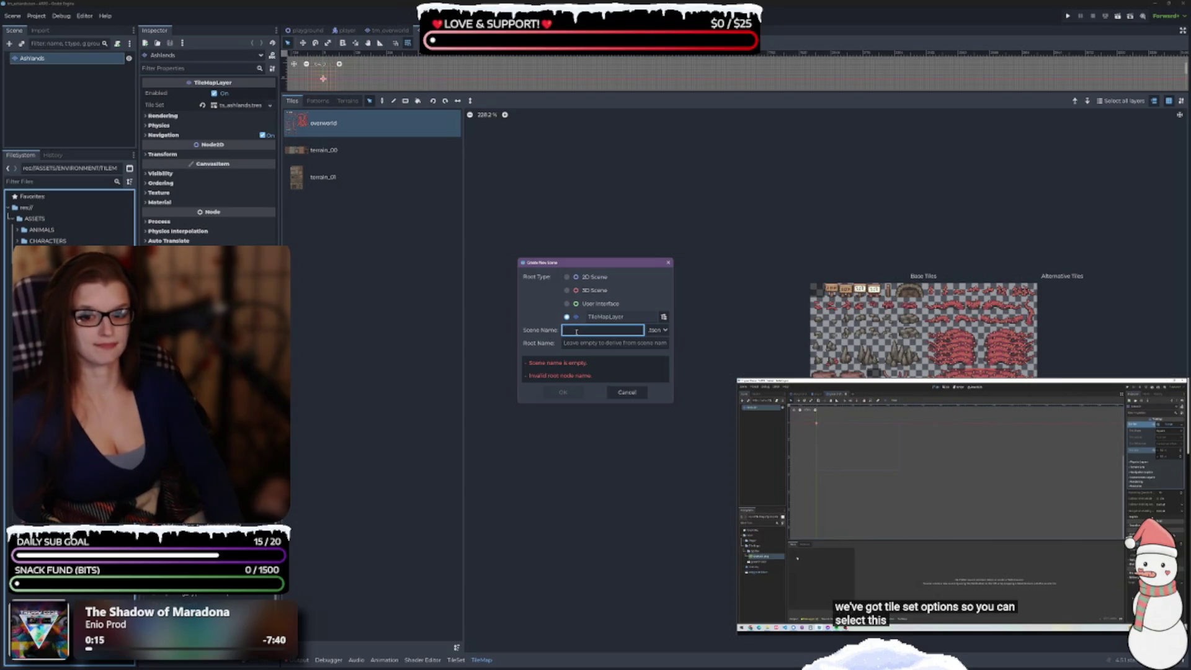
- Create the tm_beach scene, rename its TileMapLayer root to Beach, and assign ts_beach.tres
text(tm_becah)
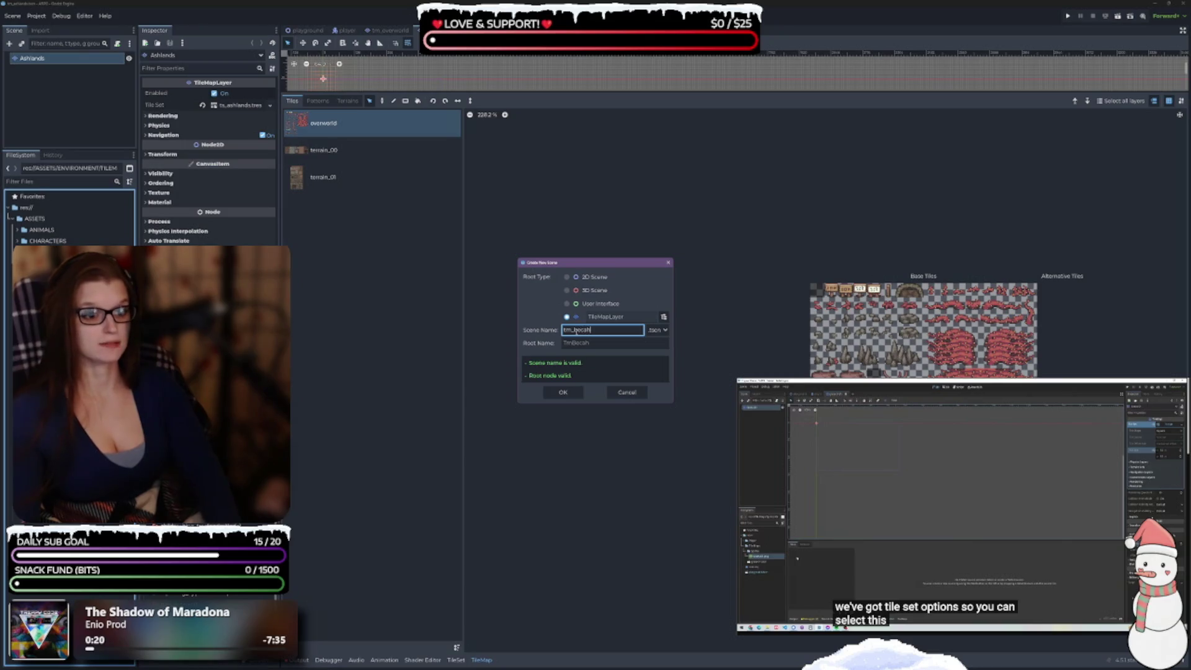
key(BackSpace)
key(BackSpace)
key(BackSpace)
text(ach)
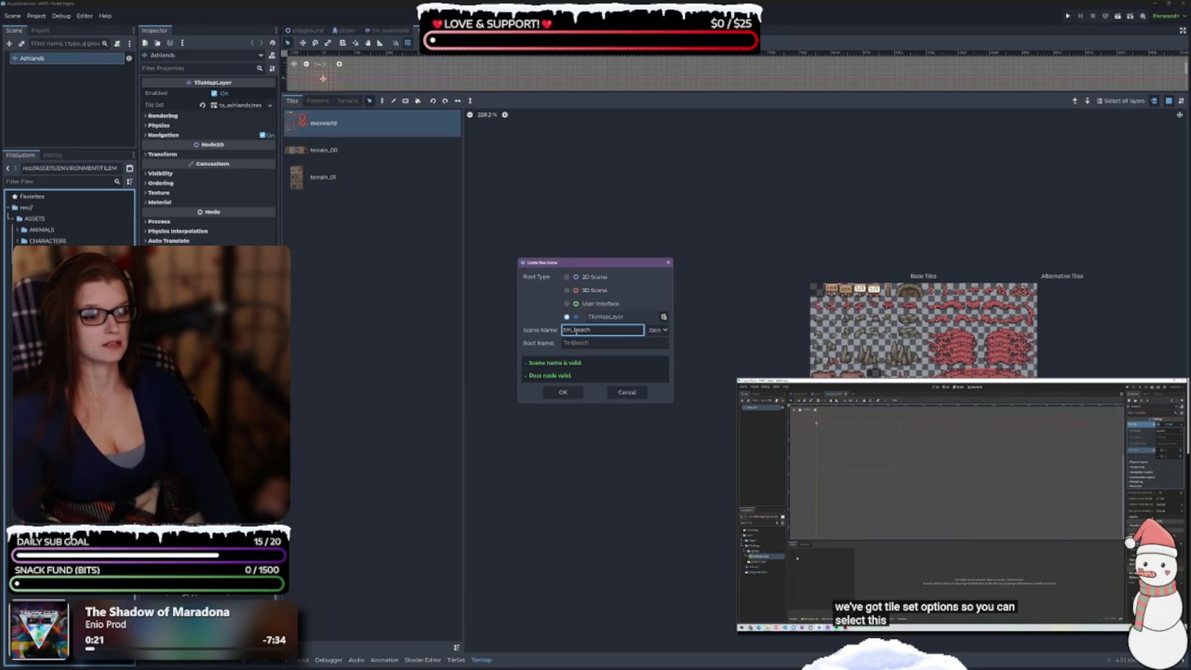
key(Return)
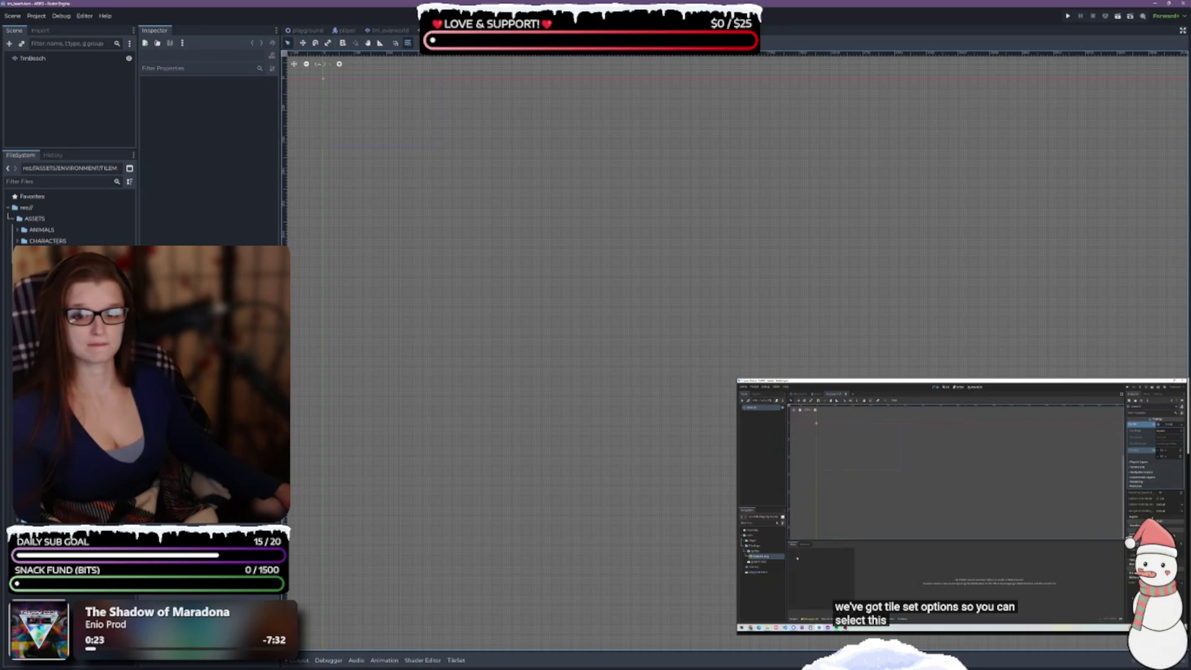
click(35, 61)
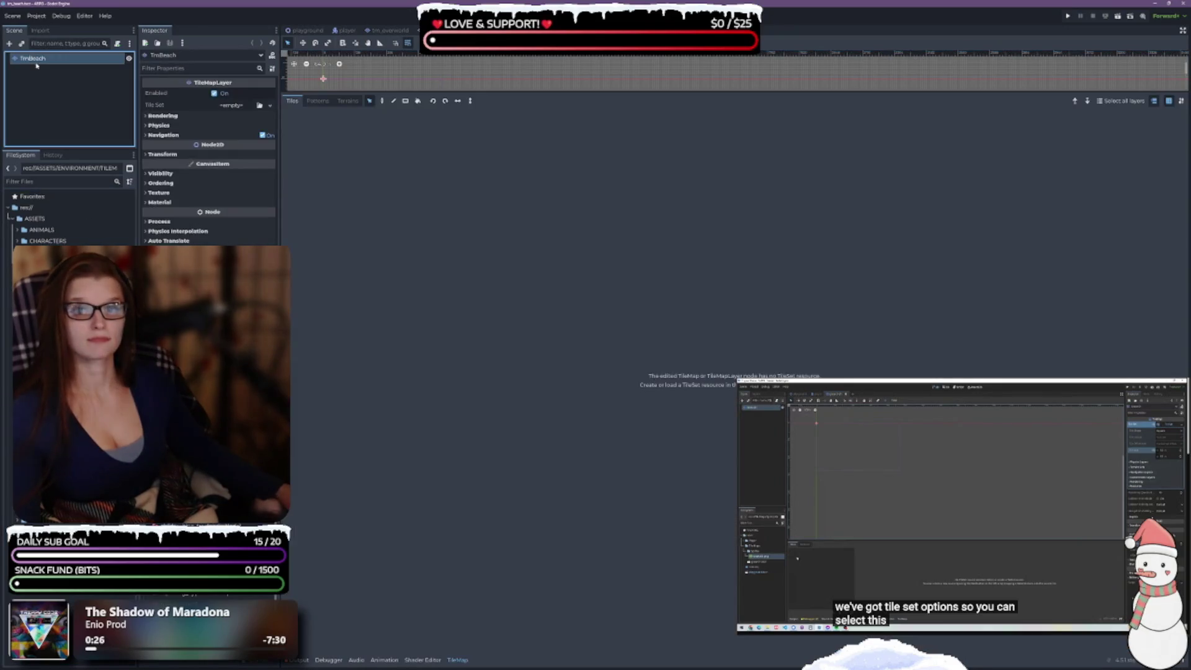
click(33, 59)
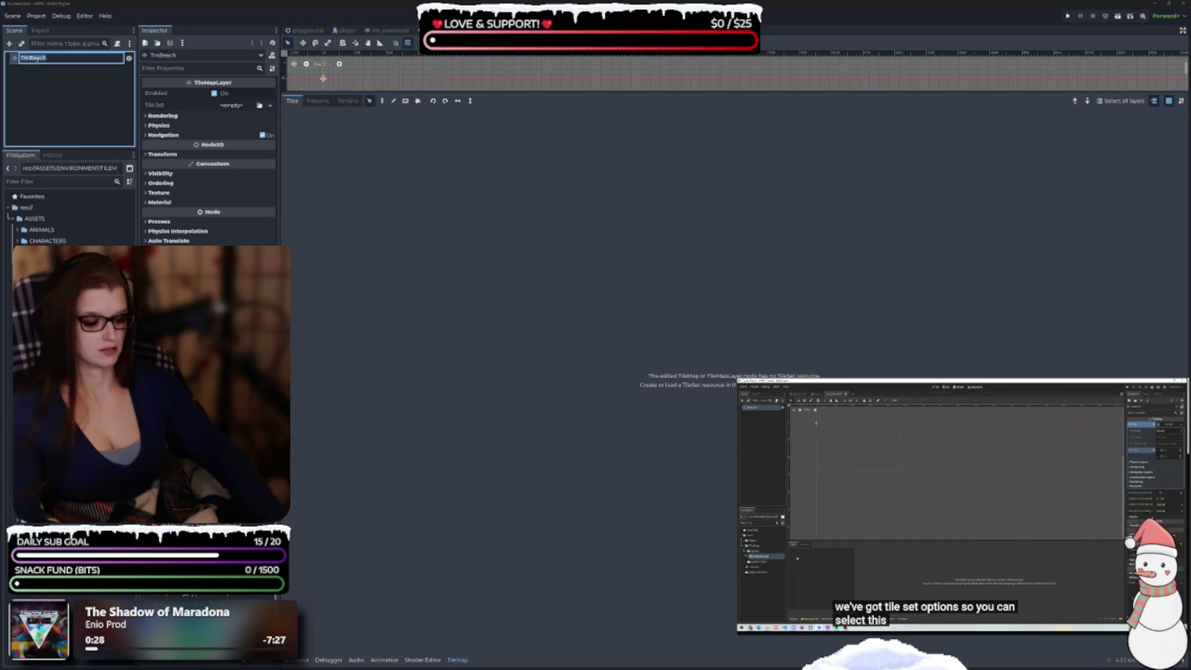
key(Delete)
key(Delete)
key(Return)
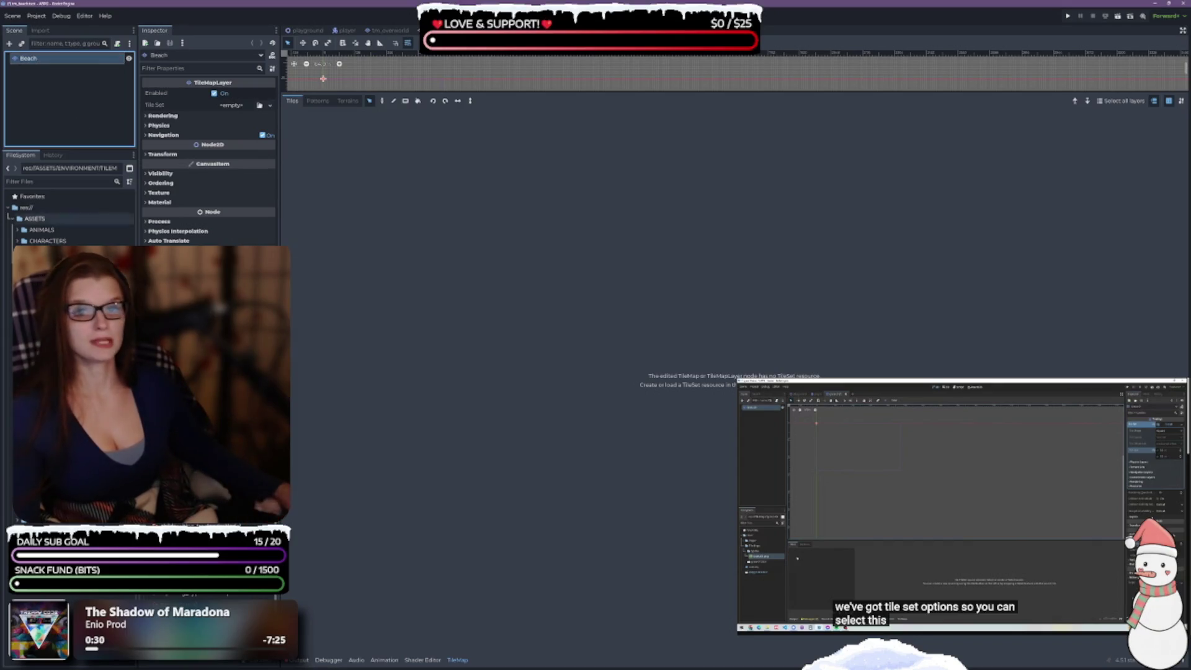
mouse_move(56, 285)
mouse_down()
mouse_move(211, 106)
mouse_move(236, 107)
mouse_move(224, 108)
mouse_up()
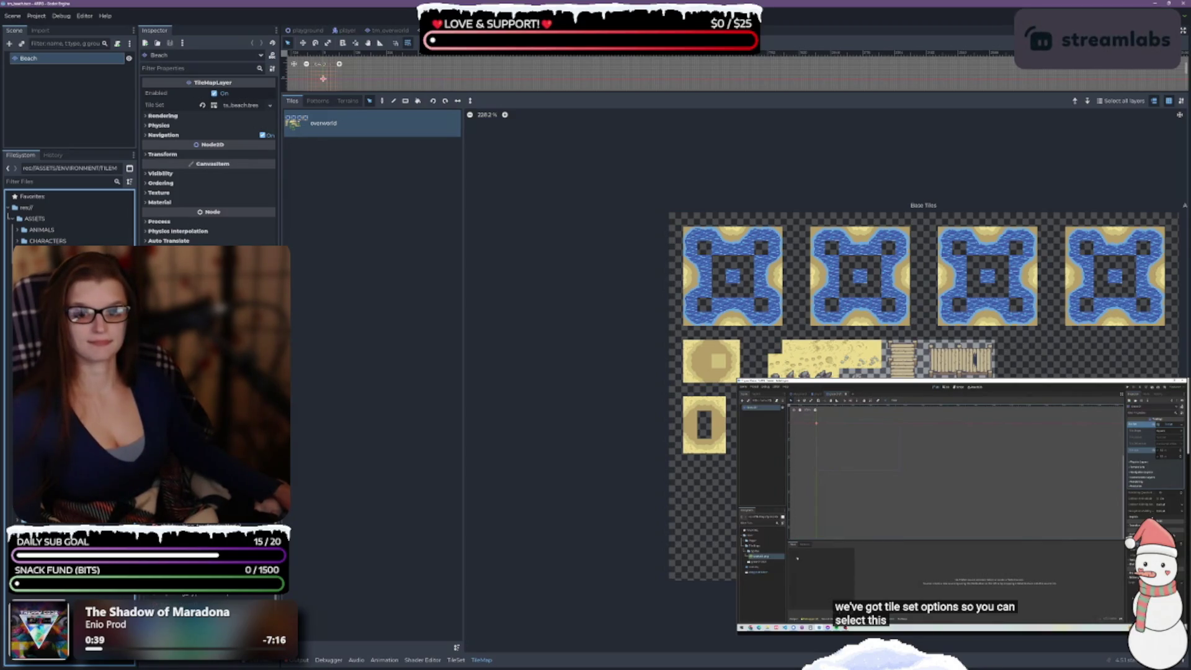
- Duplicate the tilemap scene as tm_desert
key(ctrl+d)
text(tm_beach)
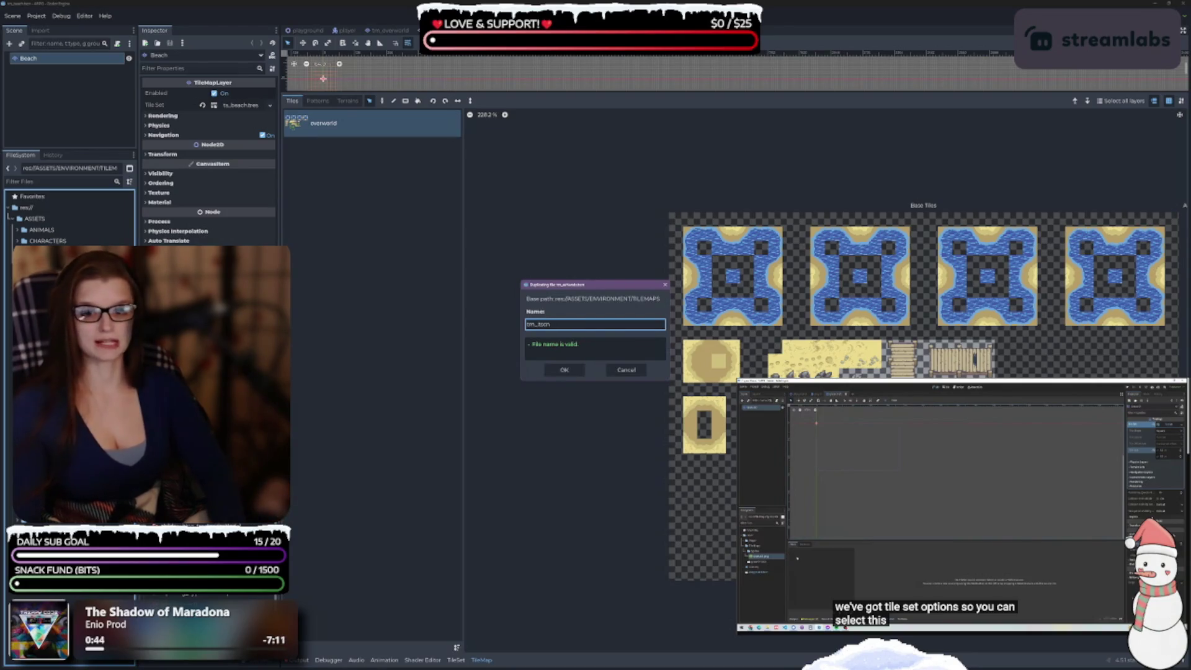
text(cast)
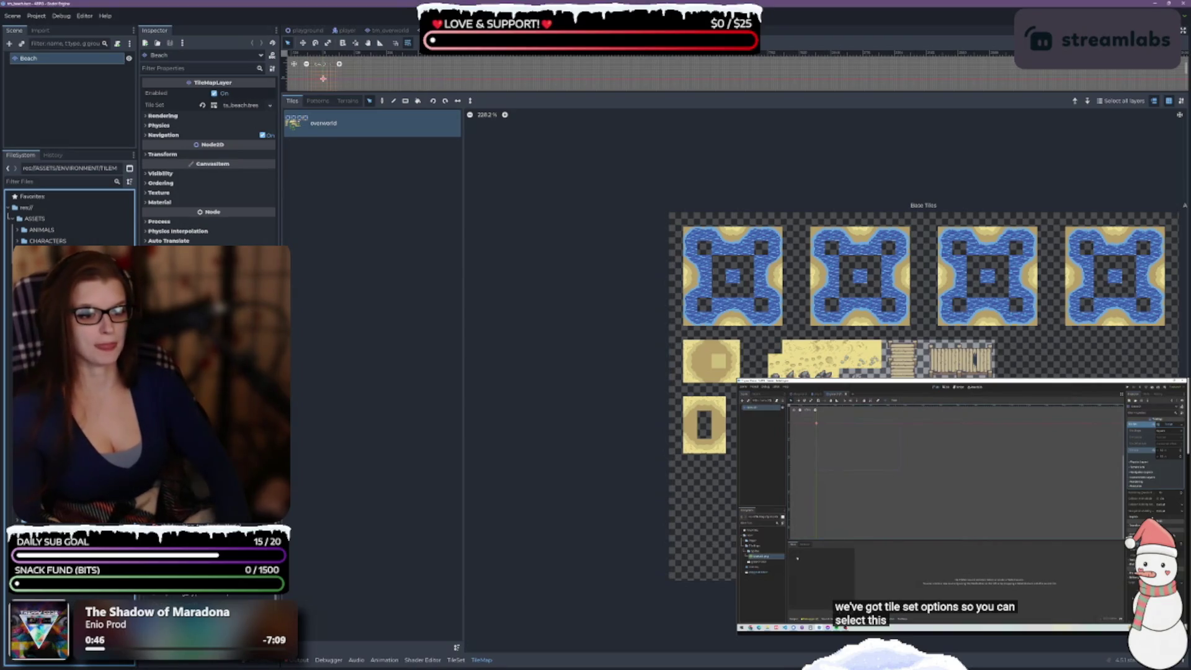
key(BackSpace)
key(BackSpace)
key(BackSpace)
text(ashlands)
key(BackSpace)
key(BackSpace)
key(BackSpace)
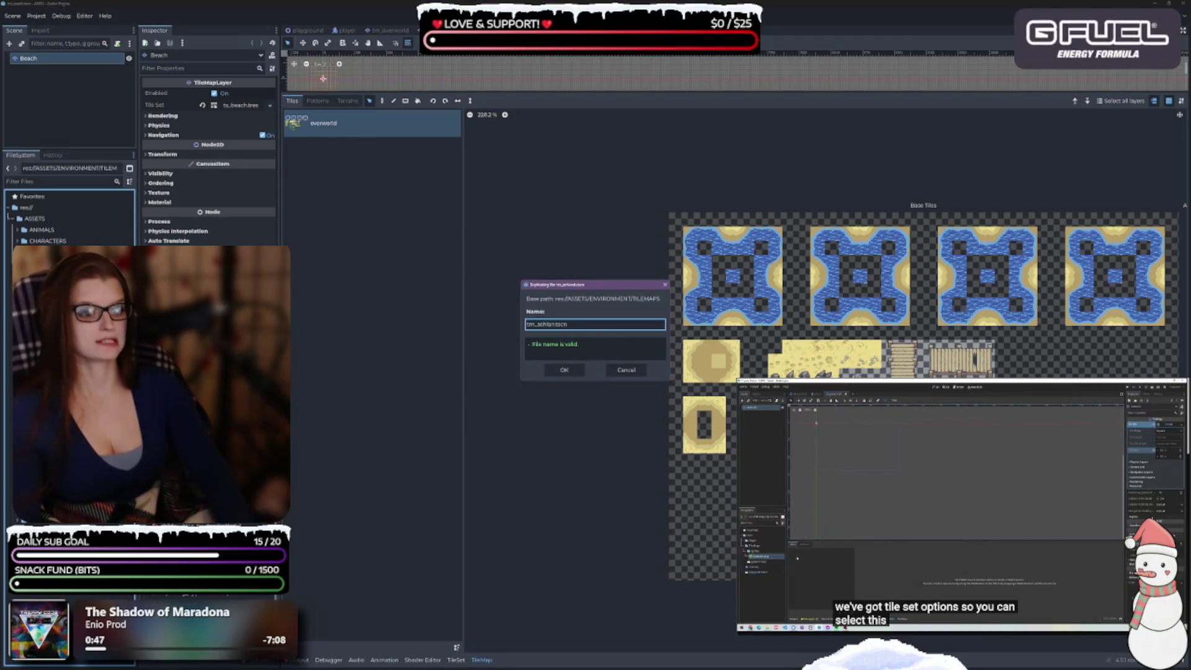
key(BackSpace)
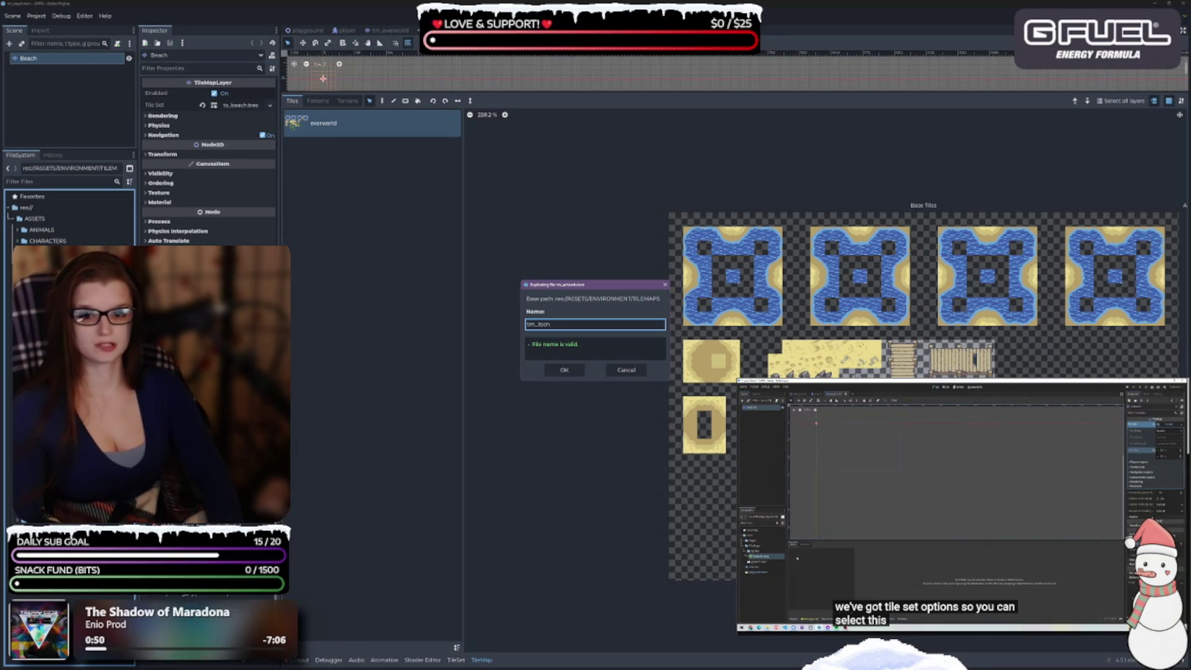
text(desert)
key(Return)
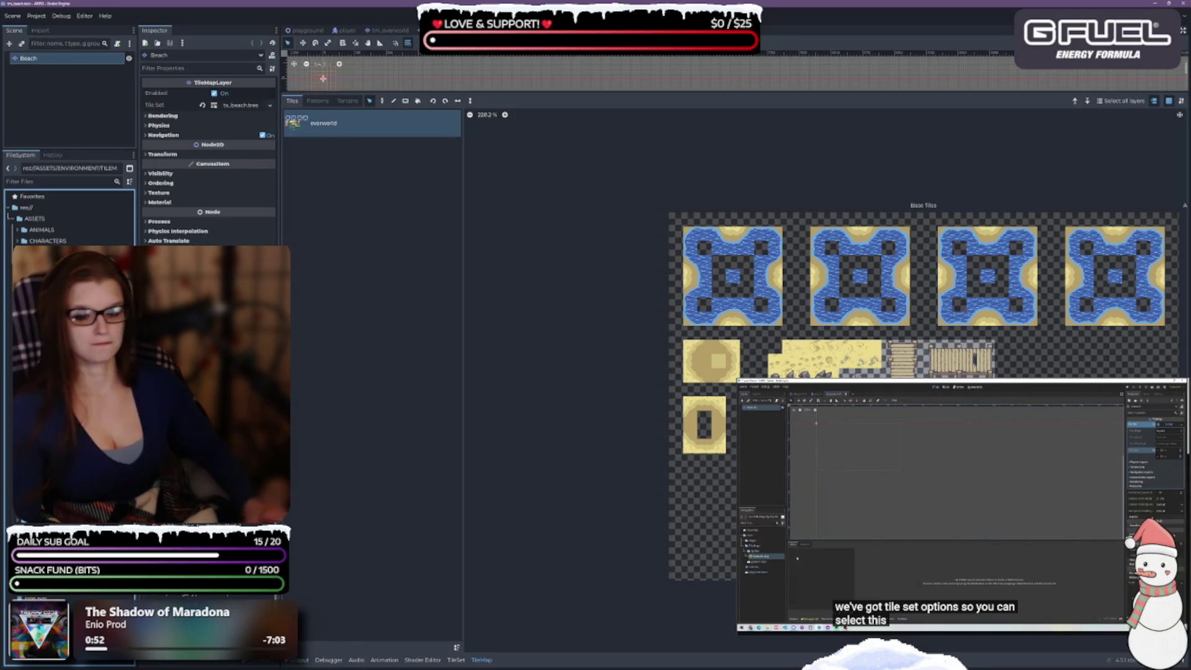
- Duplicate the tilemap scene again as tm_dungeon
key(ctrl+d)
key(BackSpace)
key(BackSpace)
key(BackSpace)
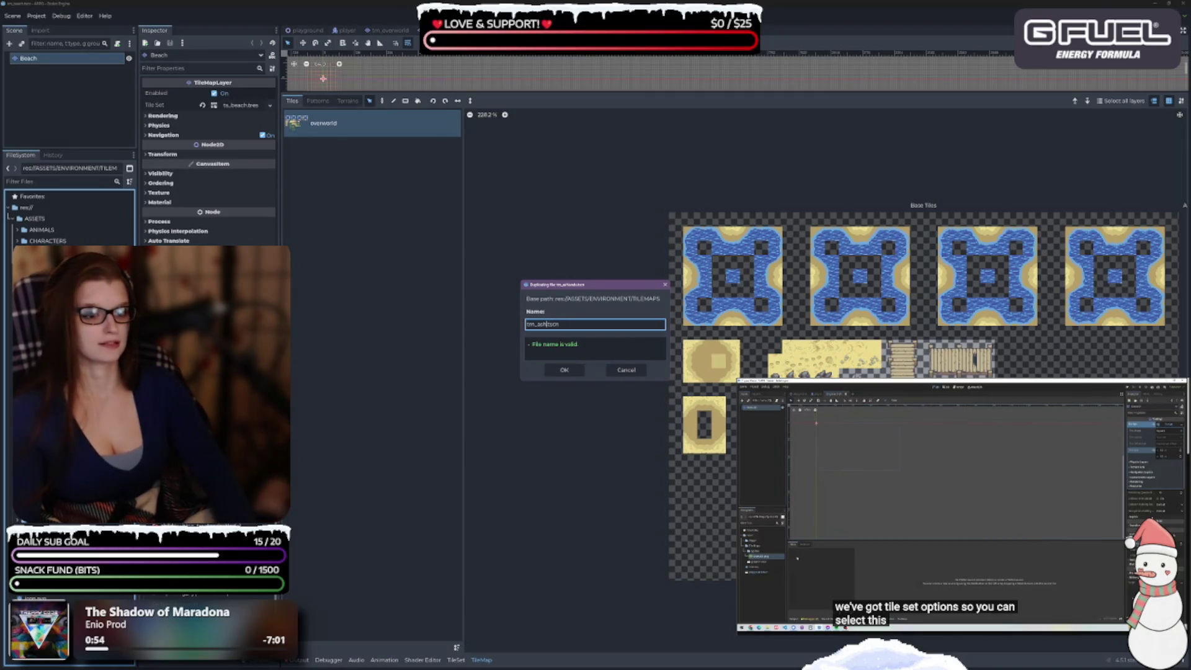
key(BackSpace)
text(dungeon)
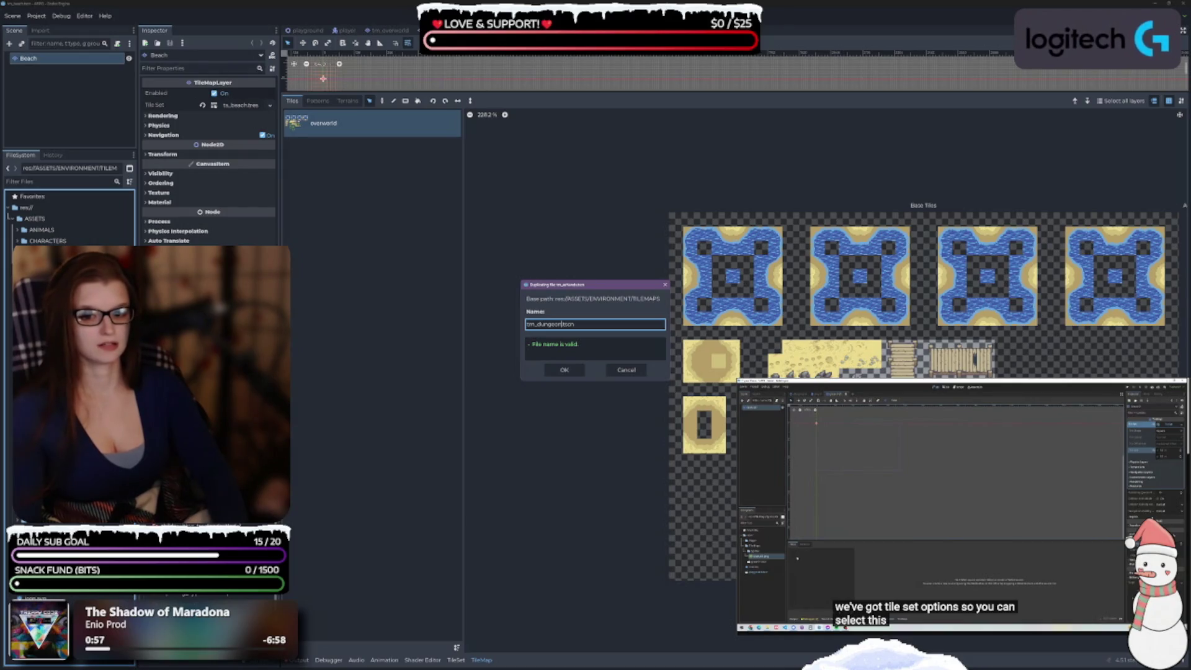
key(Return)
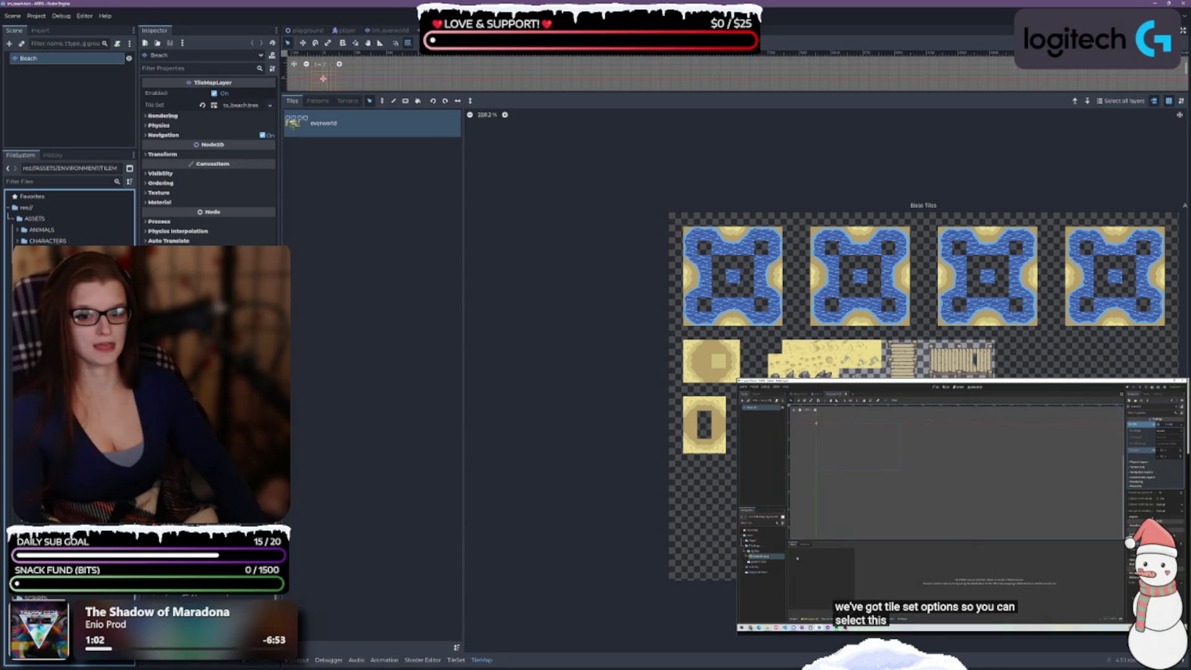
- Duplicate the tilemap scene once more as tm_ruins
key(ctrl+d)
key(BackSpace)
key(BackSpace)
key(BackSpace)
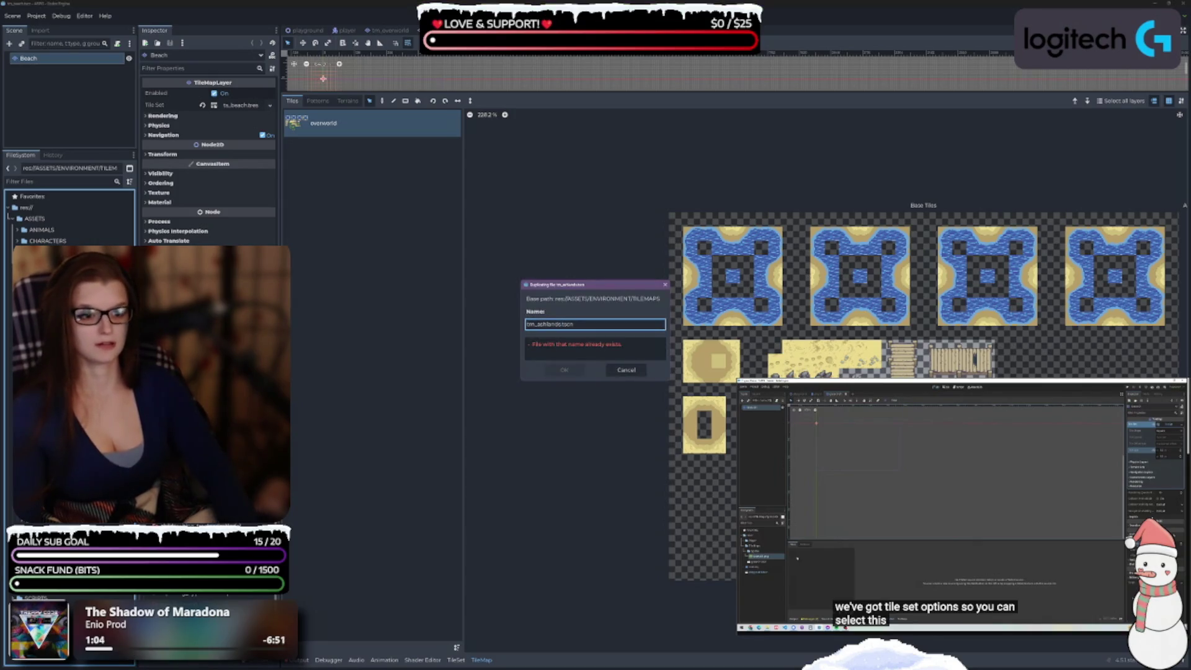
key(BackSpace)
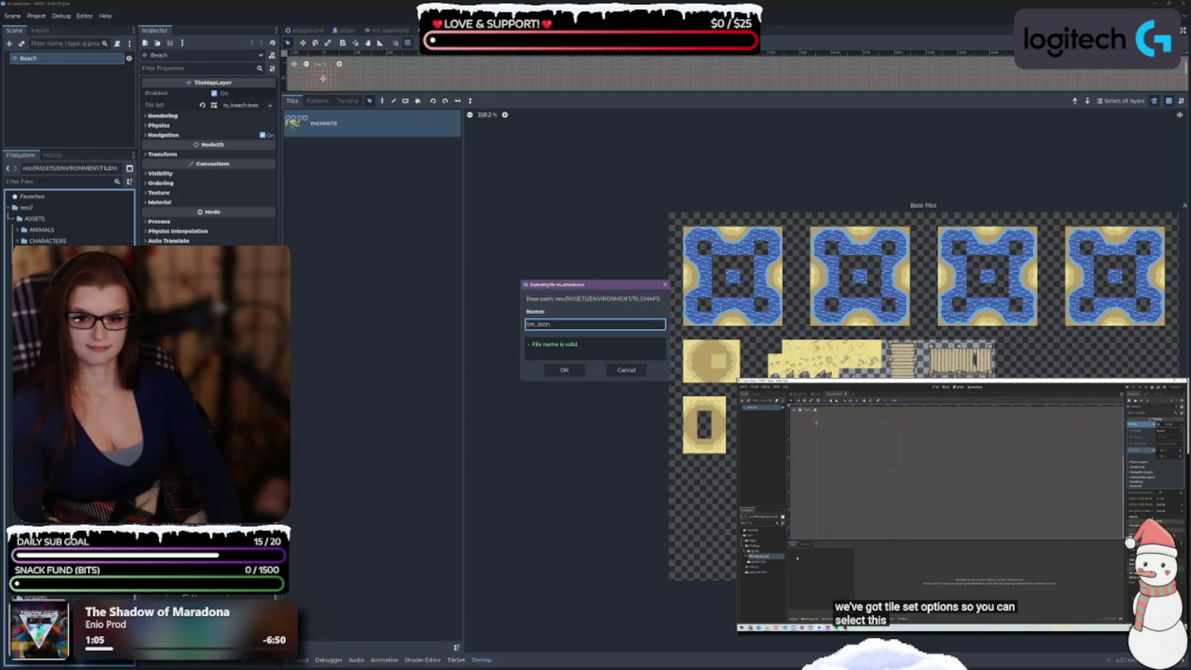
text(uins)
key(Return)
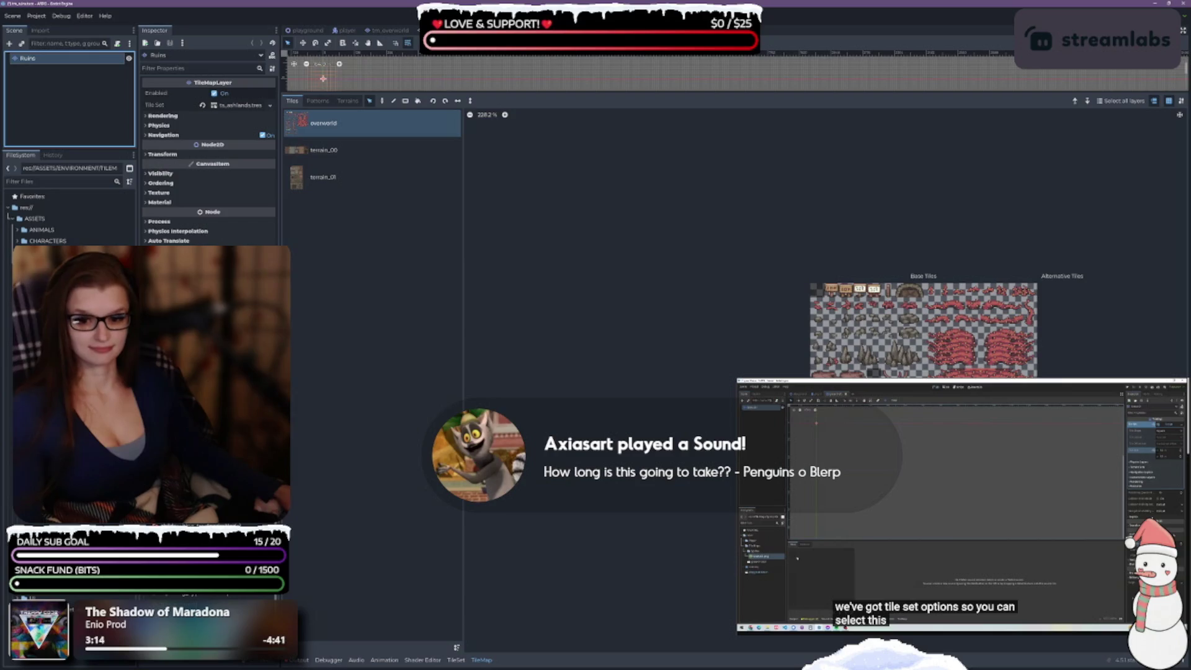
- Assign ts_ruins.tres to the Ruins map, then rename the next root Winter with ts_winter.tres
click(69, 385)
mouse_move(69, 384)
mouse_down()
mouse_move(242, 106)
mouse_move(249, 118)
mouse_move(239, 104)
mouse_up()
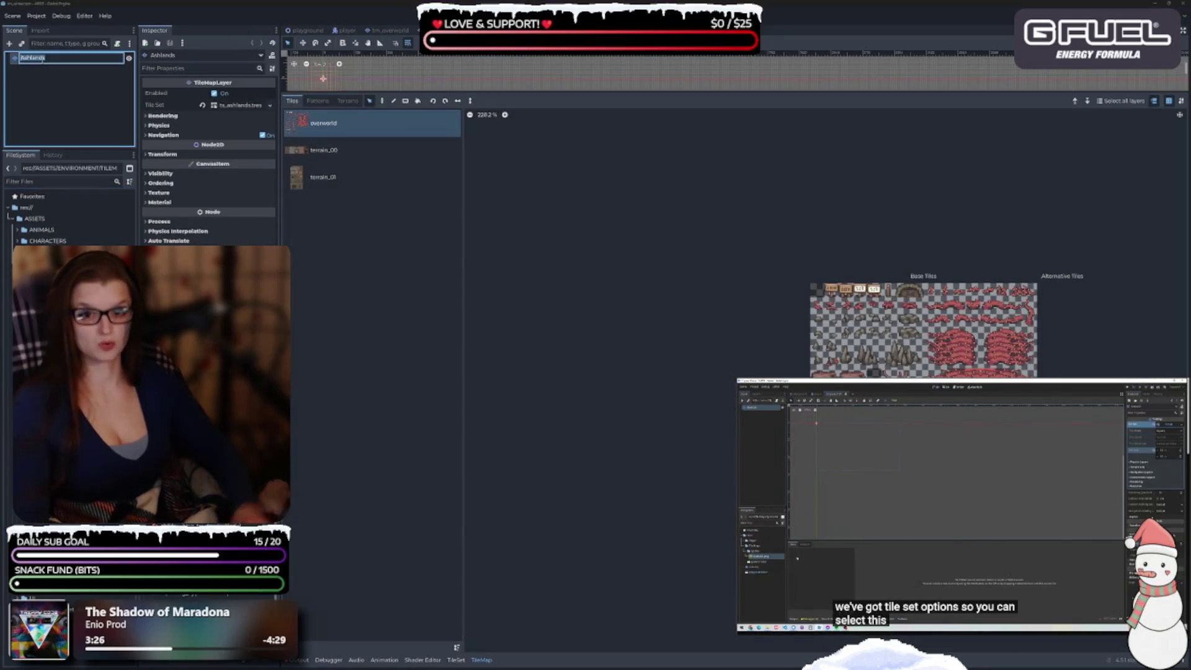
text(Winter)
key(Return)
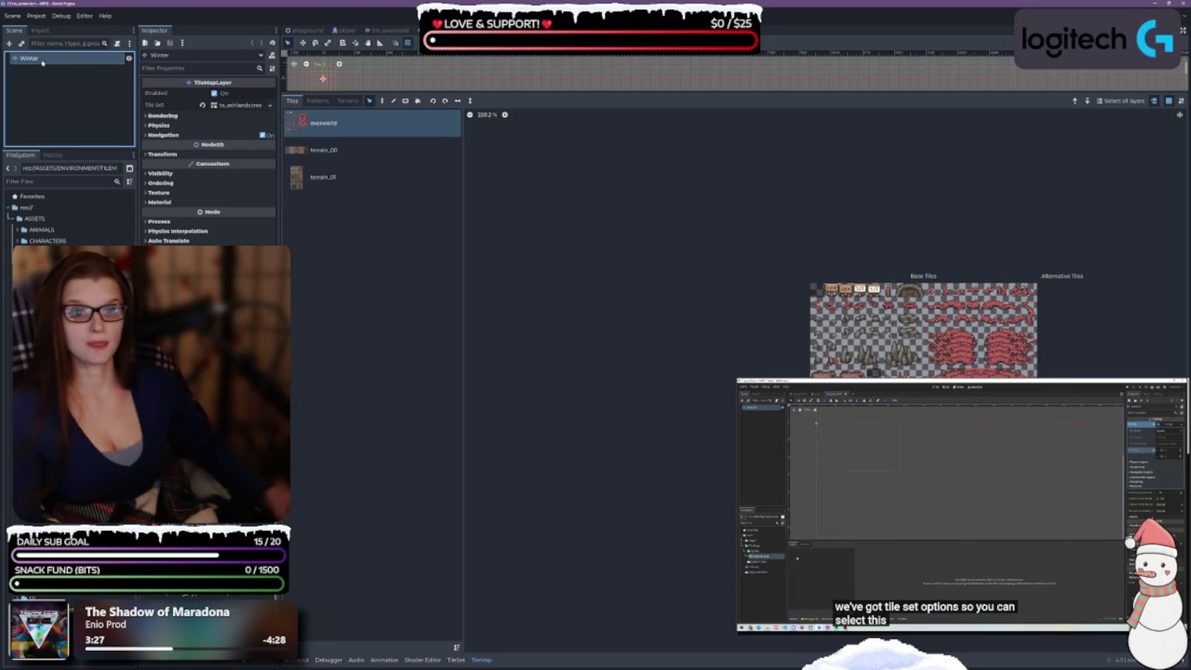
mouse_move(74, 373)
mouse_down()
mouse_move(273, 227)
mouse_move(249, 110)
mouse_up()
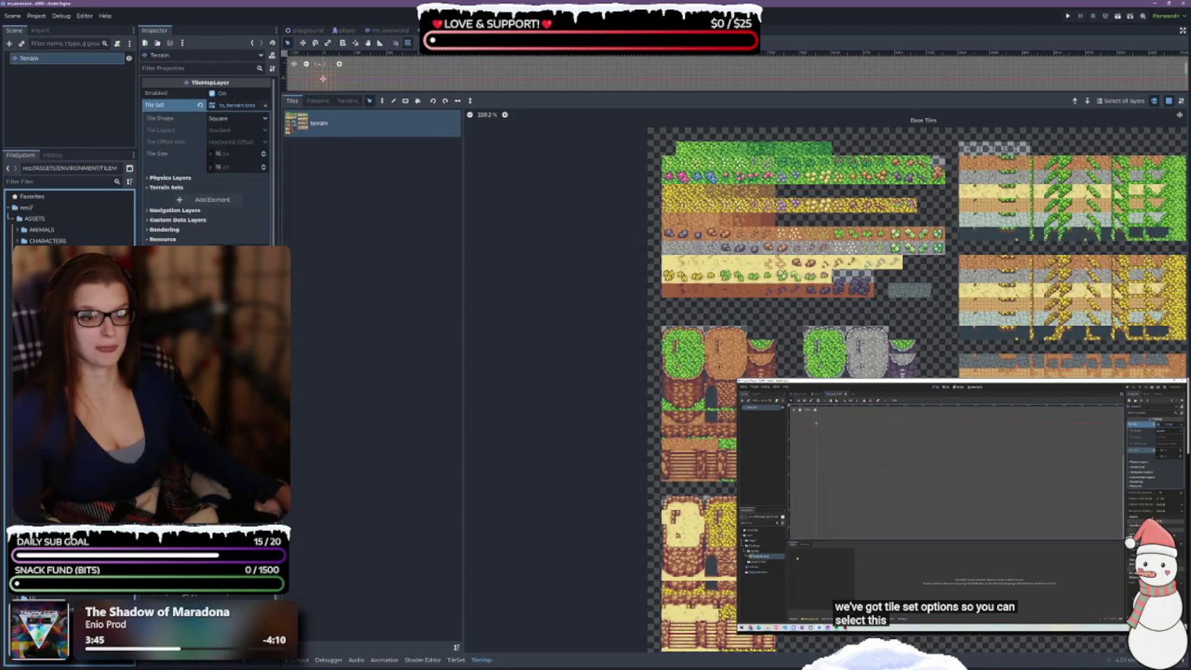
- Enlarge the map canvas and browse the terrain atlas and its tile patterns
mouse_move(583, 324)
mouse_down()
mouse_move(490, 348)
mouse_move(494, 363)
mouse_up()
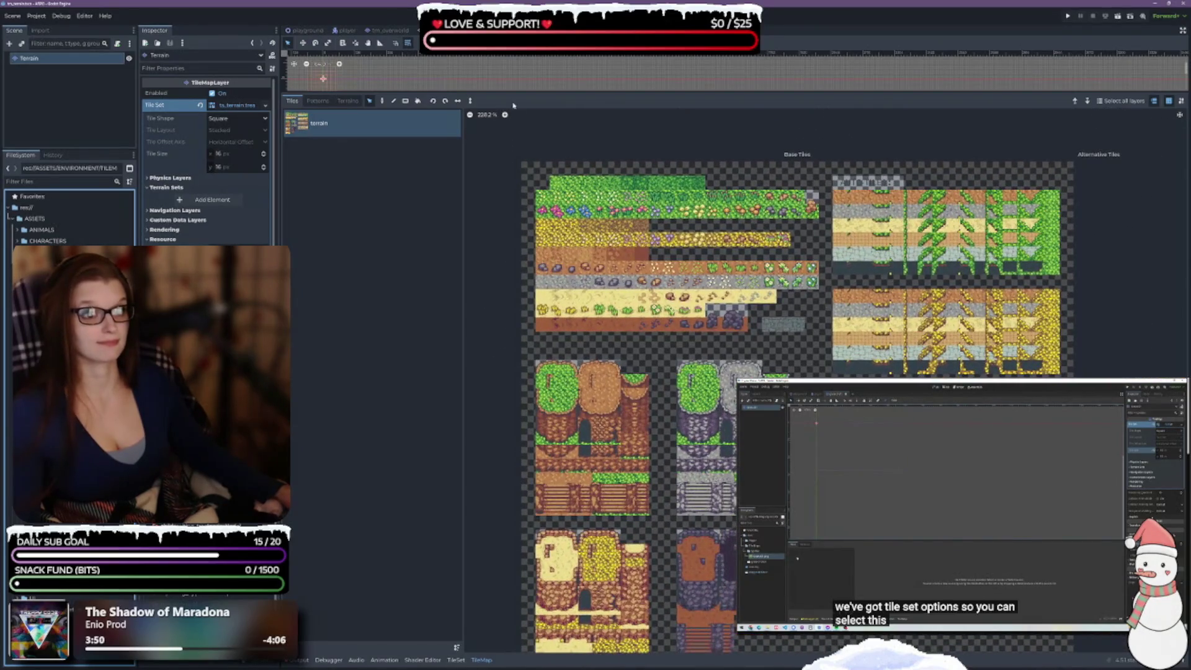
mouse_move(509, 92)
mouse_down()
mouse_move(528, 360)
mouse_move(539, 224)
mouse_up()
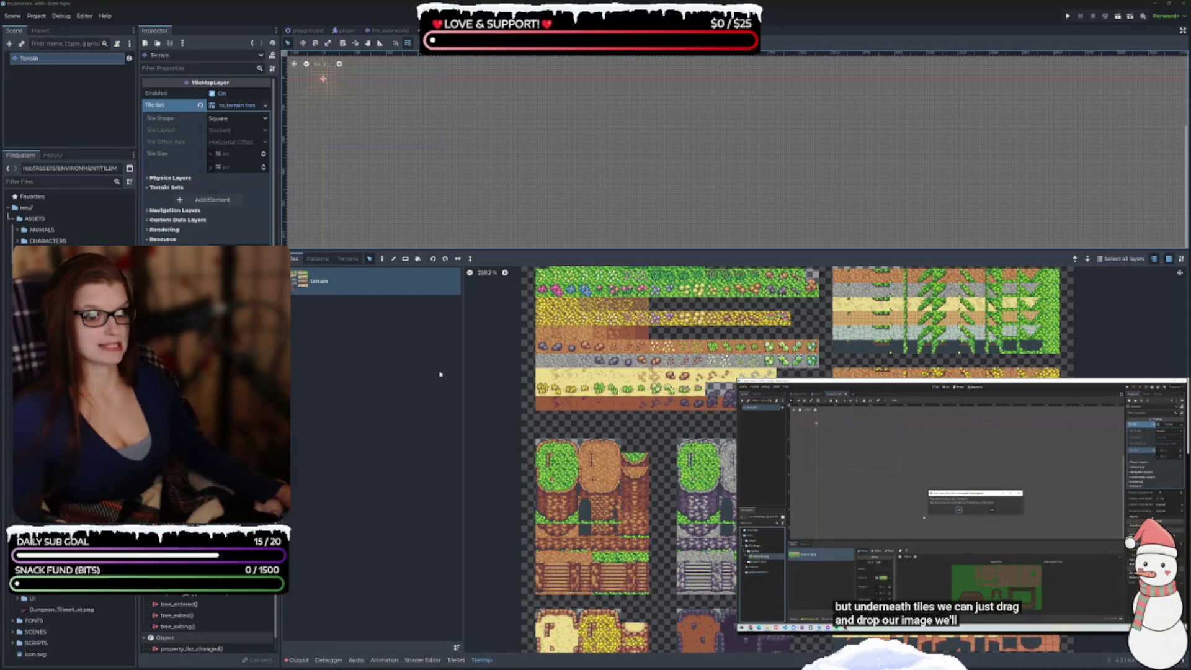
click(461, 365)
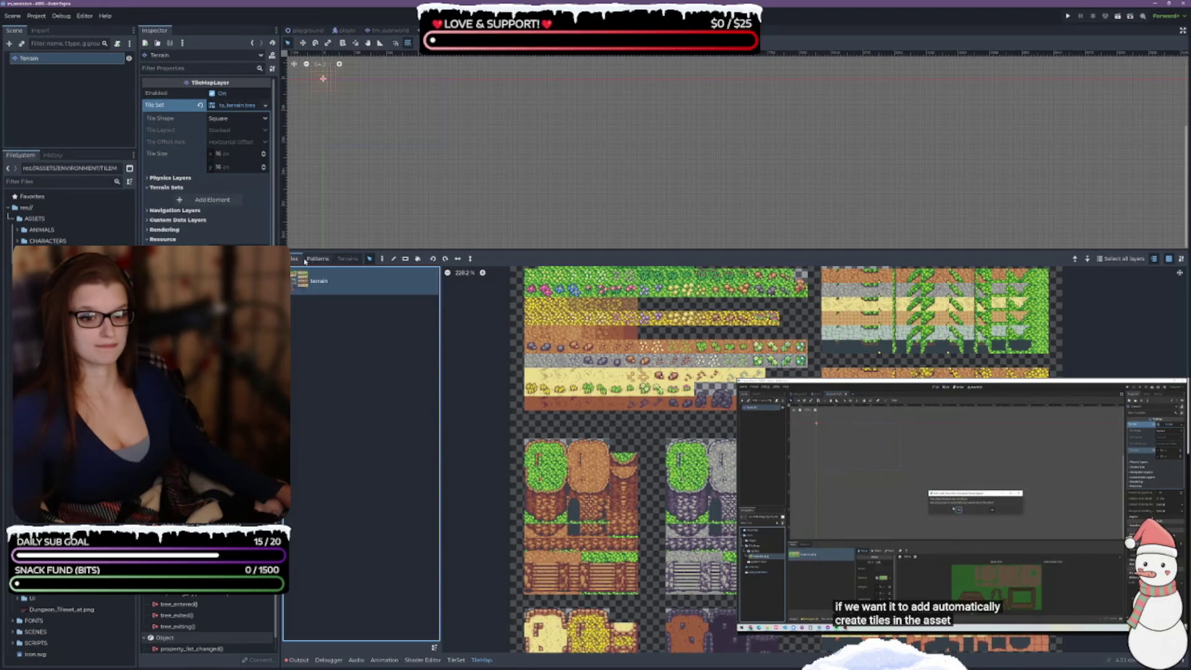
click(315, 258)
click(301, 258)
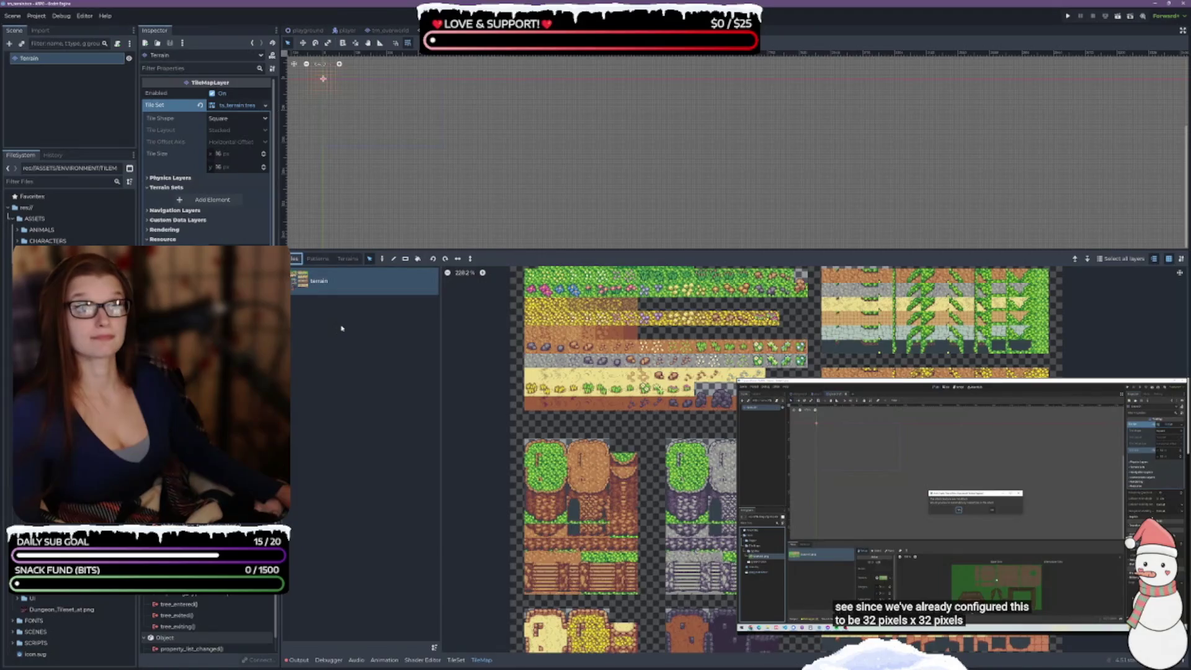
- Open the TileSet editor, inspect the atlas texture options, and switch to Select mode
click(456, 659)
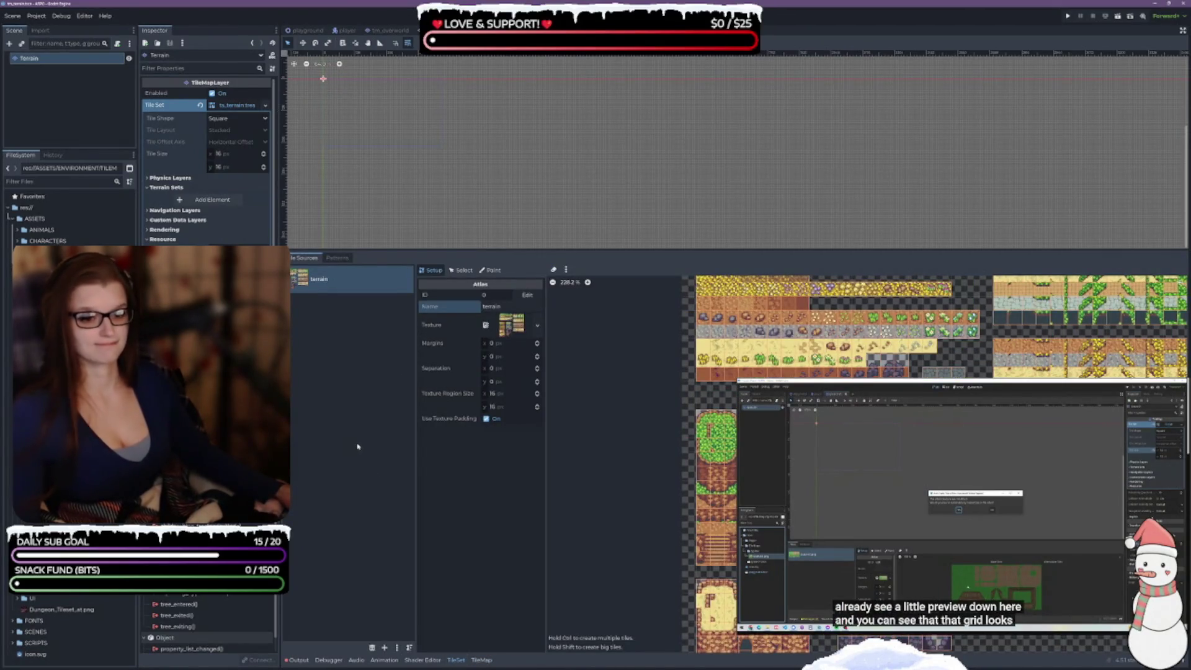
click(536, 326)
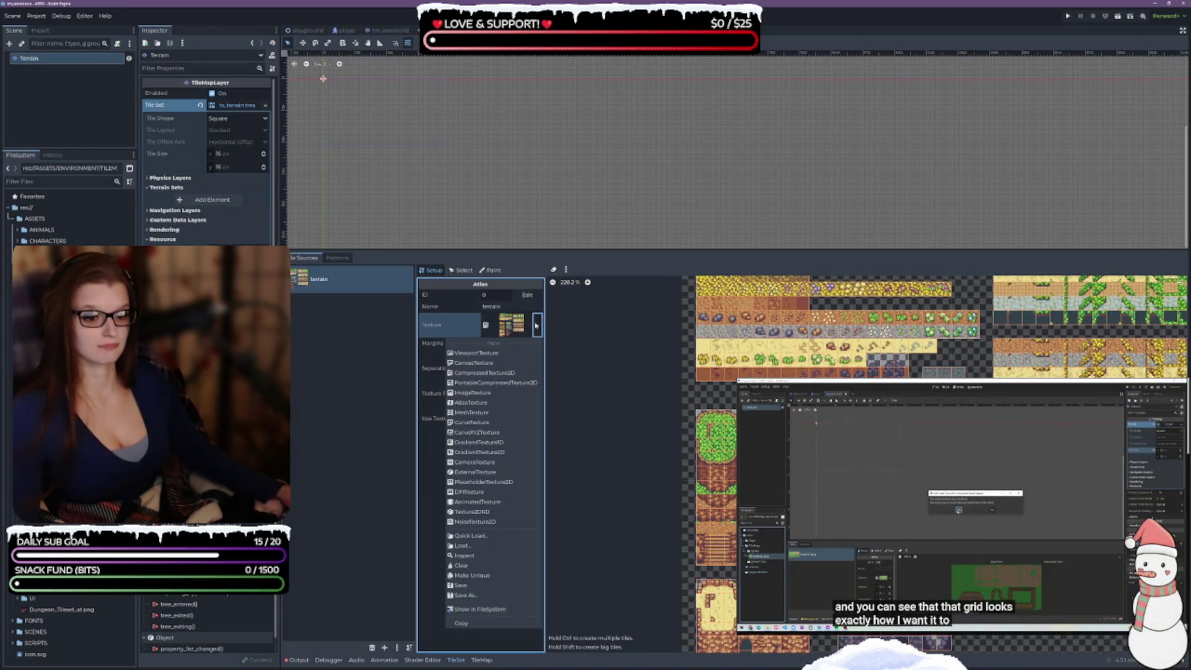
click(453, 325)
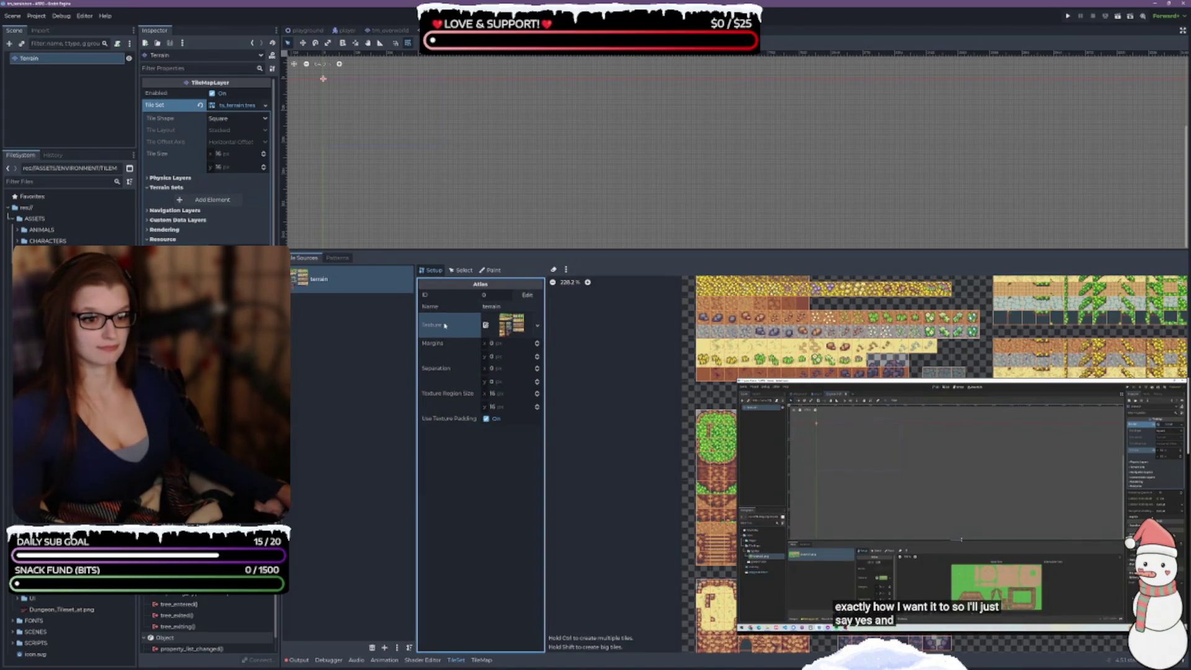
click(459, 271)
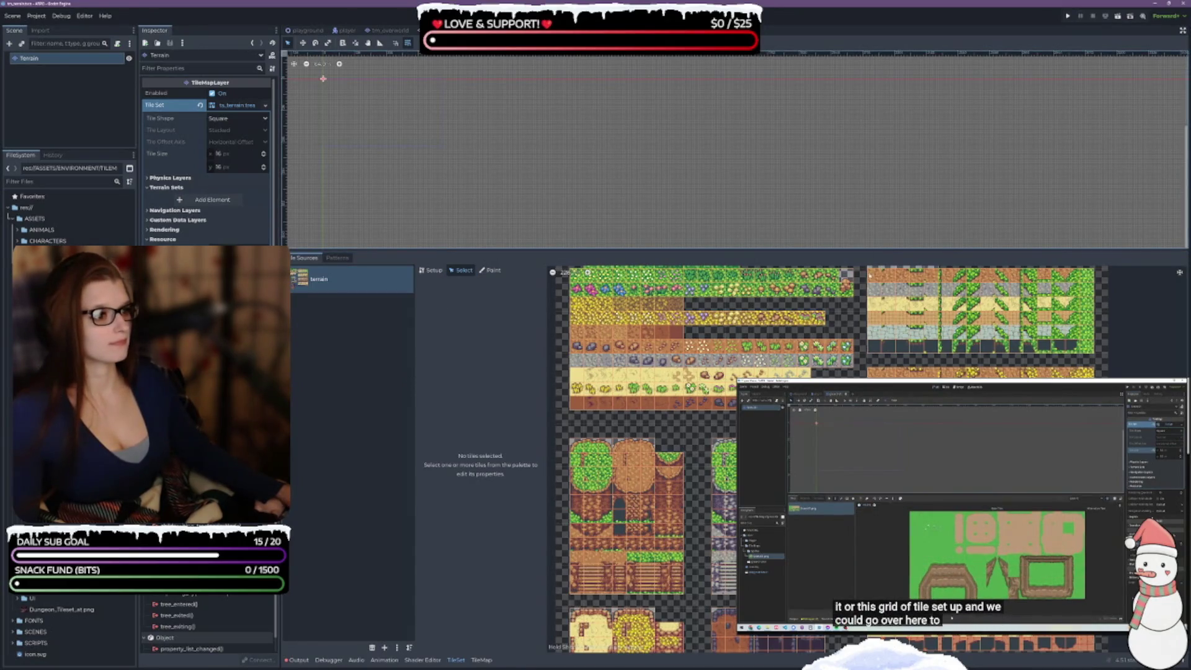
- Select the top row of terrain tiles and inspect their Animation, Rendering, Terrains and Miscellaneous sections
drag(1090, 275, 1090, 275)
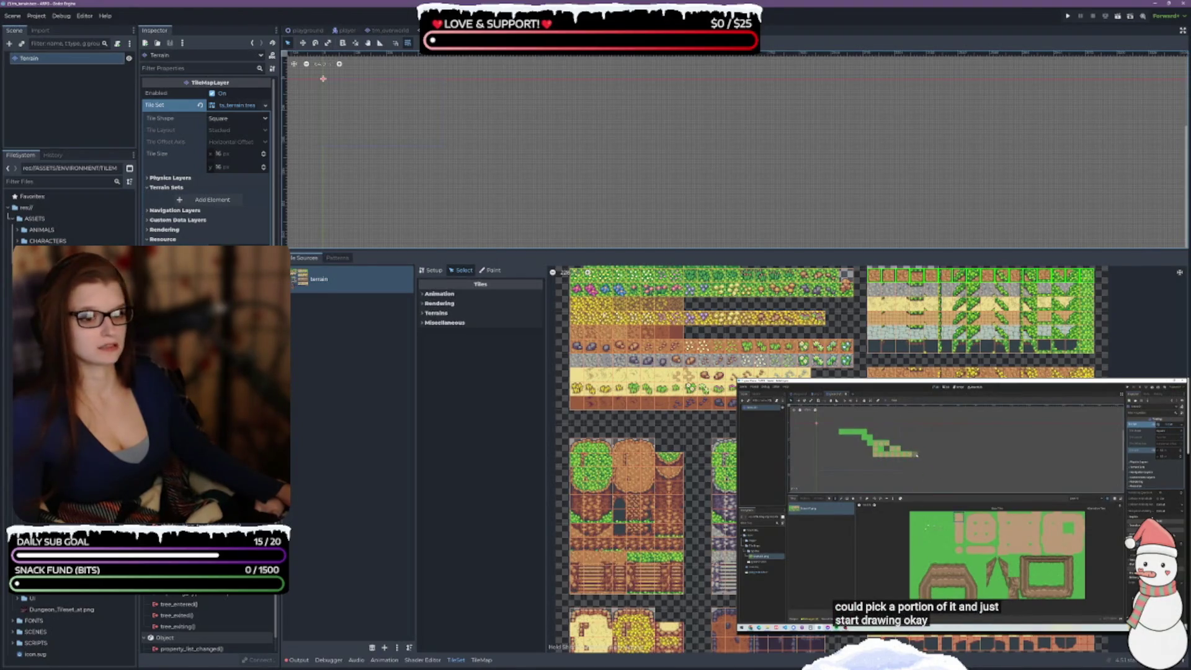
click(962, 503)
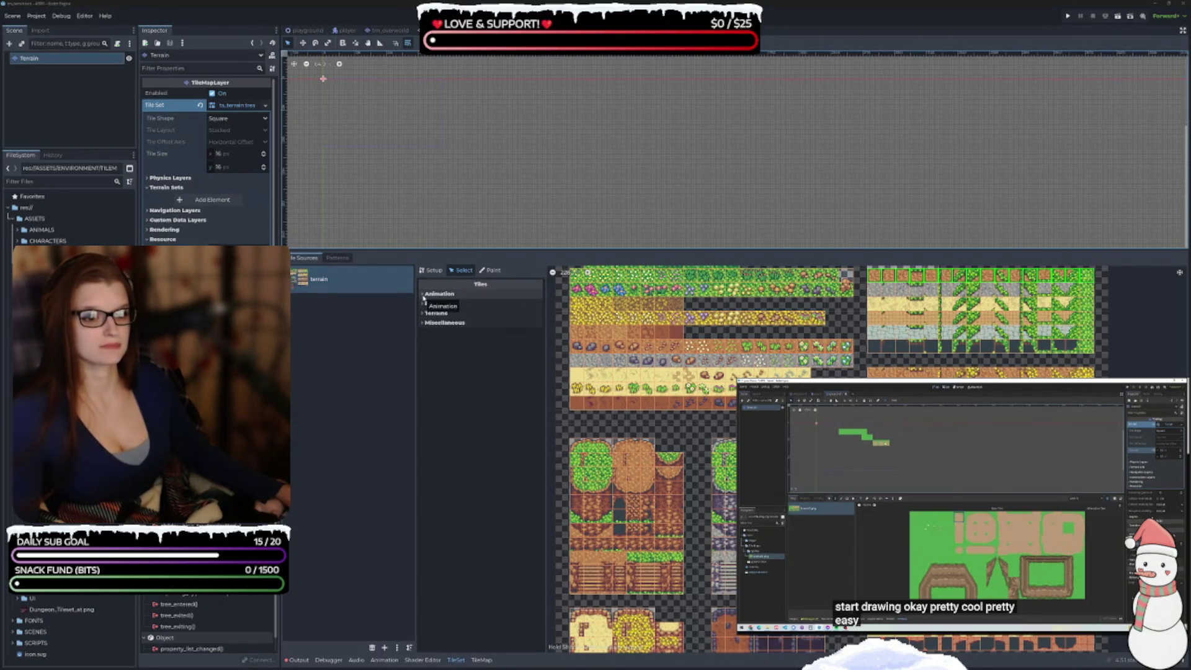
click(425, 295)
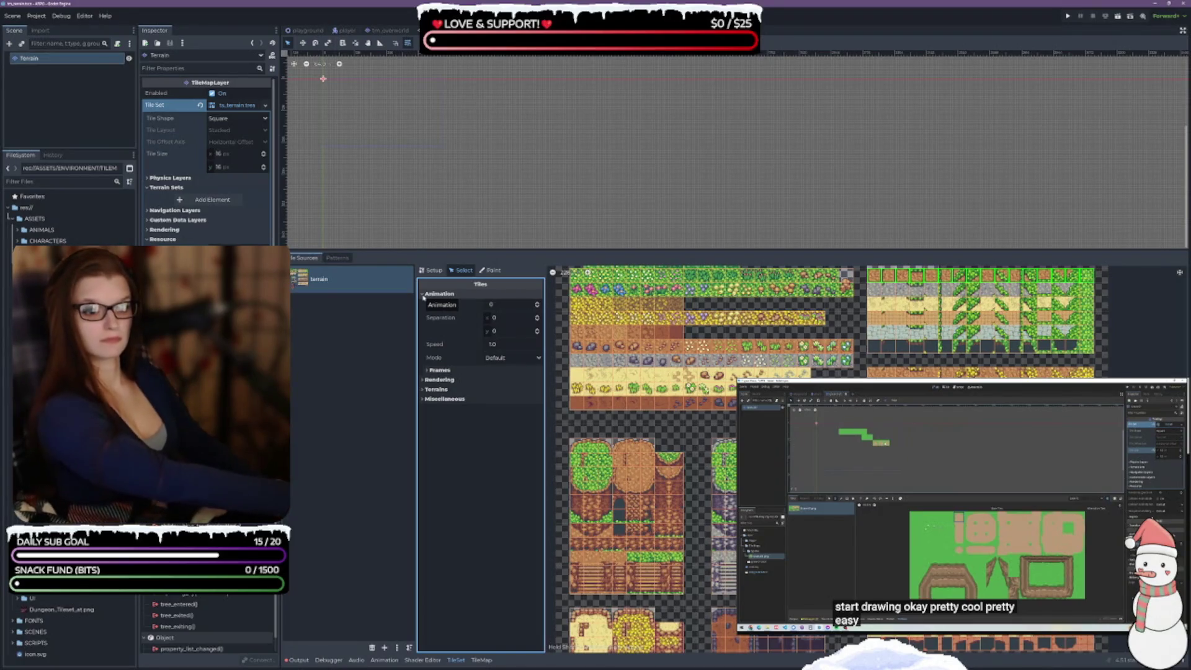
click(425, 294)
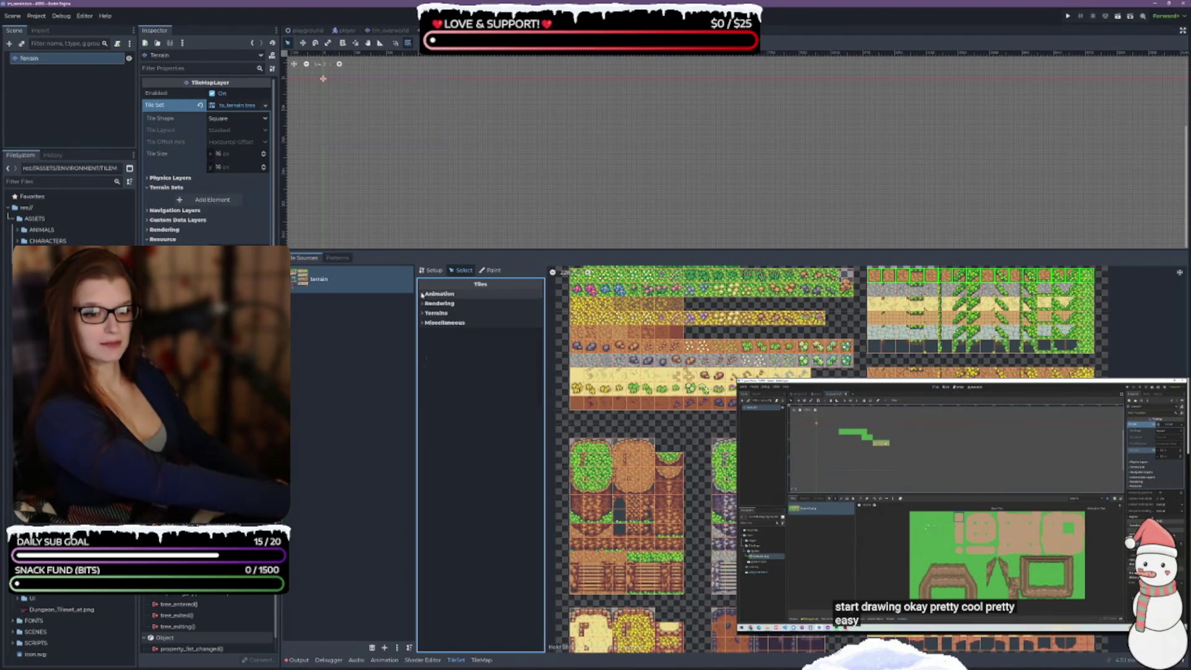
click(422, 304)
click(422, 304)
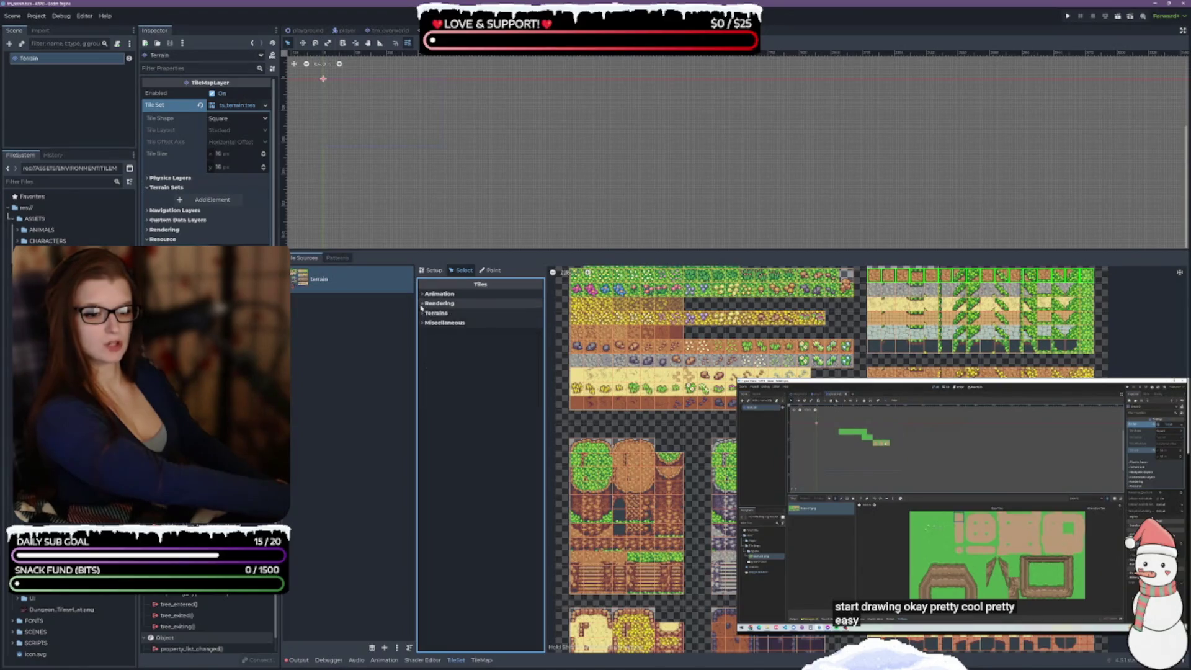
click(422, 313)
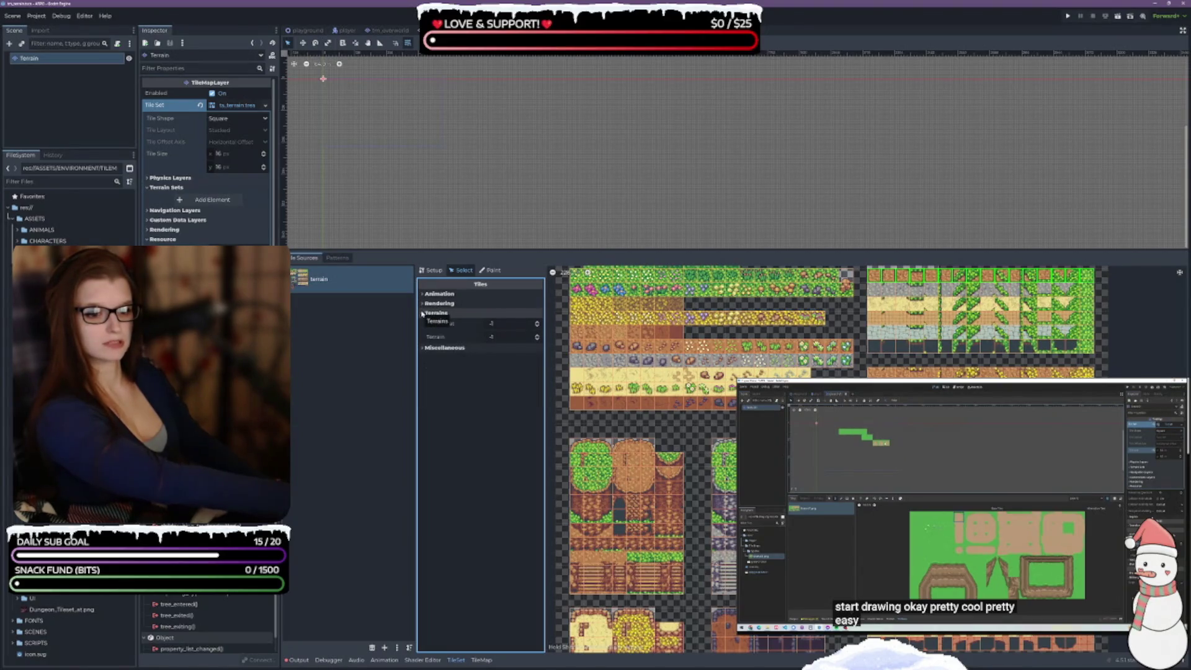
click(422, 314)
click(422, 322)
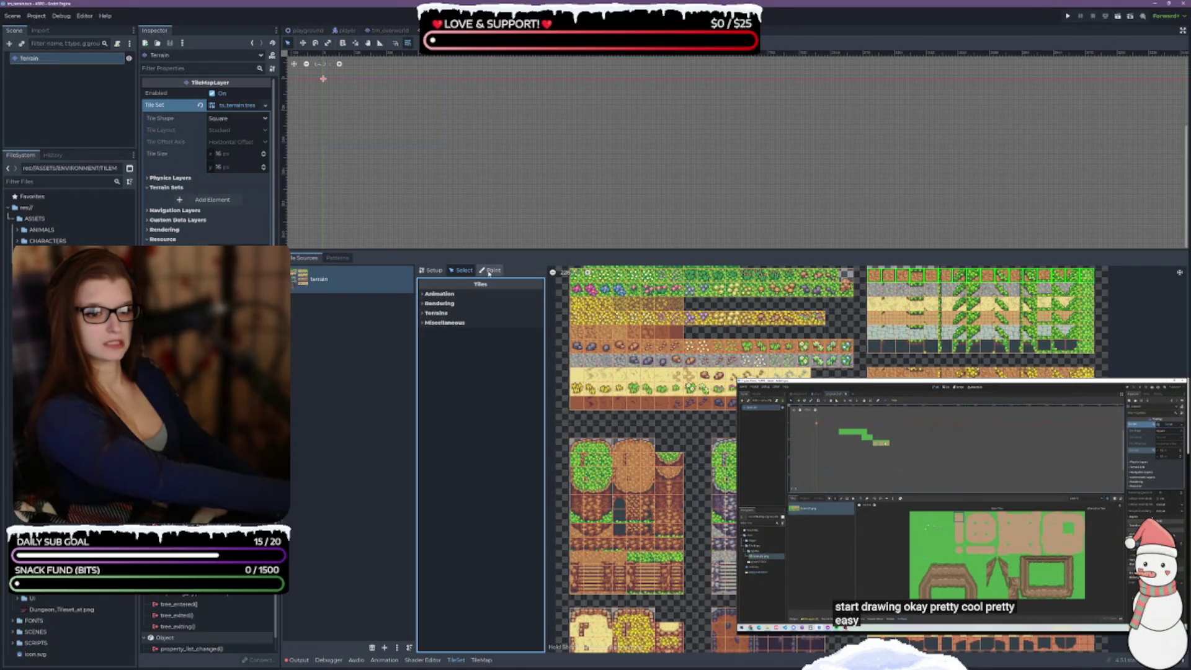
- Make the tile set editor taller and switch to Paint properties mode
scroll(688, 391, down, 1)
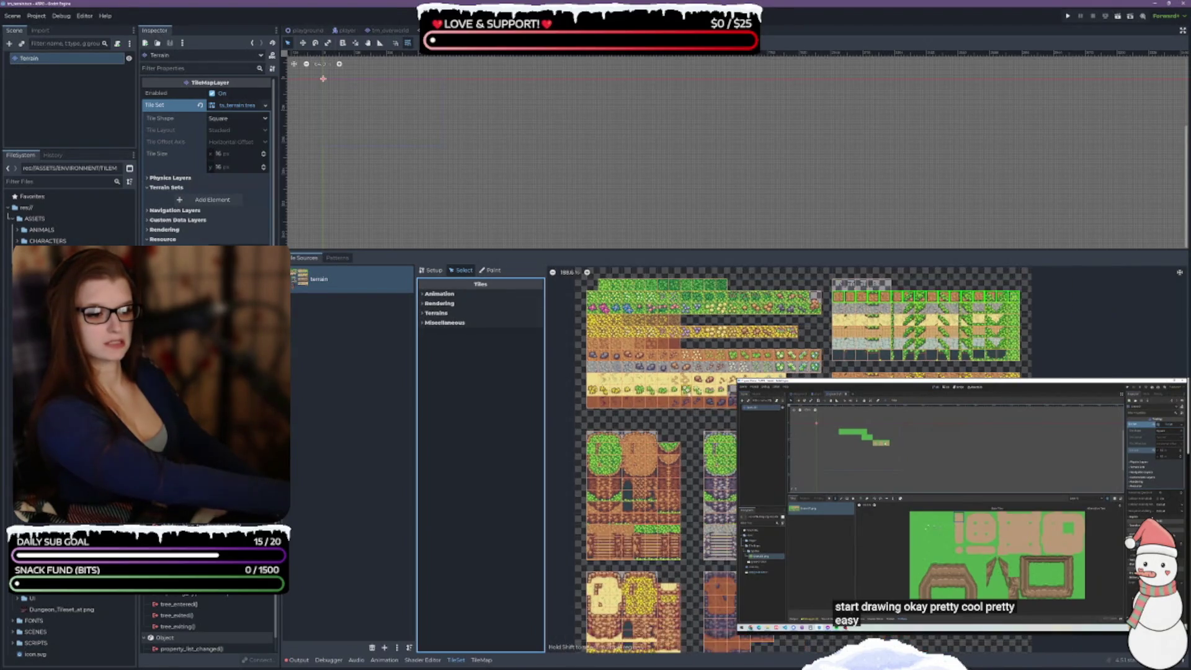
scroll(687, 389, up, 1)
drag(658, 249, 640, 145)
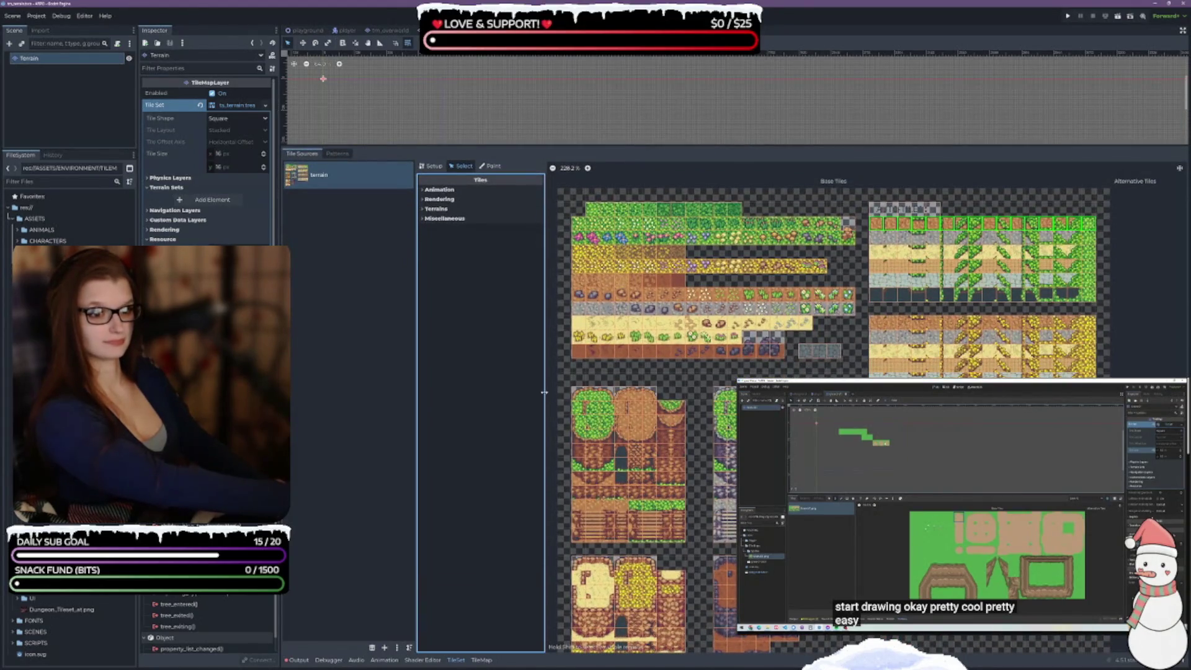
click(492, 166)
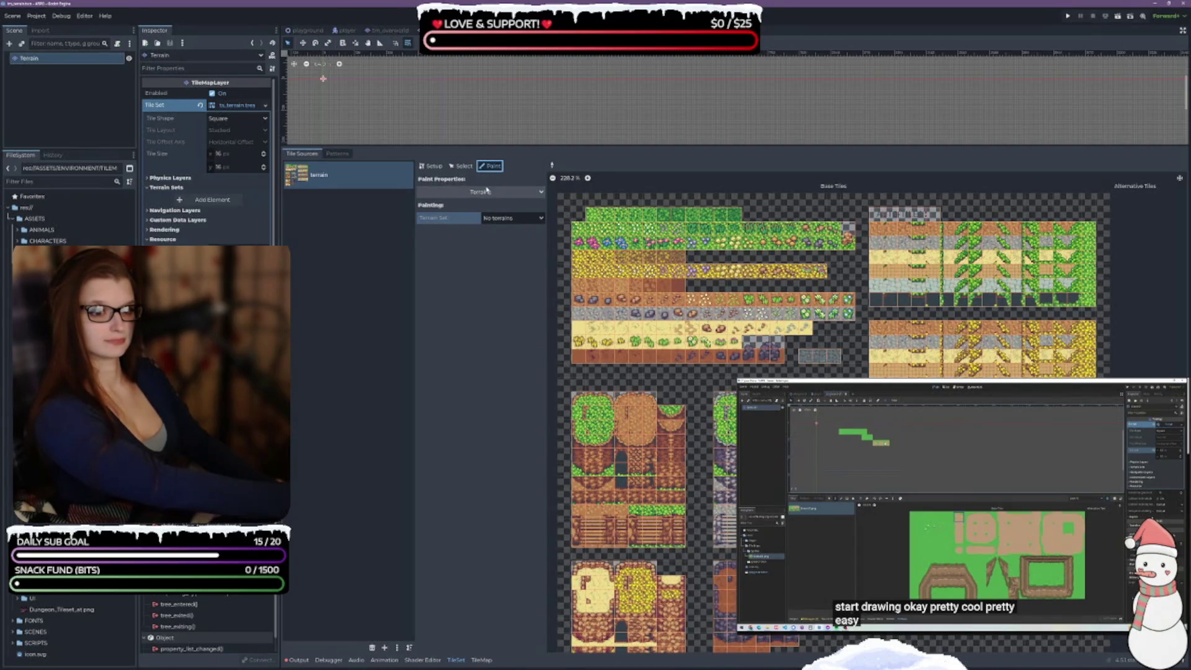
- Review the paintable tile properties list, including Z Index, then return to Select mode
click(492, 192)
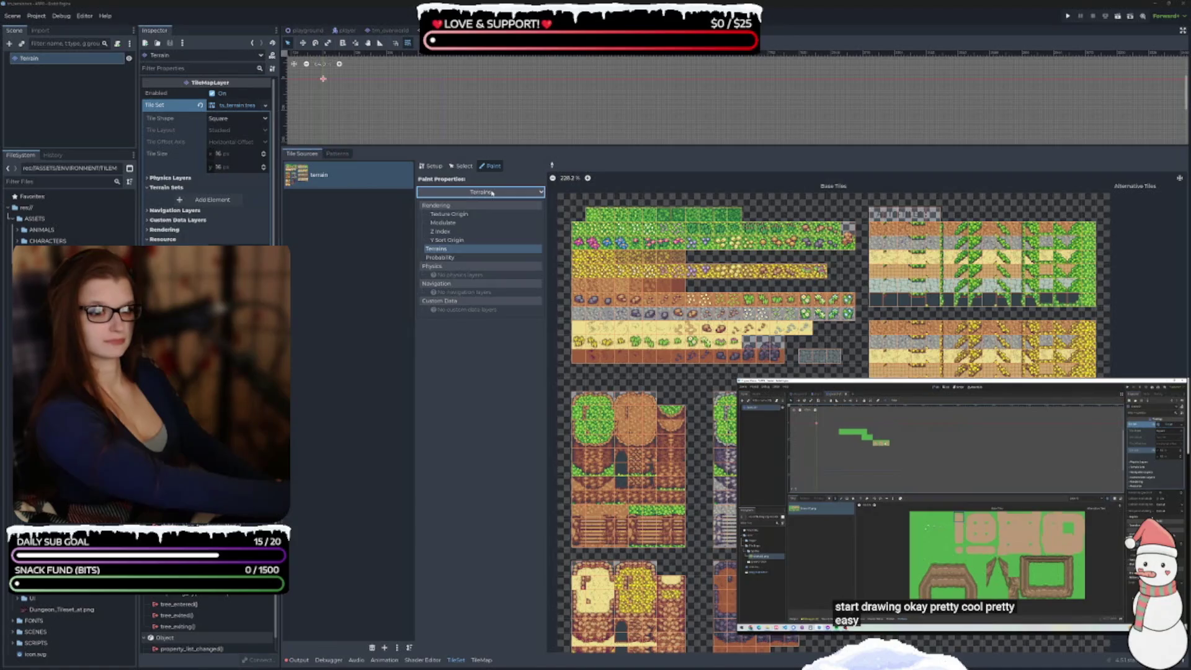
click(492, 193)
click(461, 165)
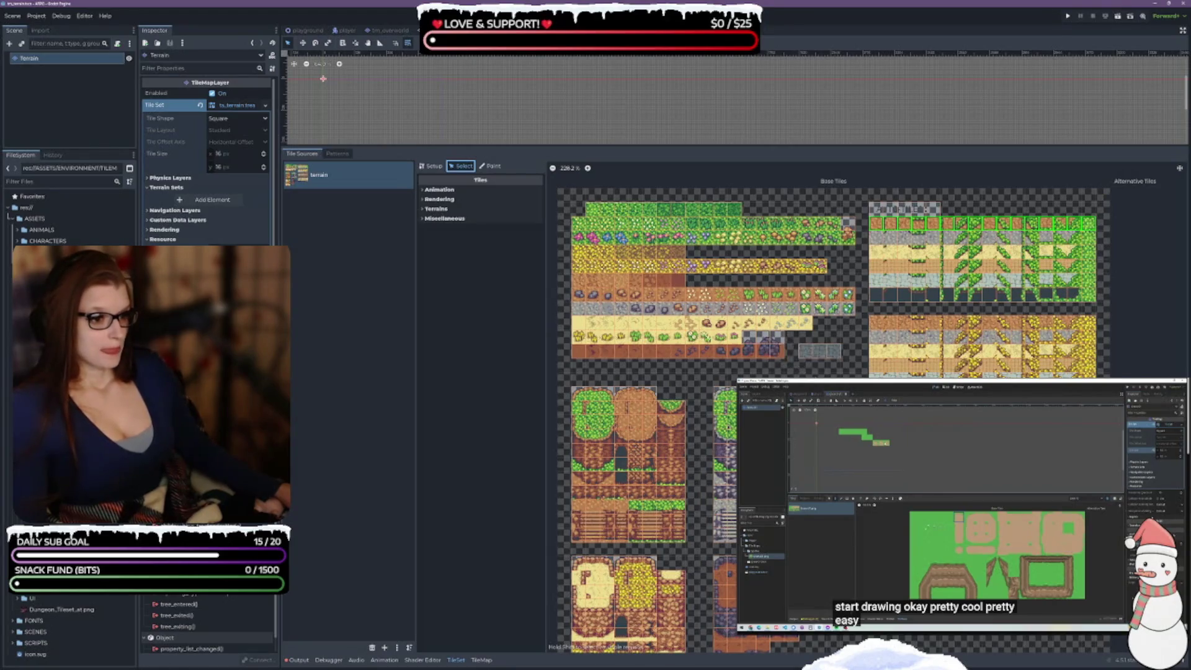
- Select a 2x2 atlas tile, then view the tile set's empty Patterns list
click(774, 352)
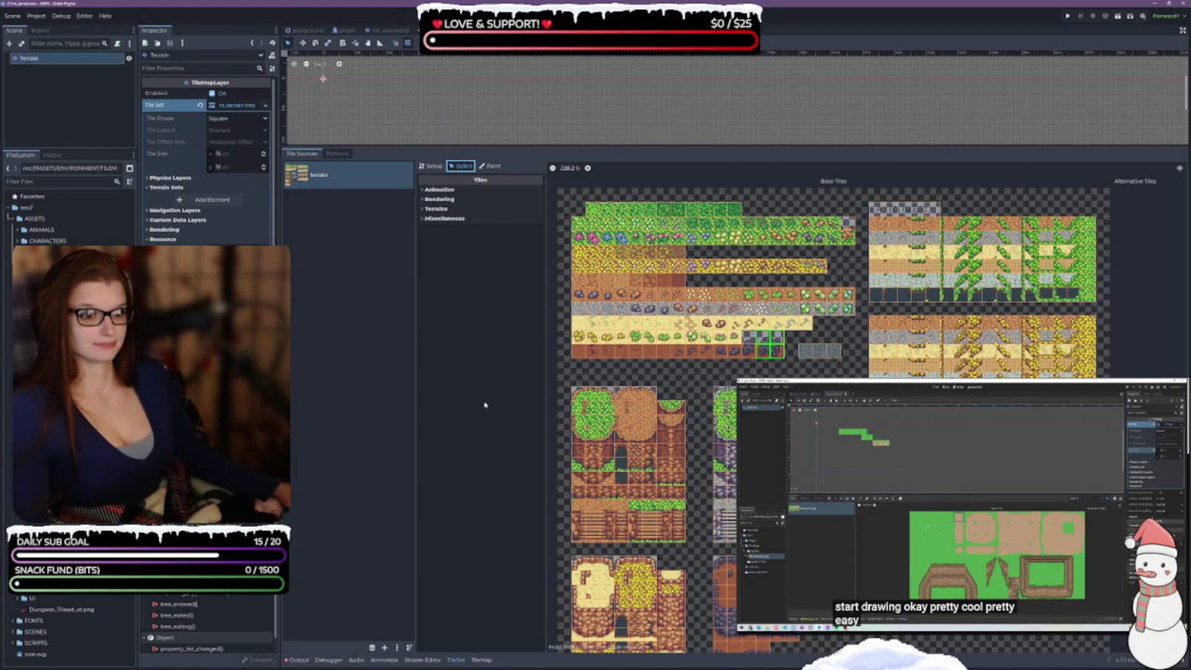
scroll(441, 113, up, 1)
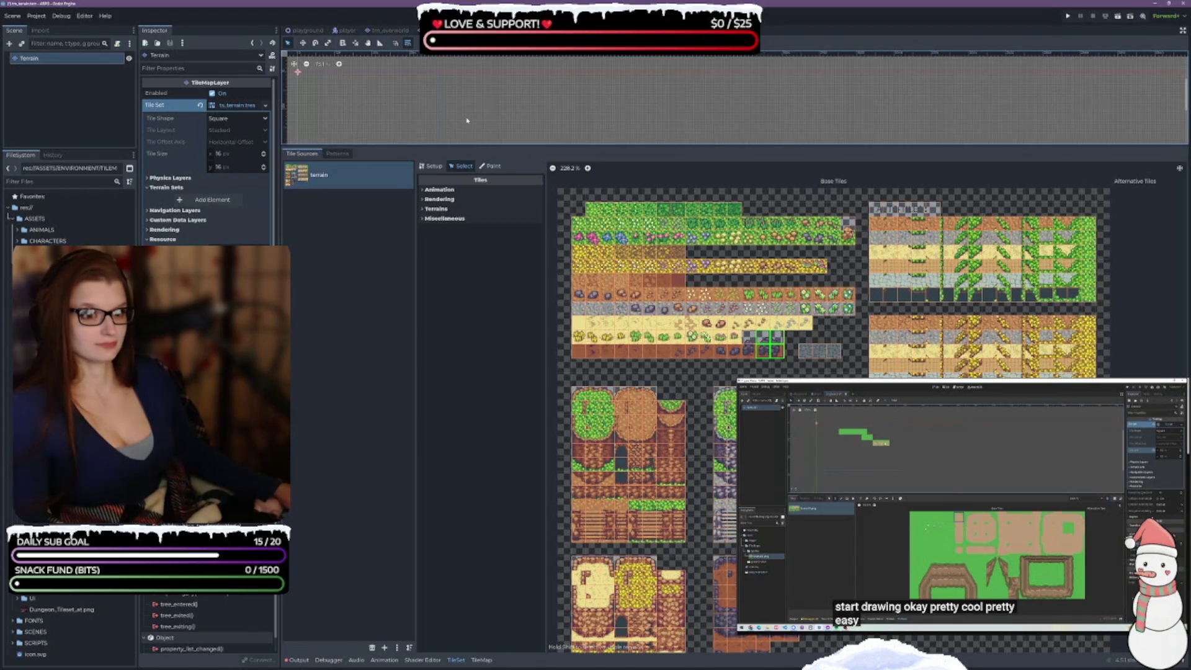
scroll(332, 111, up, 2)
scroll(347, 96, up, 3)
scroll(366, 96, up, 2)
click(337, 154)
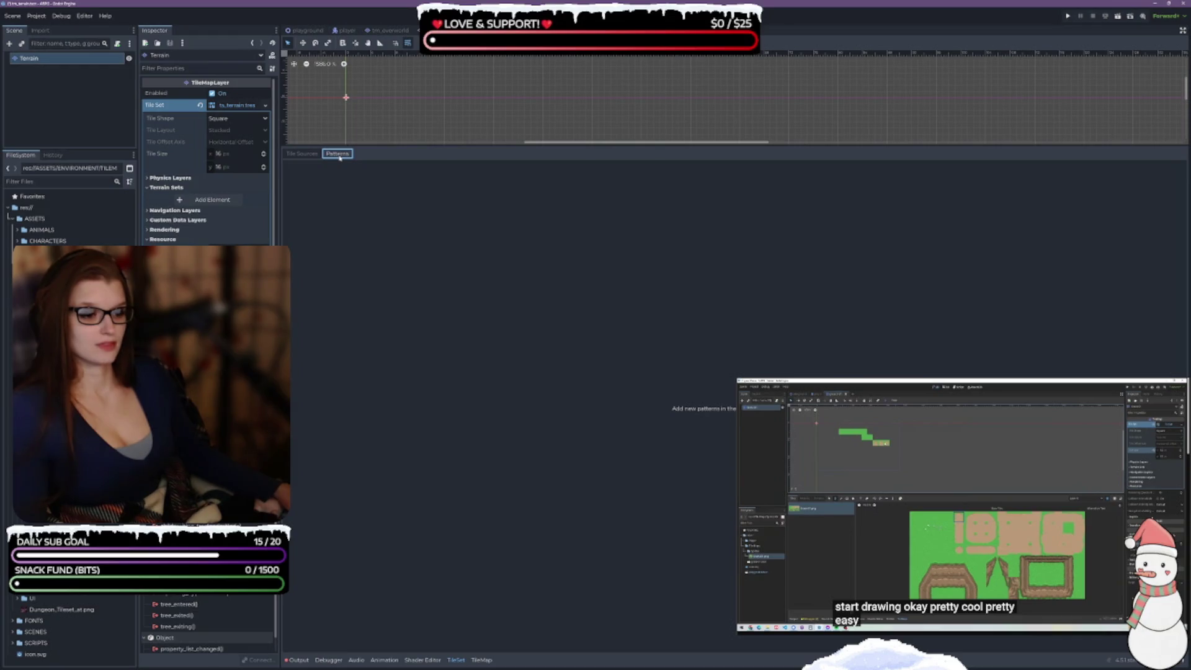
click(302, 155)
drag(435, 147, 435, 358)
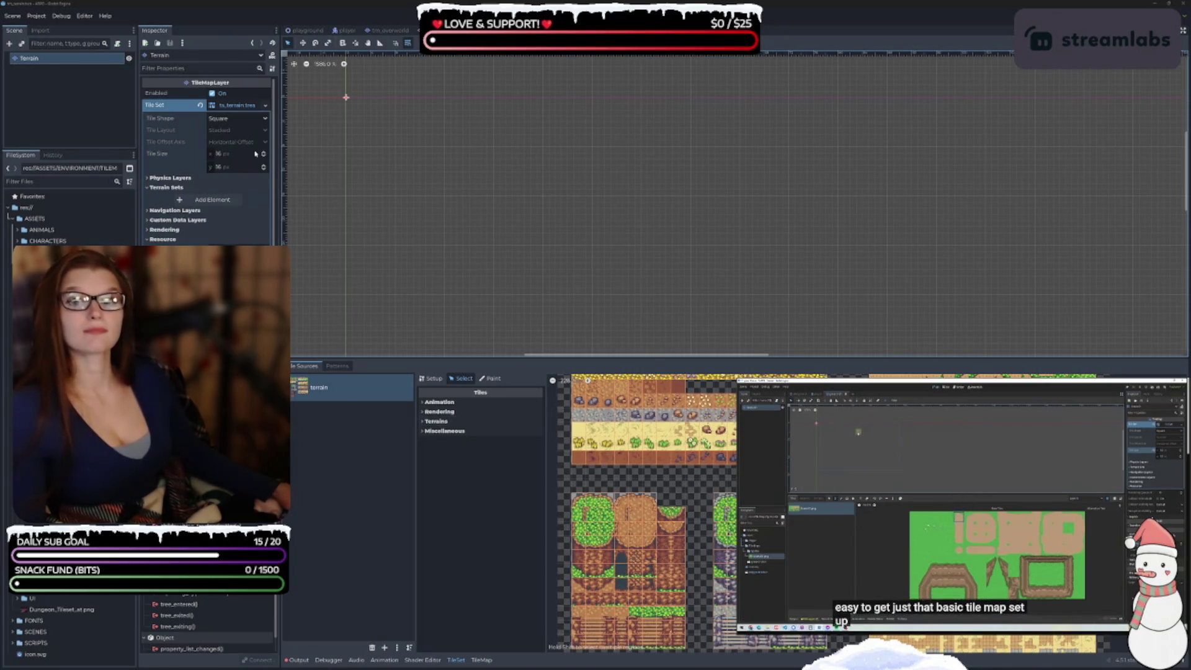
click(485, 658)
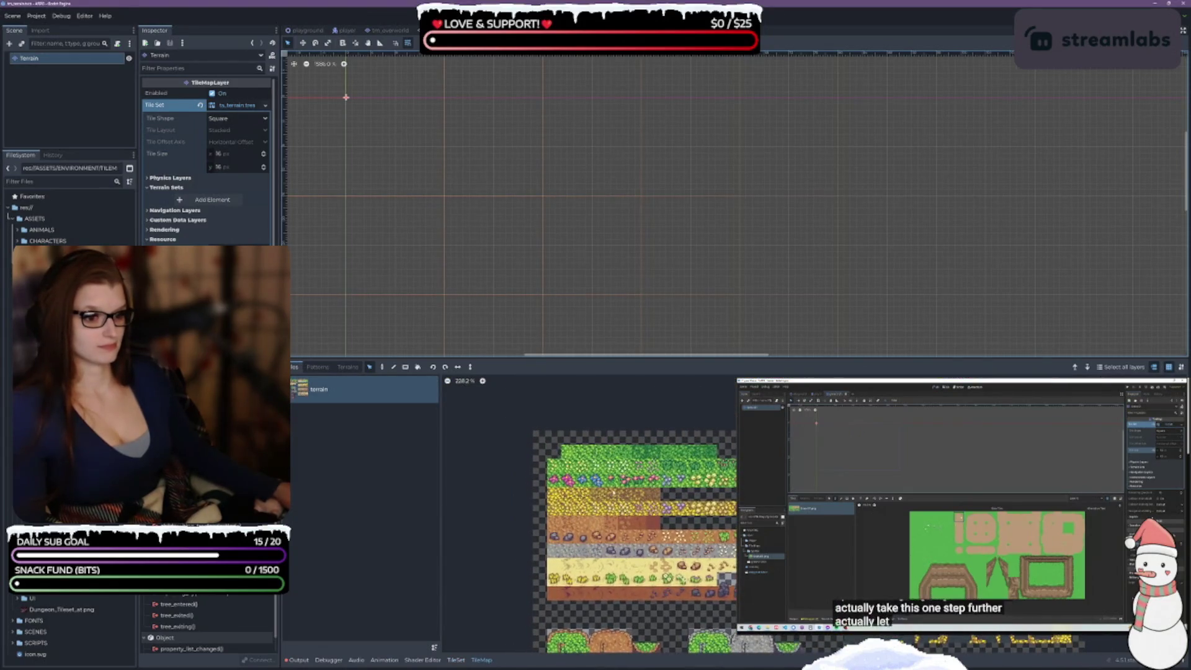
scroll(361, 120, up, 3)
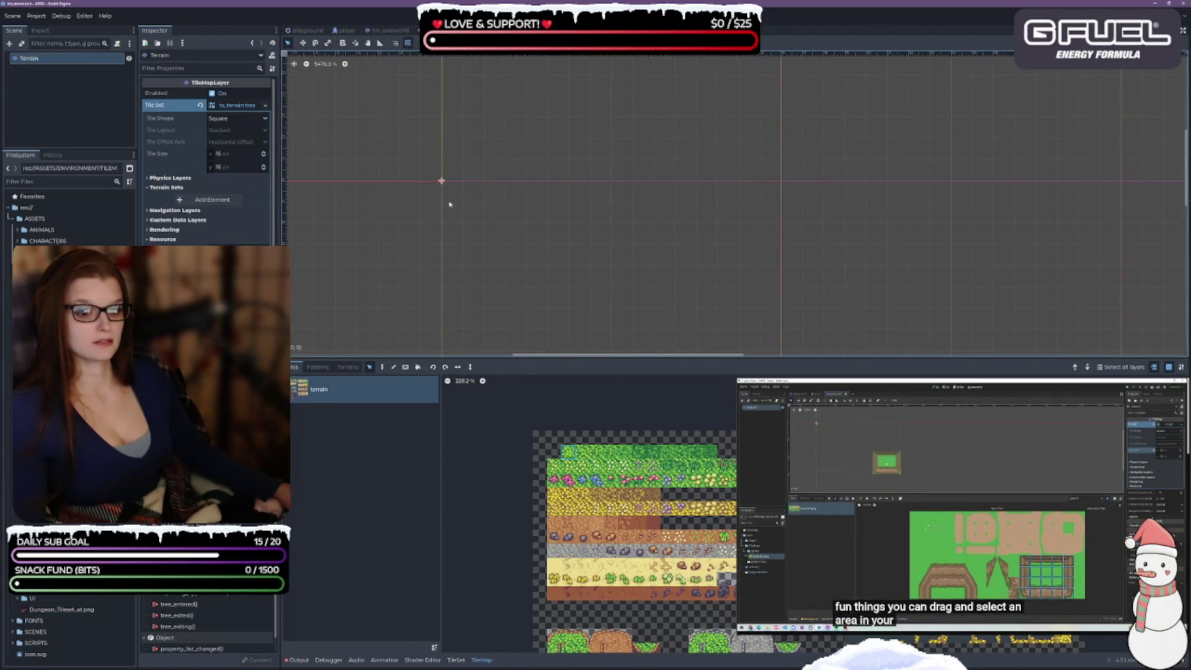
drag(518, 273, 459, 226)
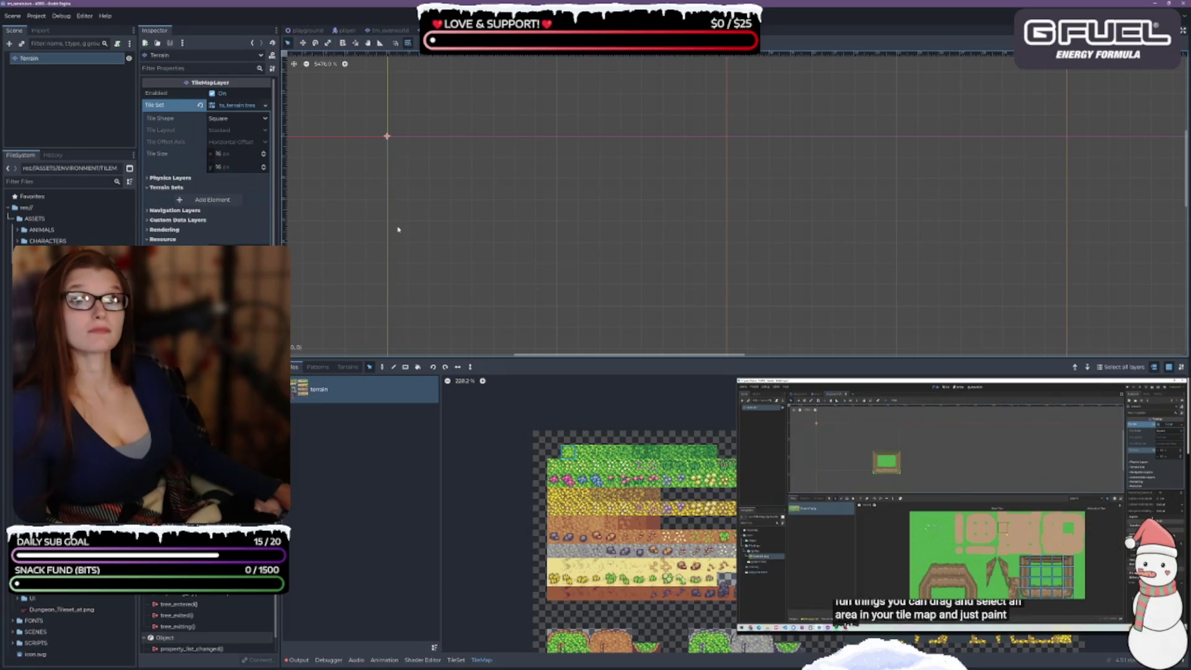
click(391, 368)
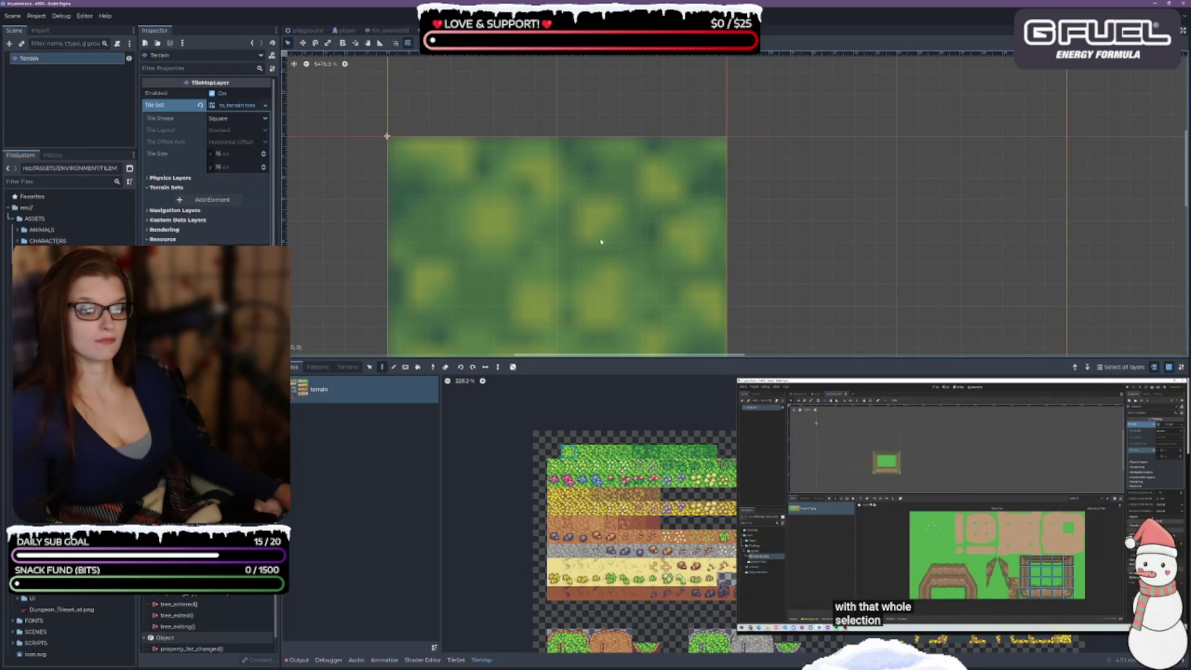
scroll(585, 242, down, 6)
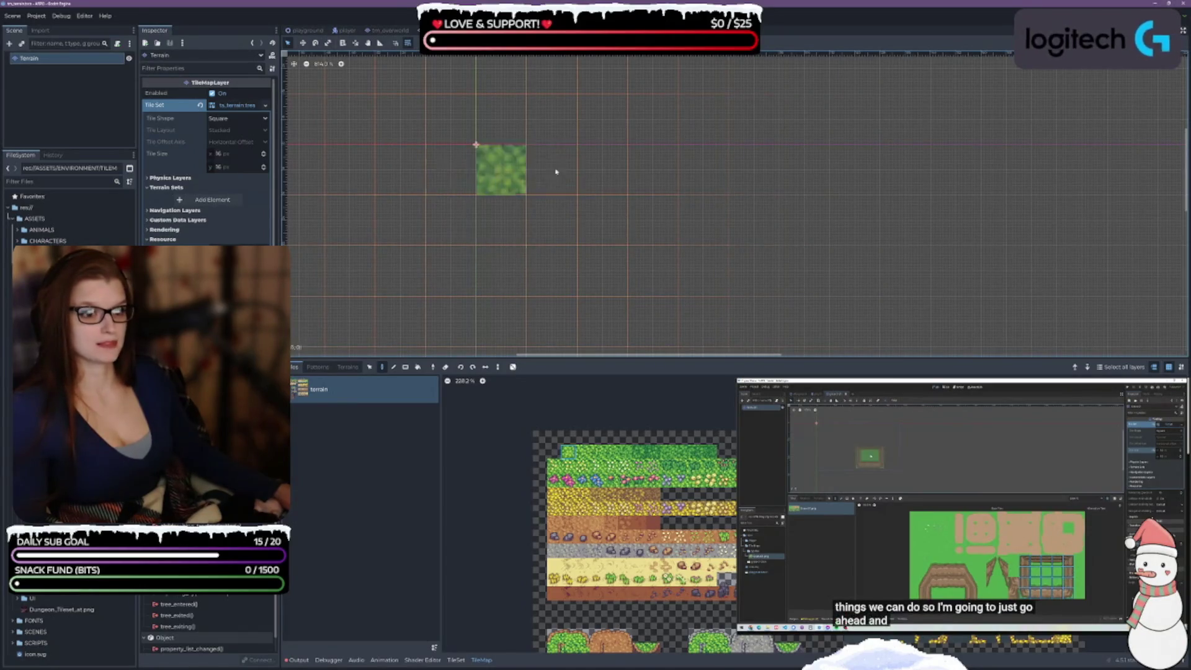
scroll(557, 196, down, 2)
scroll(539, 189, up, 3)
drag(652, 283, 547, 215)
click(369, 366)
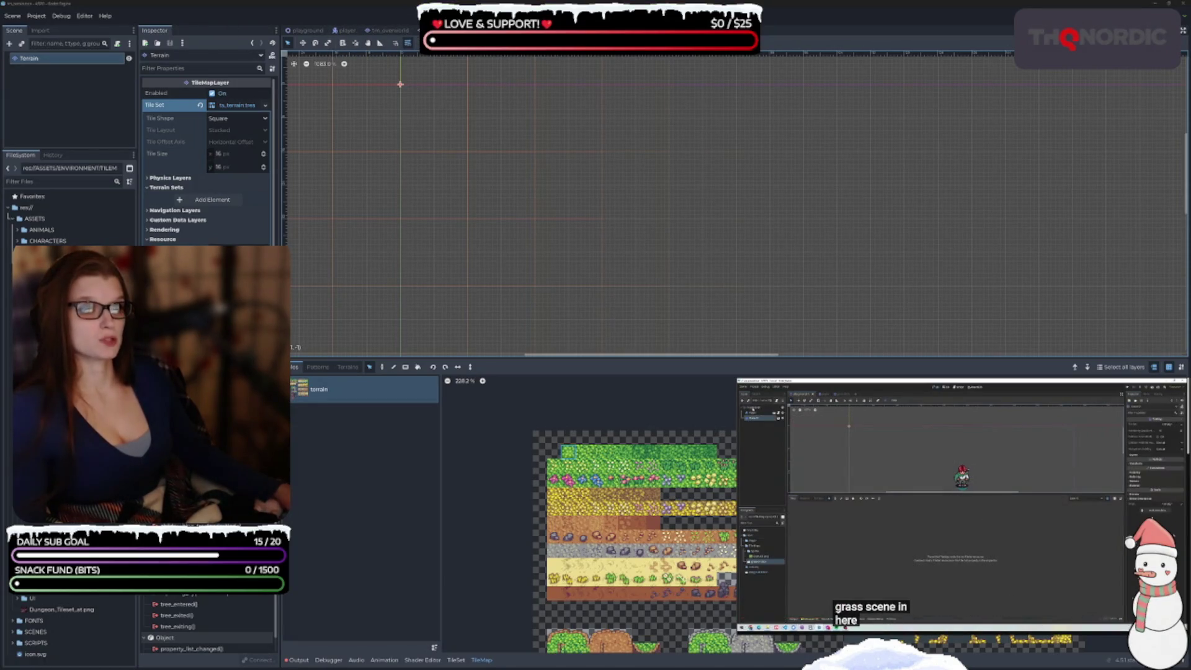
click(307, 30)
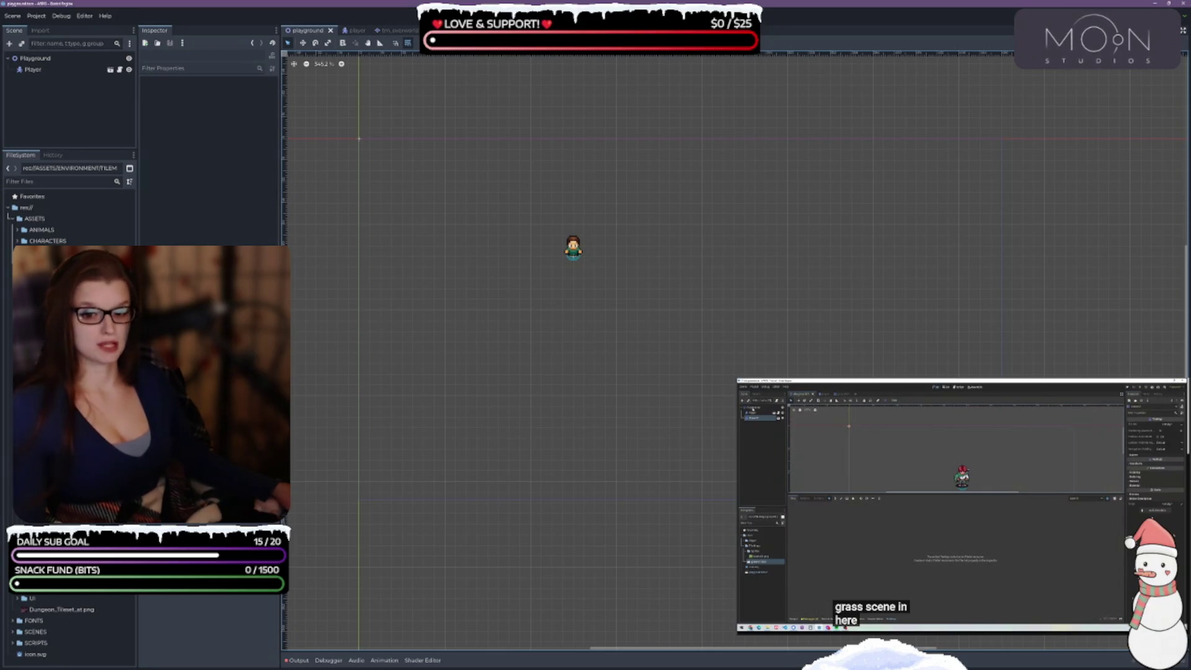
- Add tm_terrain.tscn as a Terrain node under Playground and save the scene
click(62, 385)
drag(54, 69, 53, 72)
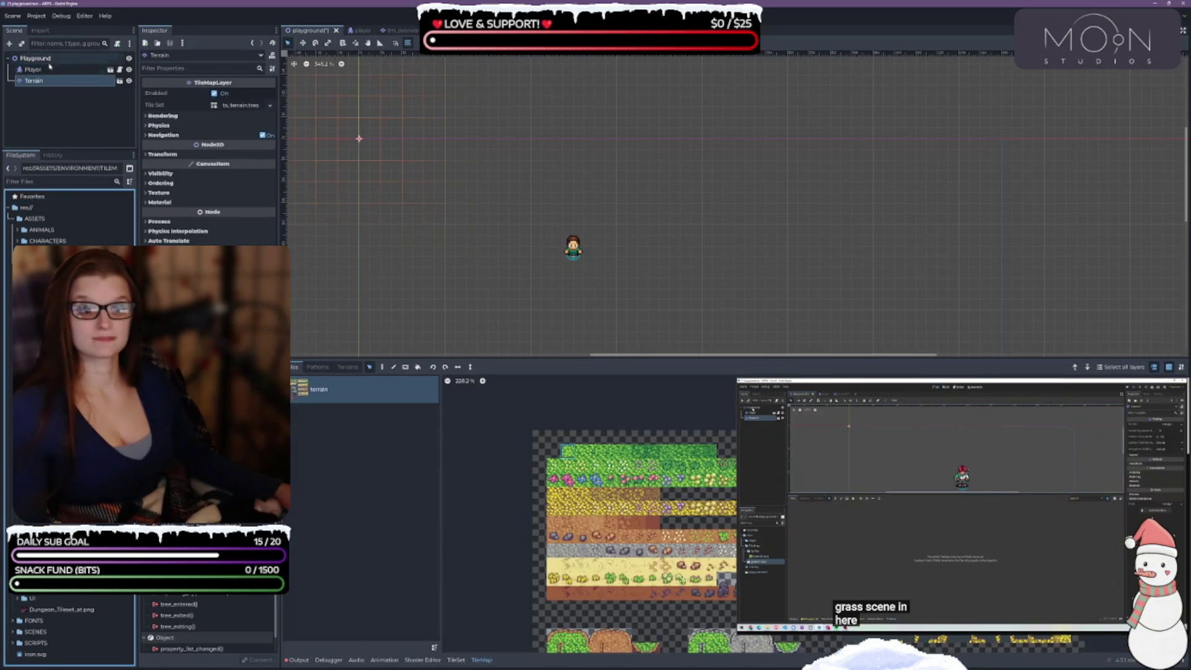
key(ctrl+s)
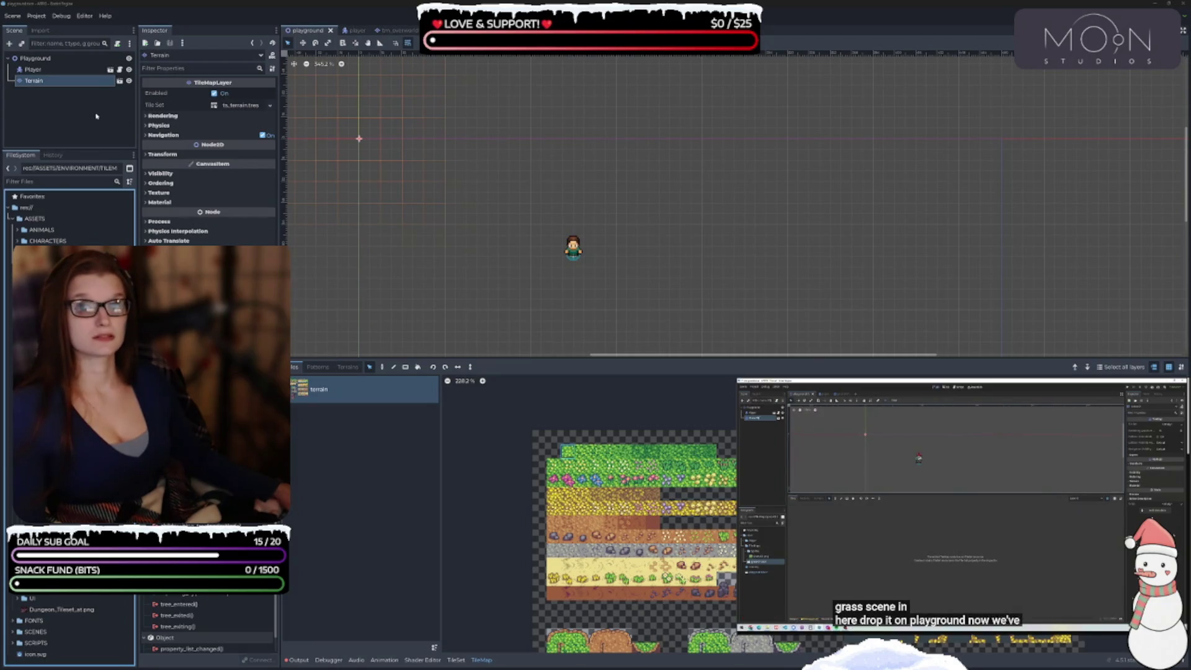
- Select the Terrain node, enable grid snapping, and review snap settings without changes
ctrl+click(48, 83)
click(49, 83)
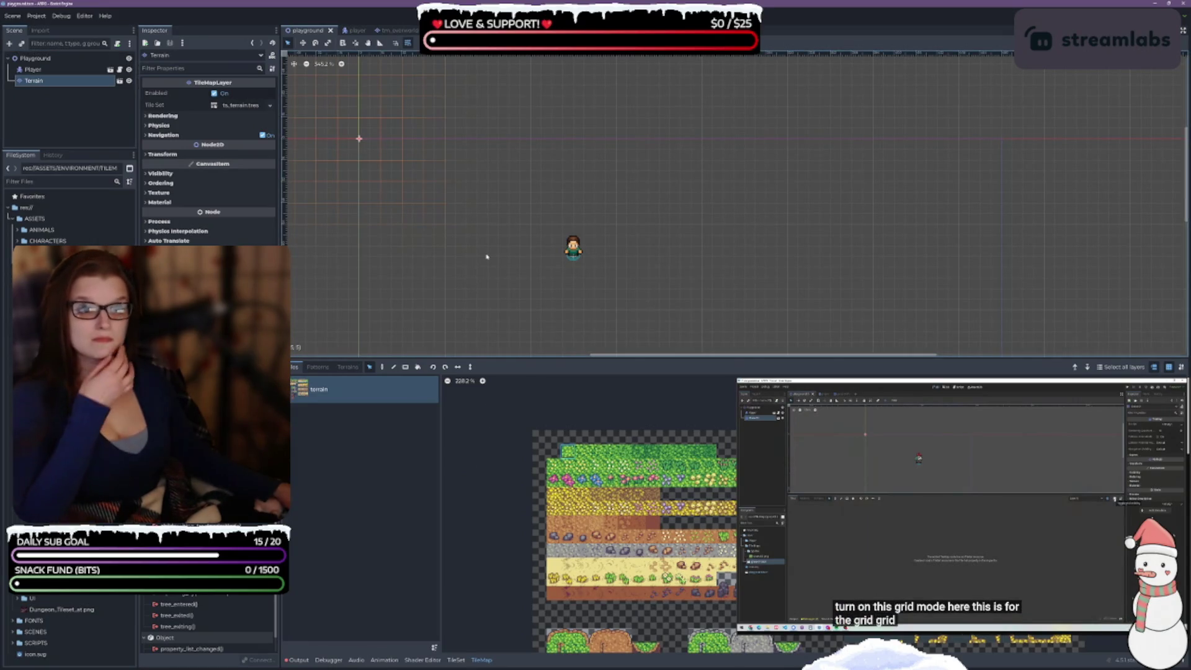
click(407, 43)
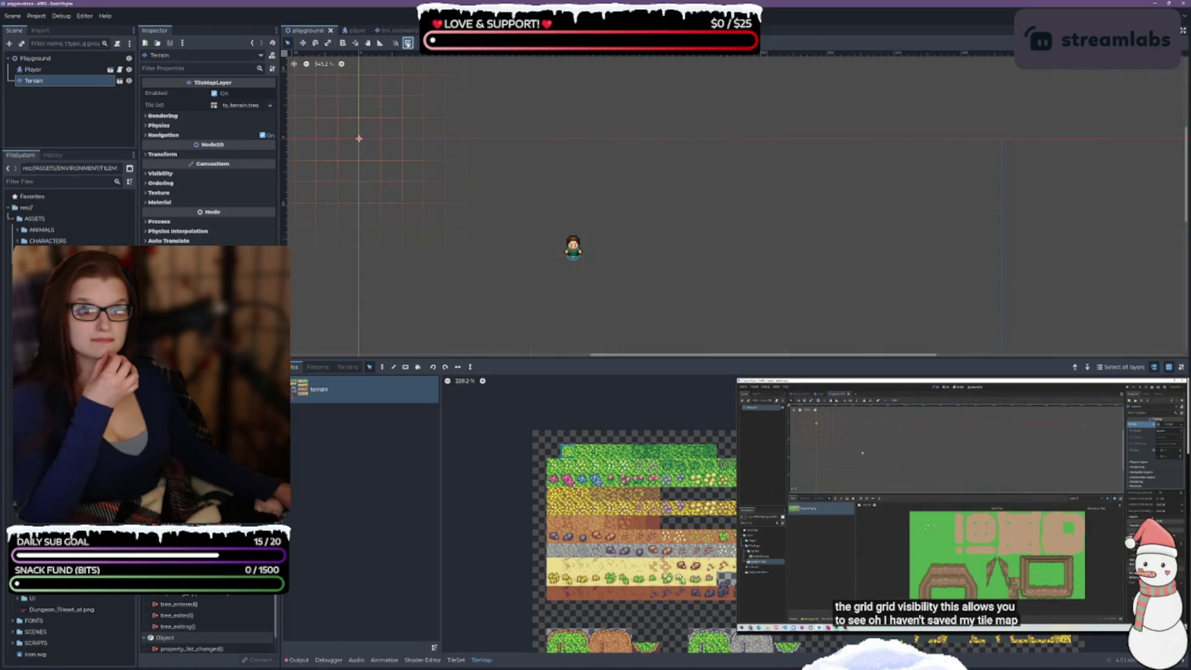
click(415, 44)
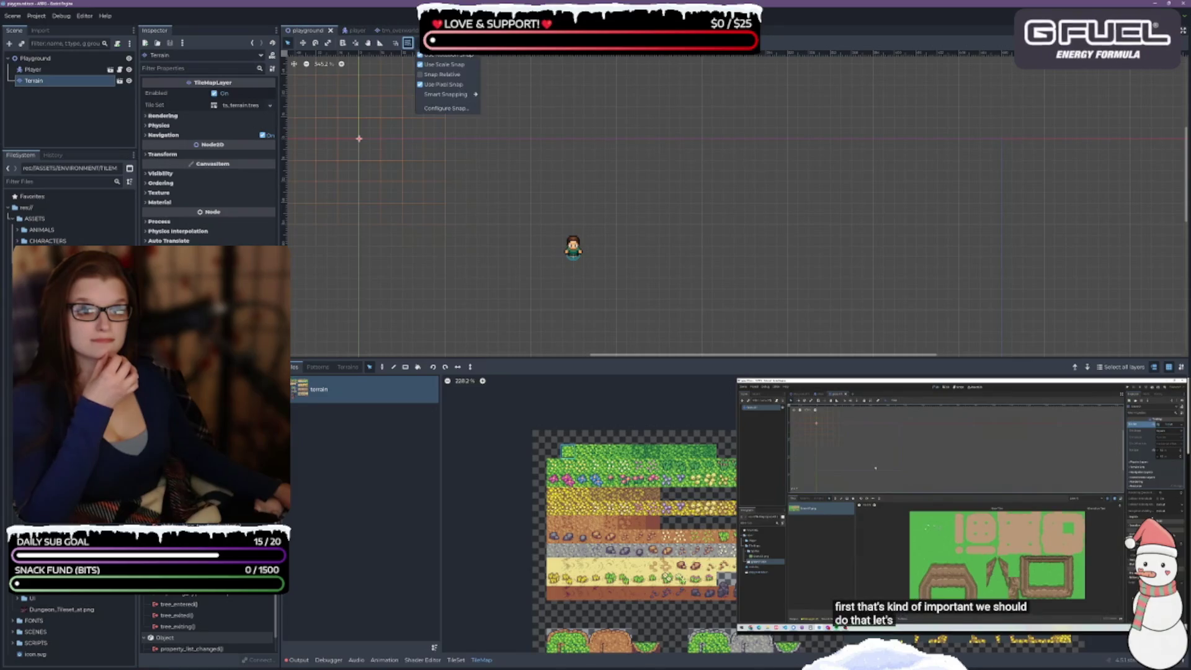
click(448, 109)
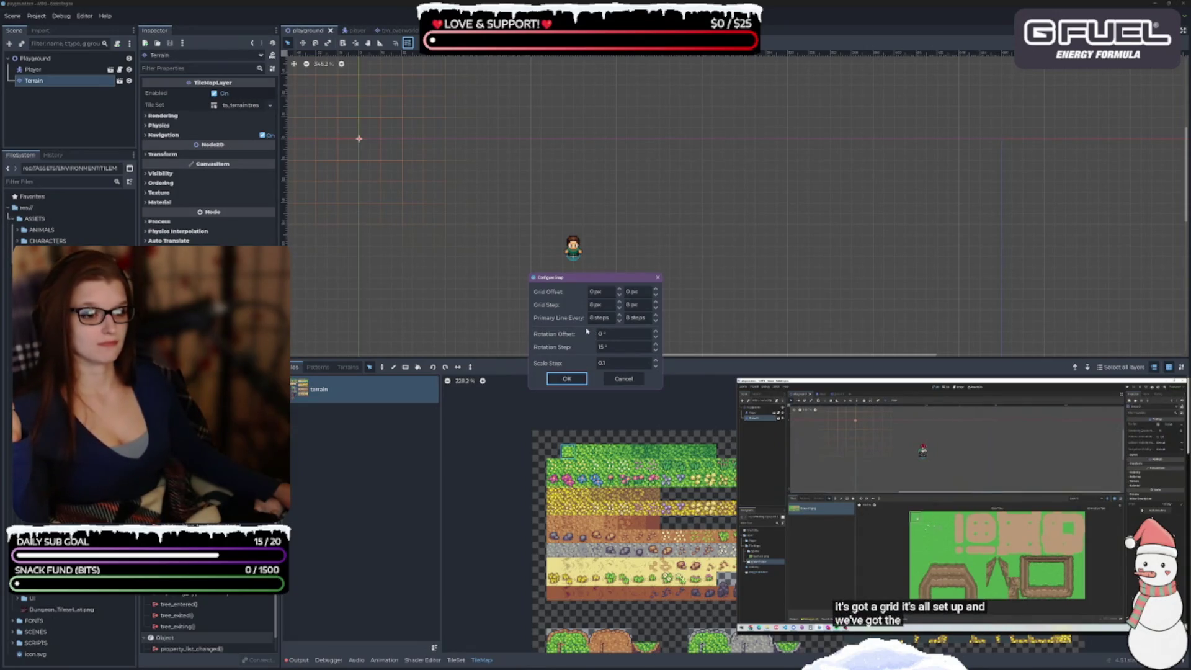
click(618, 380)
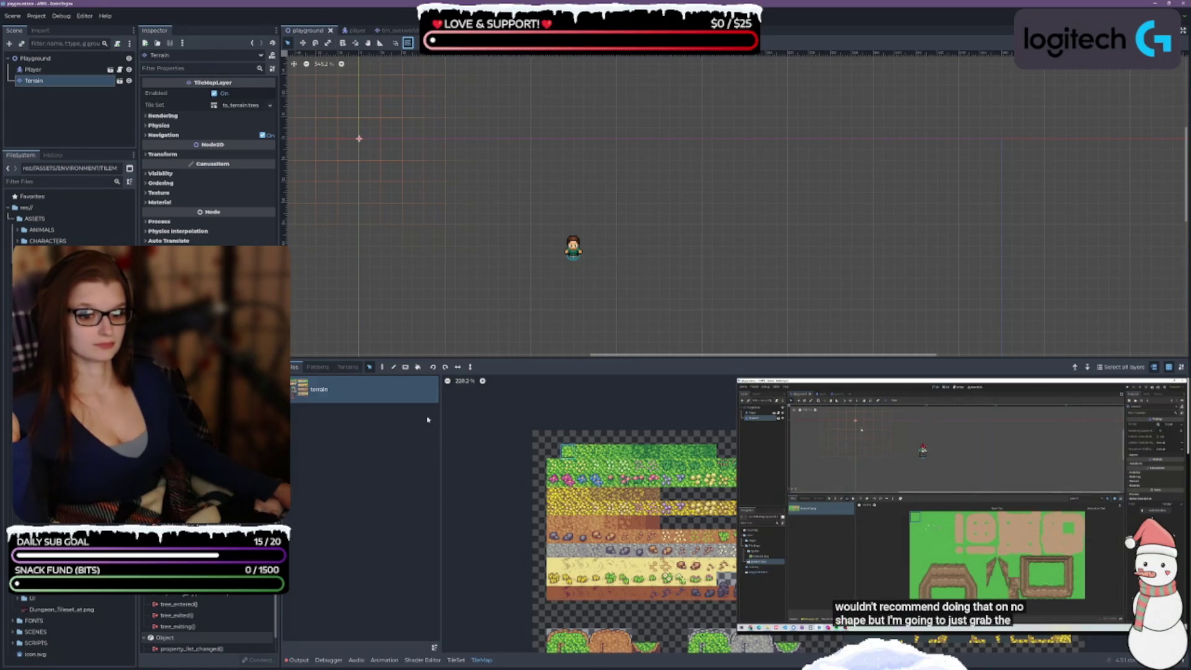
click(382, 366)
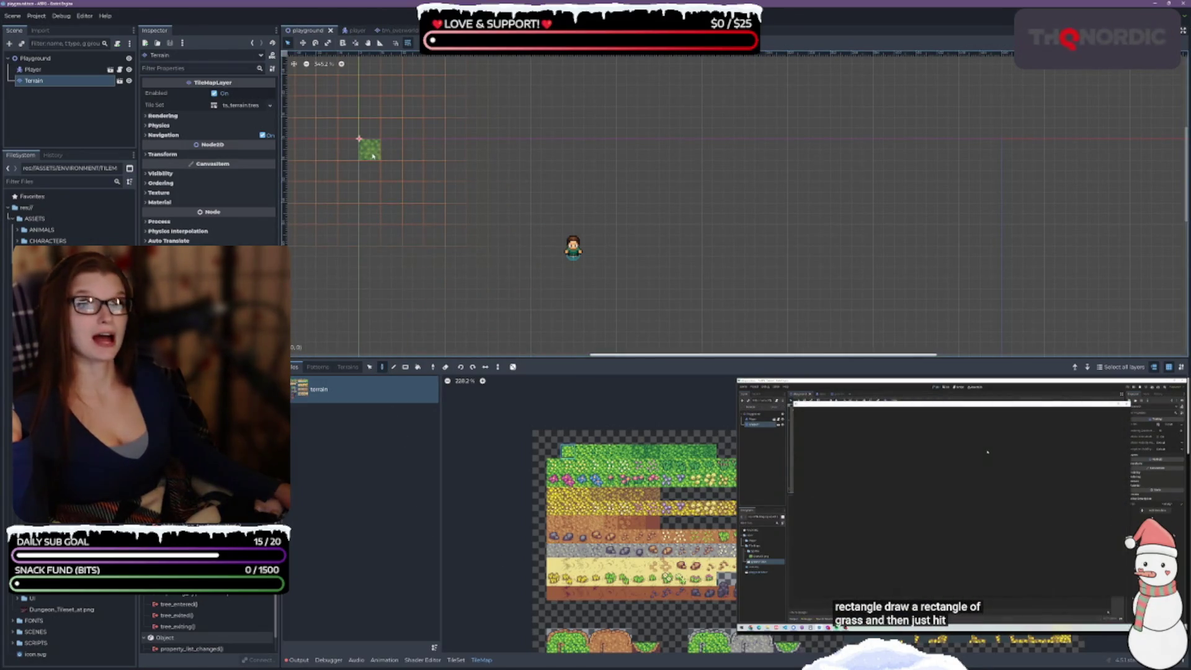
- Paint a test diagonal of grass tiles, undo it, and enlarge the tile palette panel
scroll(524, 251, down, 2)
mouse_move(407, 176)
mouse_down()
mouse_move(460, 222)
mouse_move(611, 304)
mouse_move(540, 204)
mouse_move(596, 273)
mouse_move(561, 267)
mouse_up()
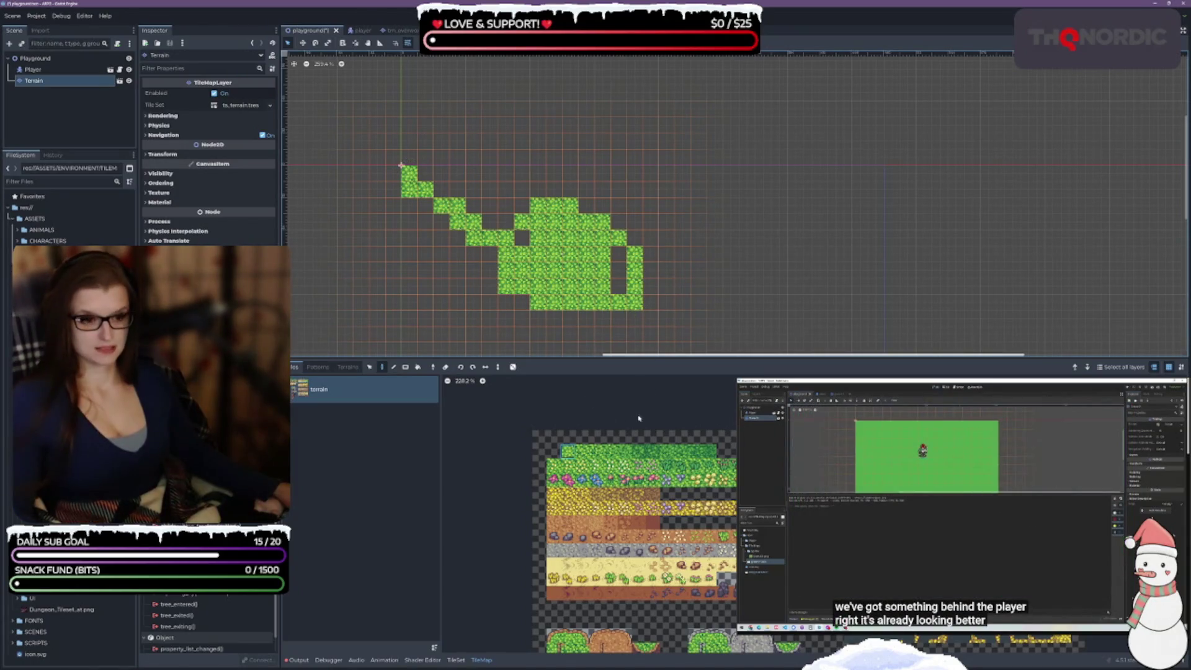
key(ctrl+z)
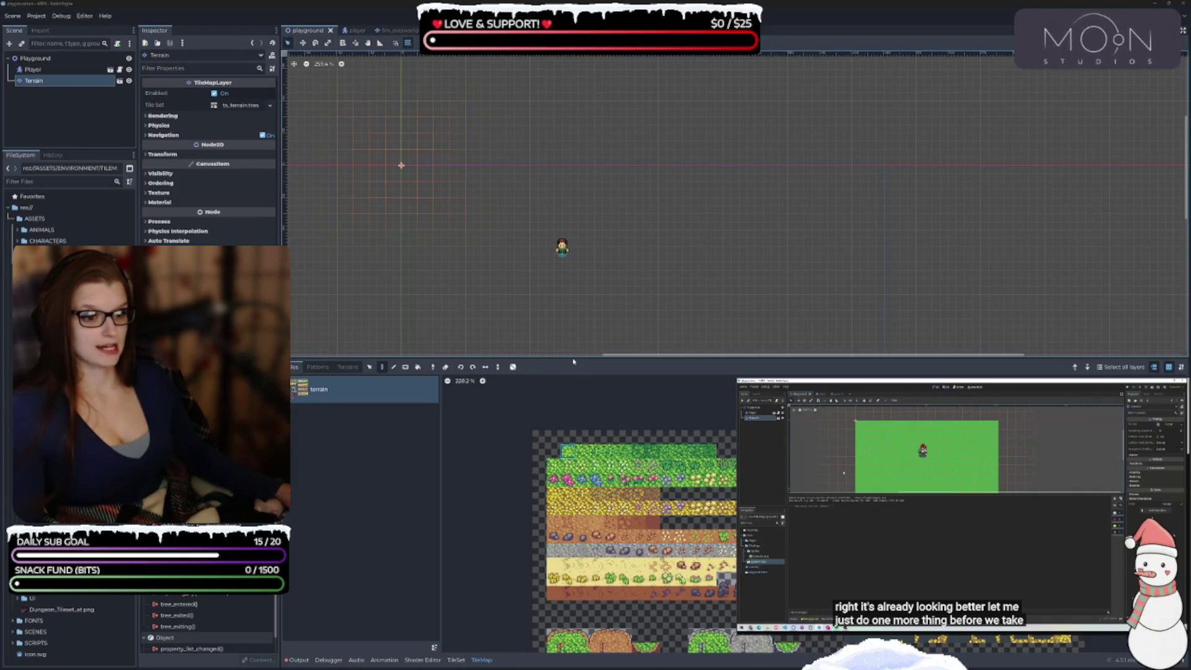
drag(571, 358, 571, 184)
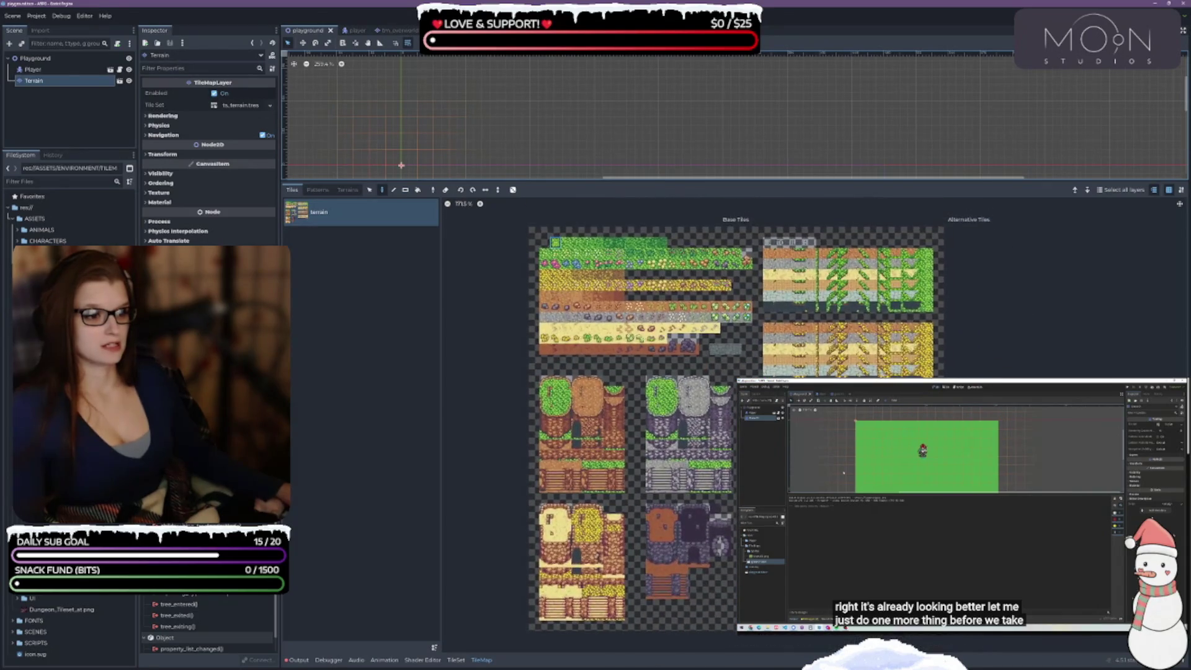
- Drag-select every tile in the Terrain atlas and set their Rendering Z Index to -1
click(453, 658)
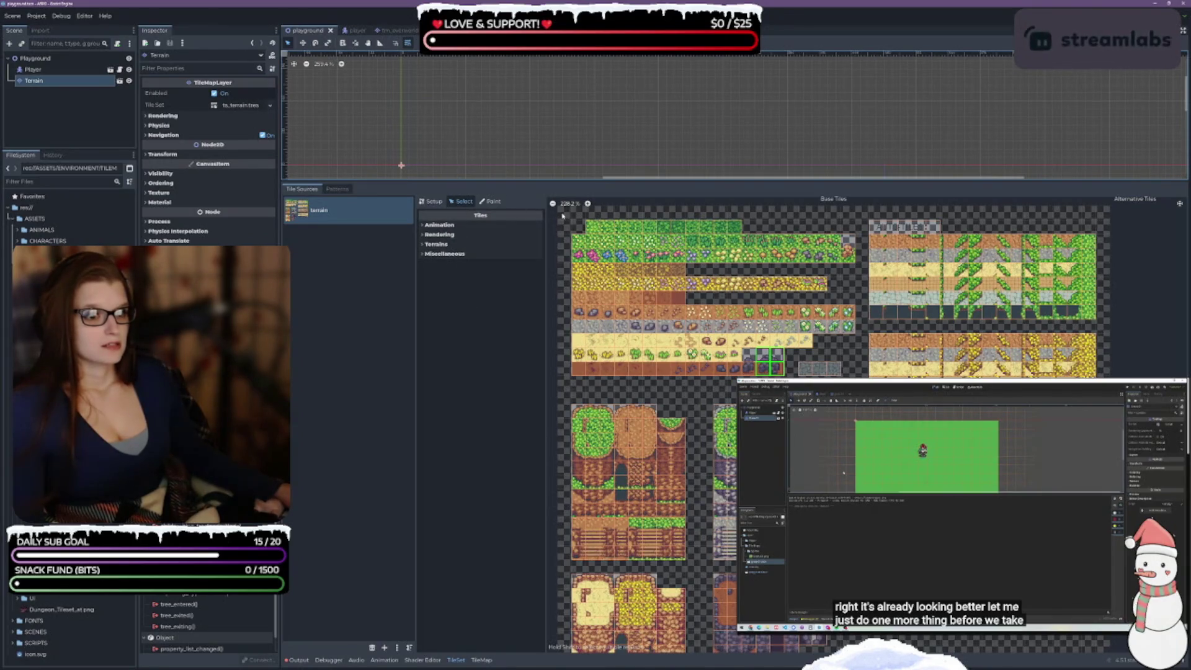
click(580, 227)
mouse_move(577, 225)
mouse_down()
mouse_move(930, 559)
mouse_move(1002, 658)
mouse_up()
scroll(1002, 658, down, 2)
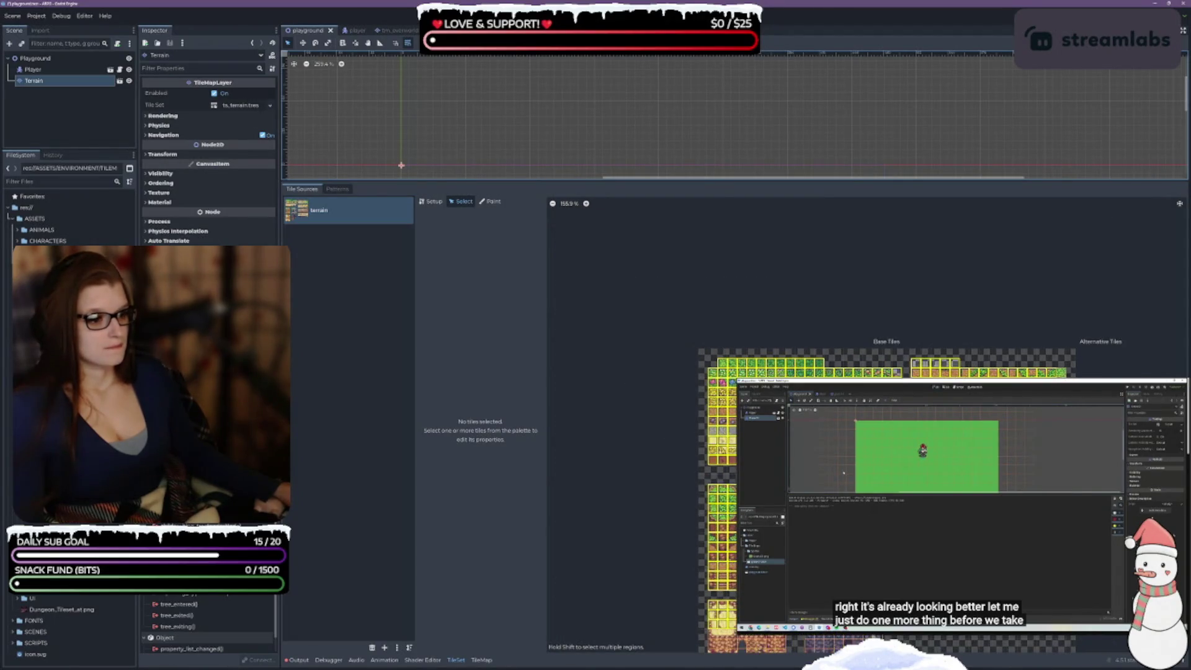
drag(1085, 656, 1085, 657)
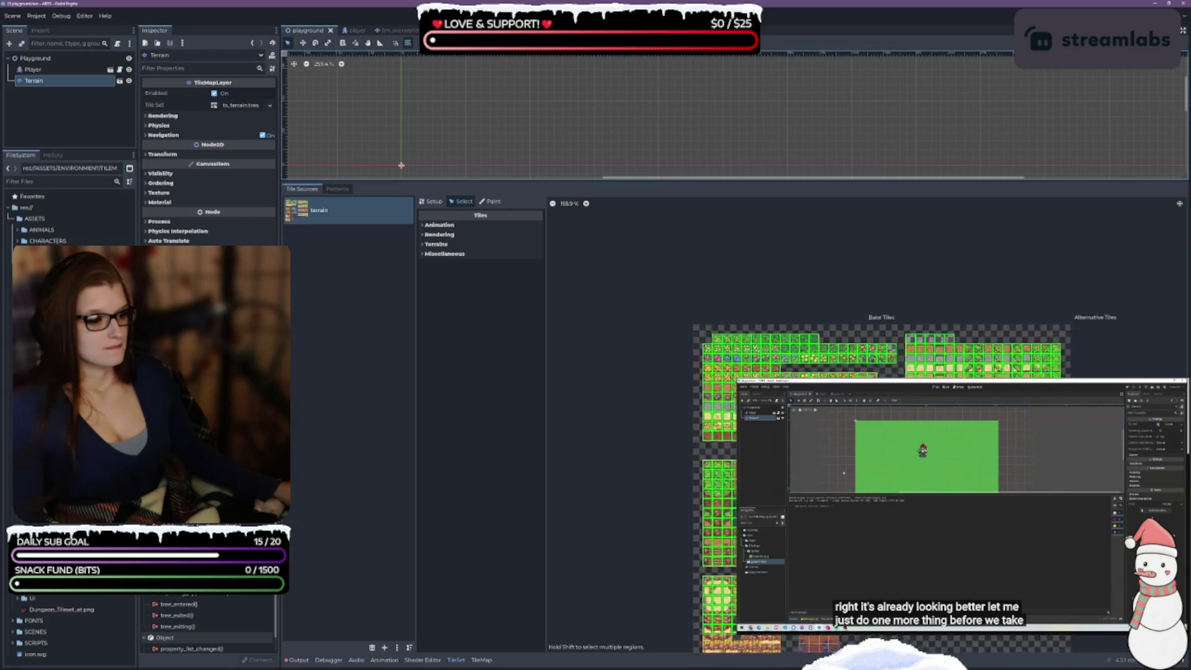
scroll(820, 412, up, 1)
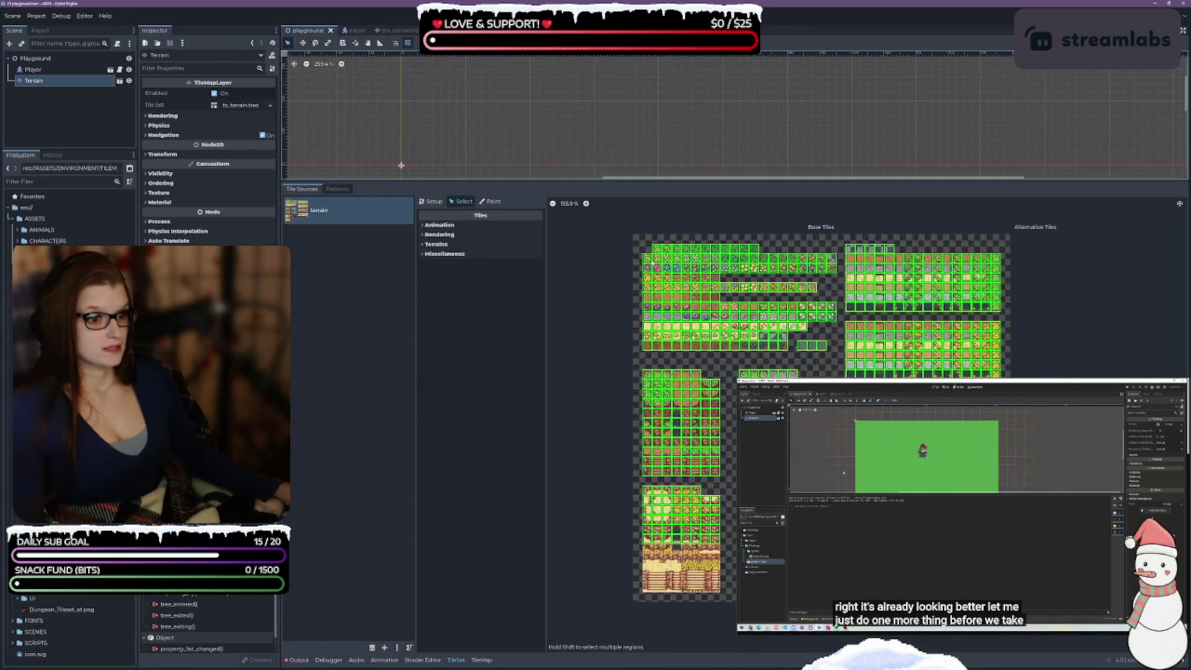
mouse_move(648, 249)
mouse_down()
mouse_move(840, 480)
mouse_move(971, 596)
mouse_move(1003, 599)
mouse_up()
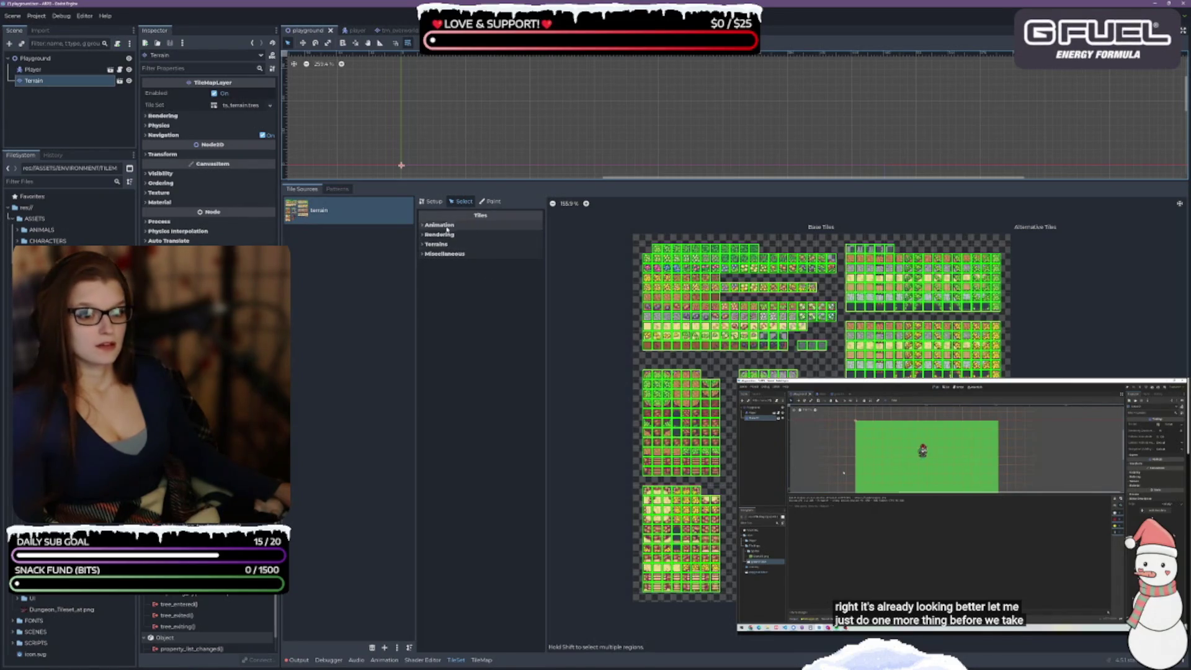
click(422, 236)
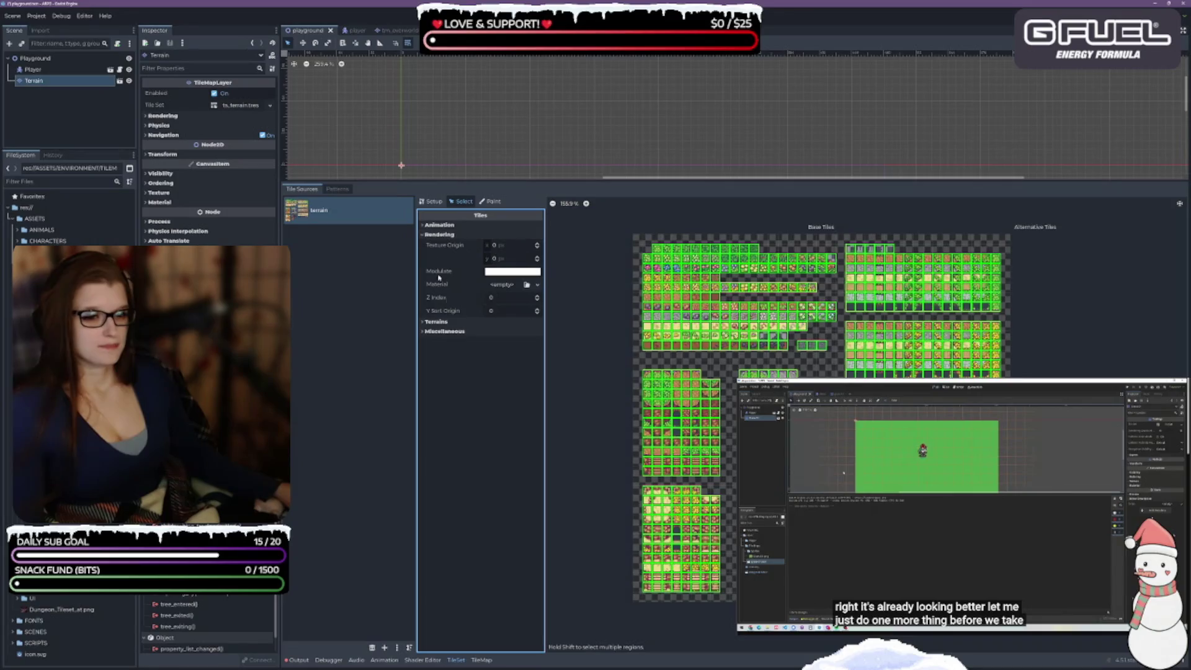
click(514, 298)
text(-1)
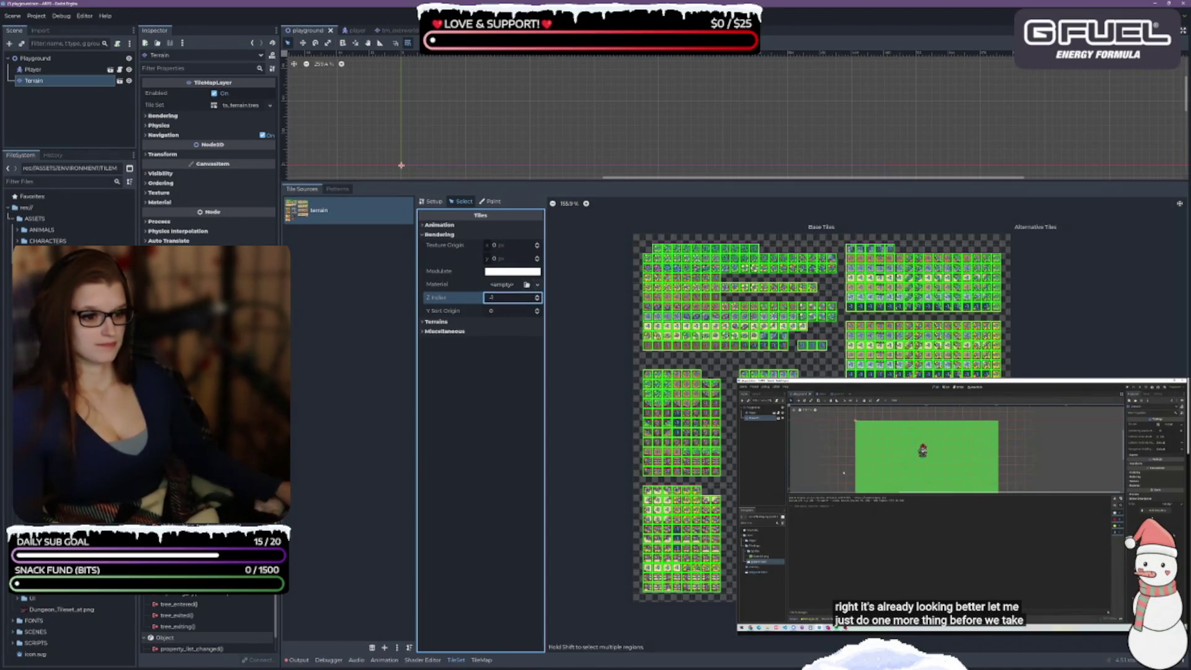
key(Escape)
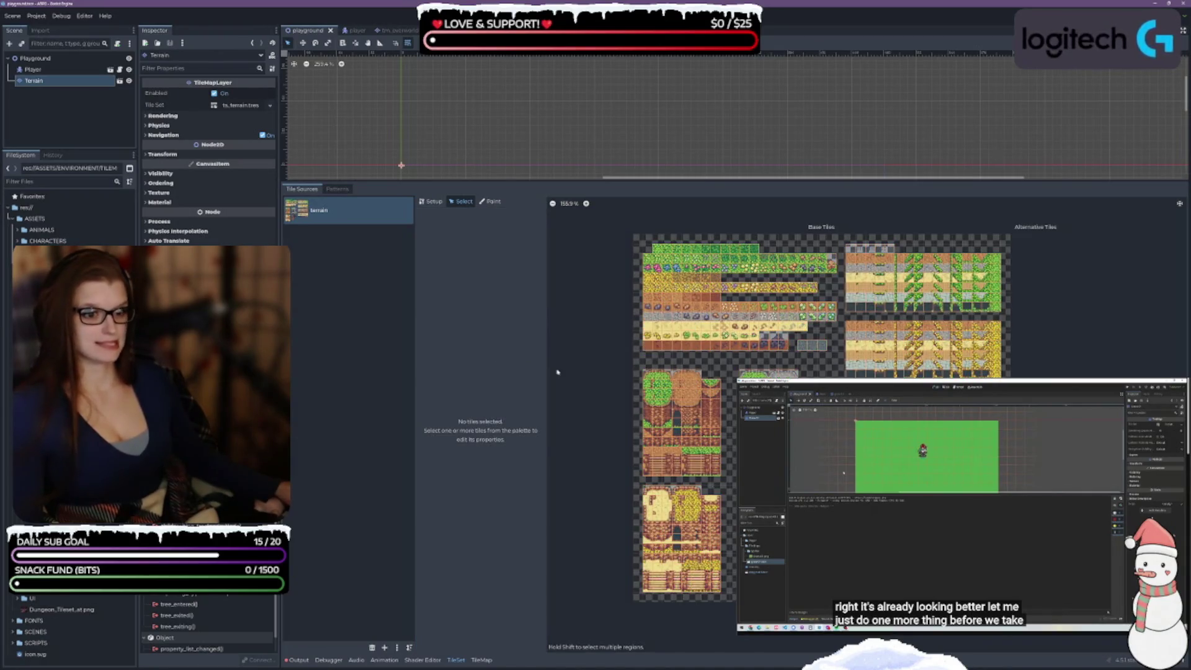
drag(447, 184, 447, 458)
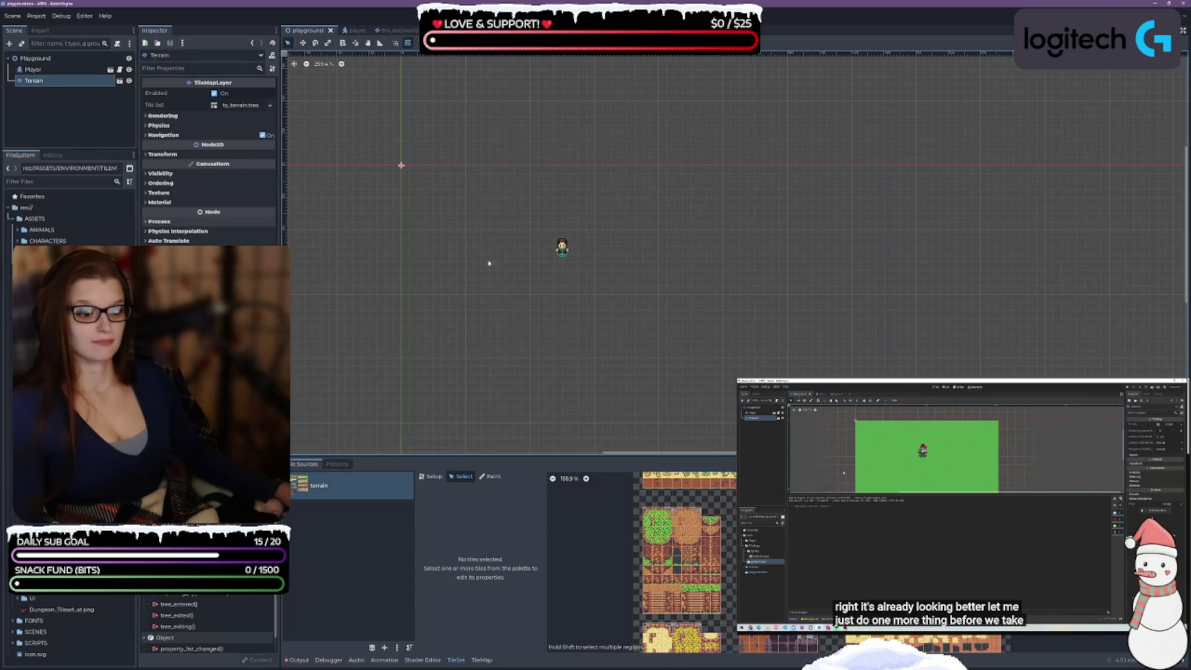
- Use the Rectangle tool to paint a large grass rectangle around the player on the Terrain layer
click(482, 660)
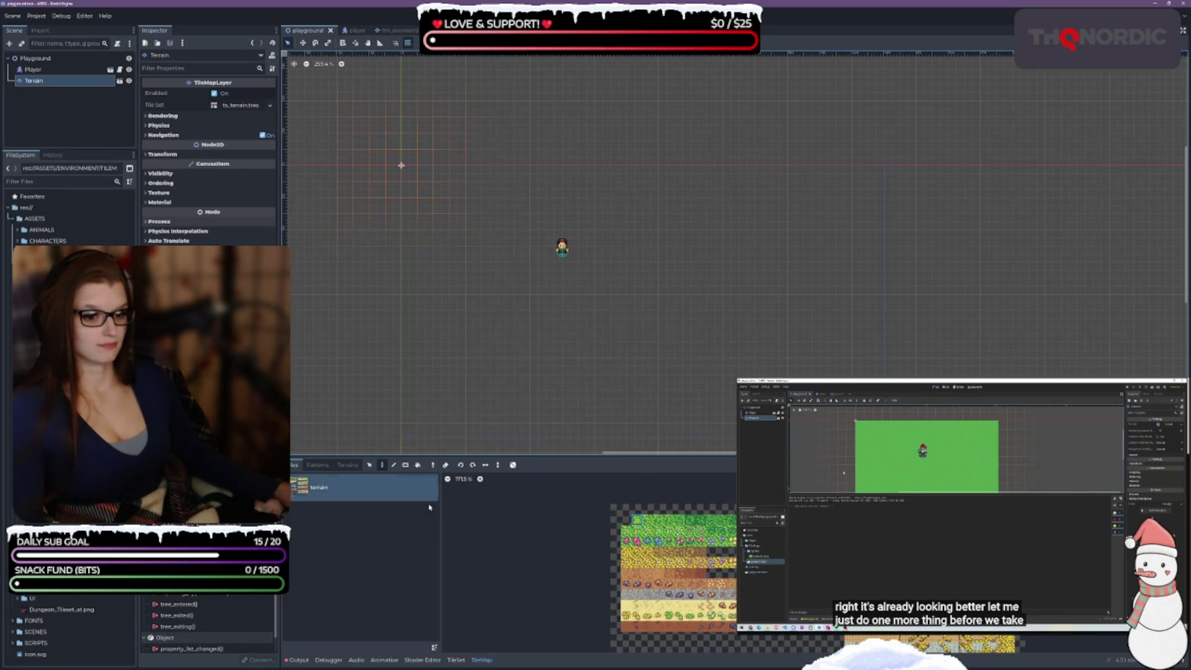
click(405, 465)
mouse_move(417, 183)
mouse_down()
mouse_move(667, 366)
mouse_move(764, 397)
mouse_move(701, 335)
mouse_move(722, 358)
mouse_up()
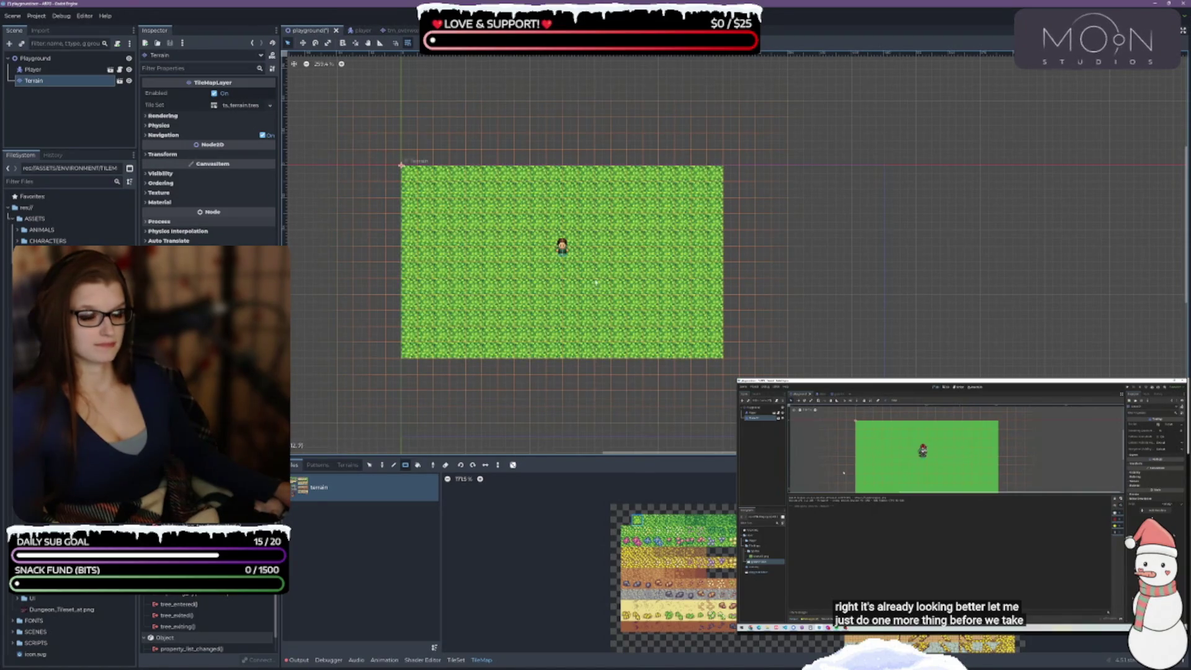
scroll(596, 282, up, 3)
scroll(552, 231, down, 3)
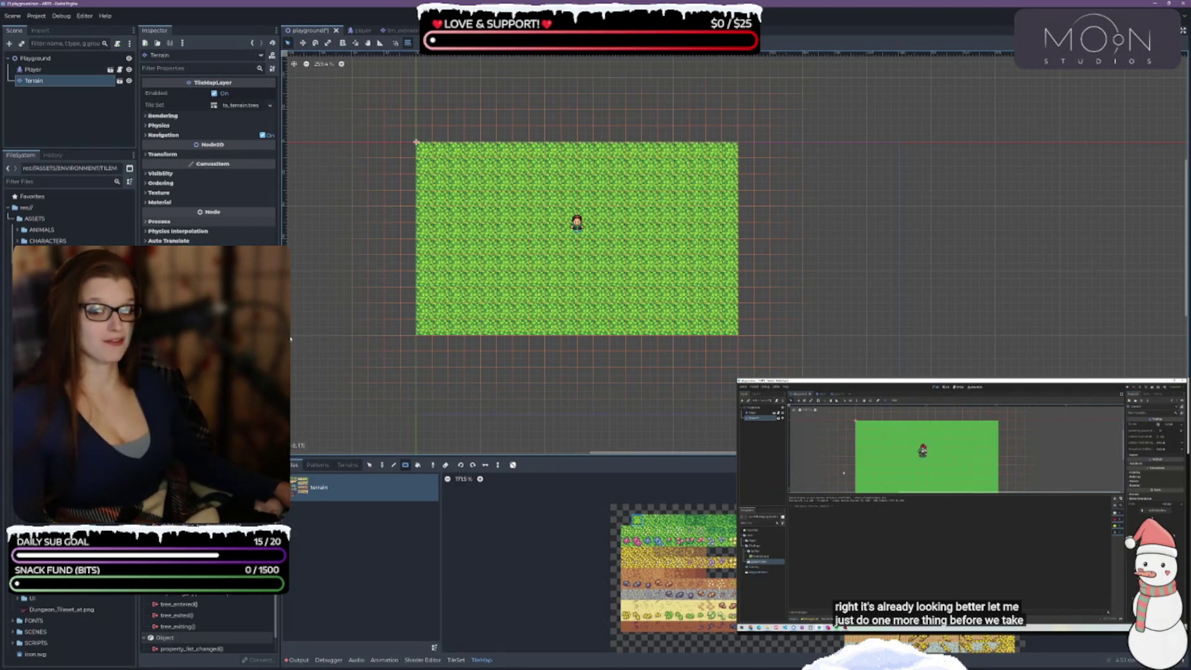
drag(634, 455, 634, 158)
scroll(776, 352, up, 2)
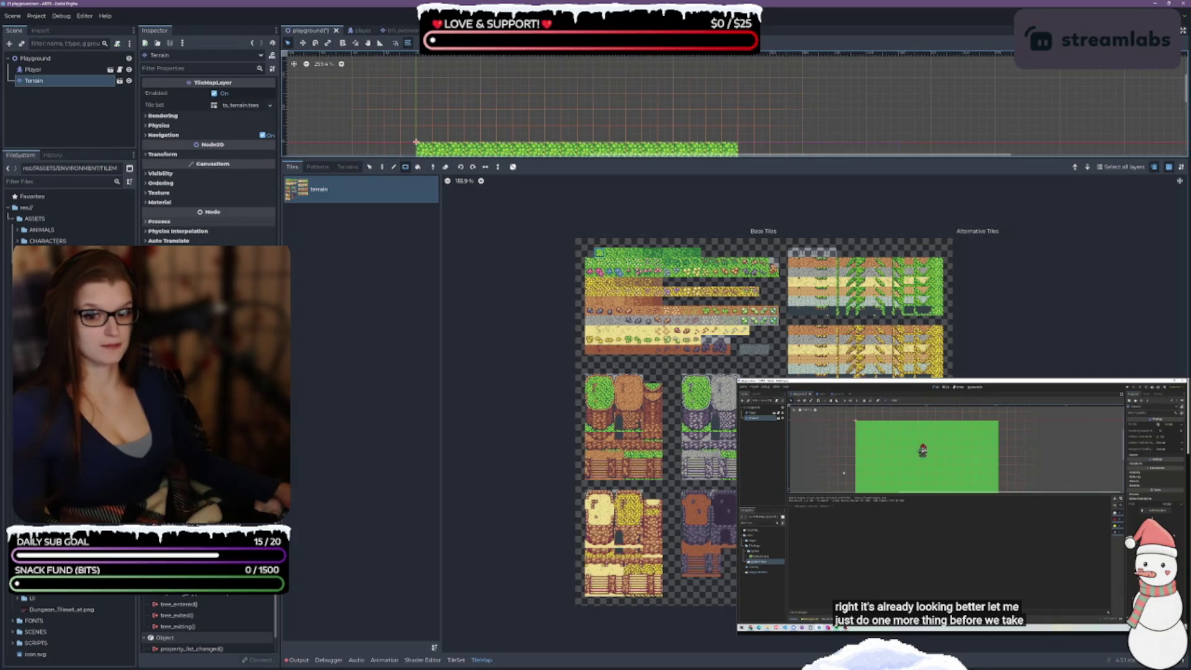
- In the tm_overworld scene, set all terrain_01 tiles of the Ashlands tileset to Z Index -1
key(ctrl+shift+Tab)
scroll(833, 470, up, 8)
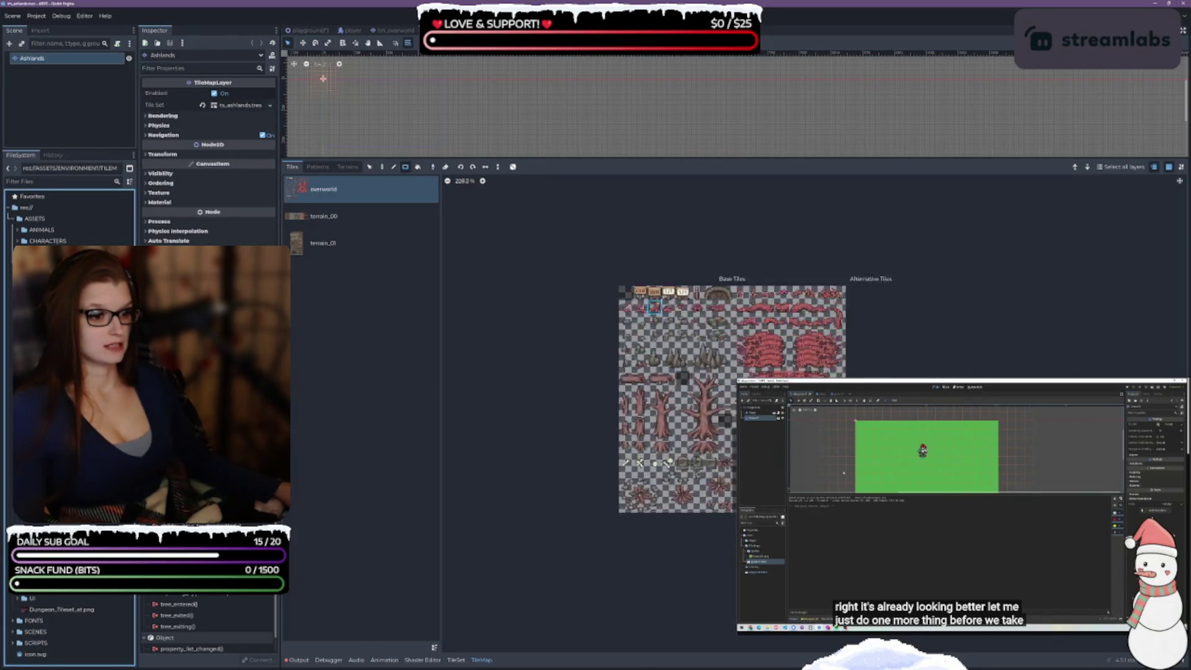
scroll(814, 493, down, 2)
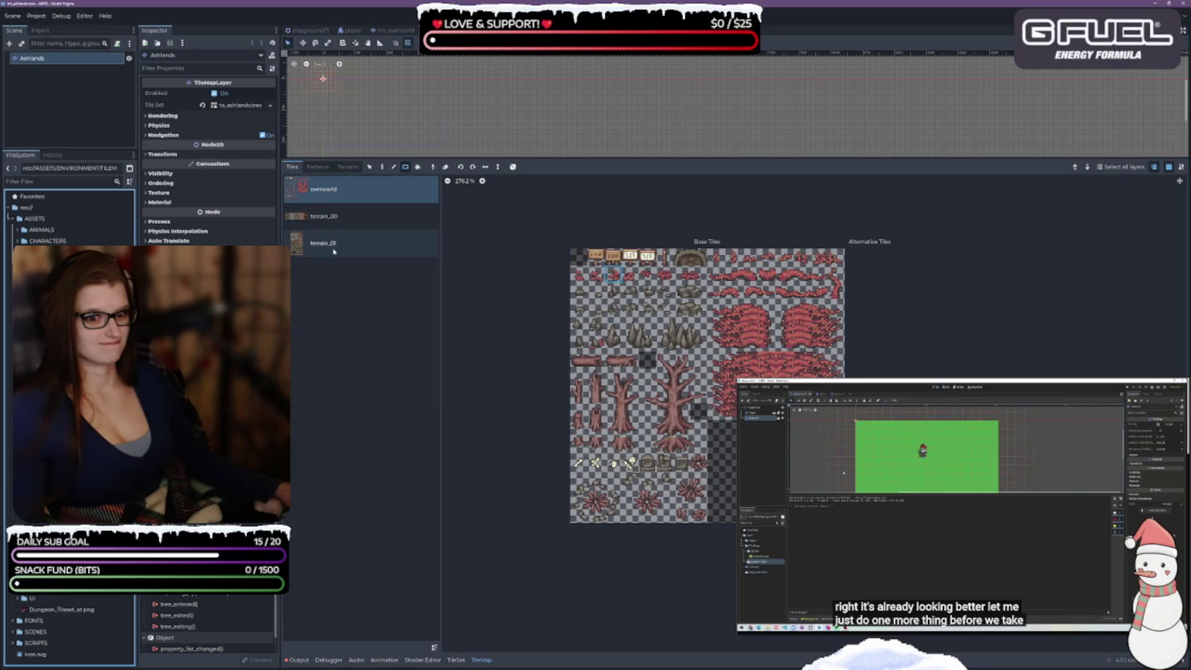
click(360, 243)
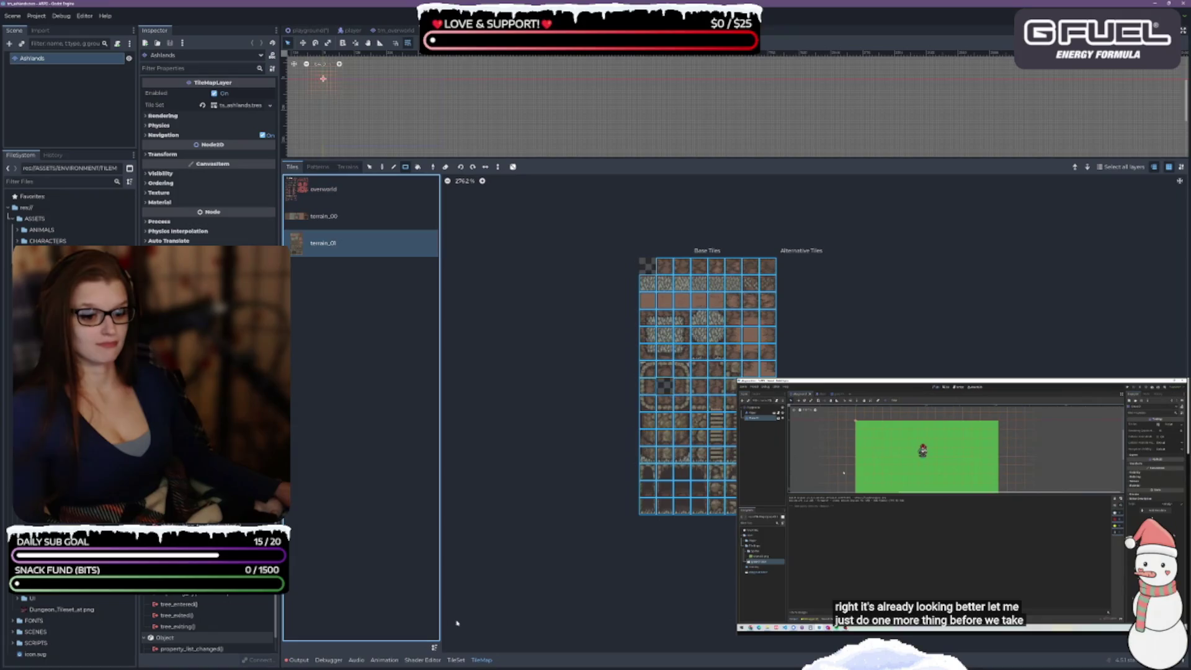
click(458, 661)
mouse_move(786, 340)
mouse_down()
mouse_move(814, 375)
mouse_move(861, 375)
mouse_up()
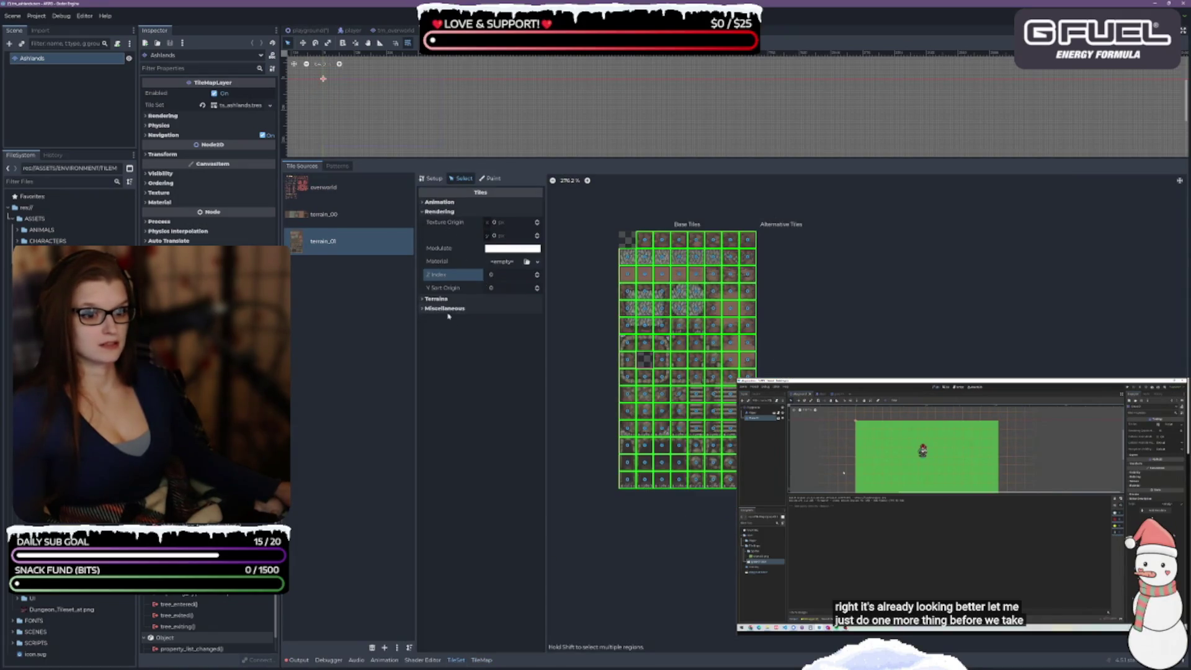
click(508, 275)
text(-1)
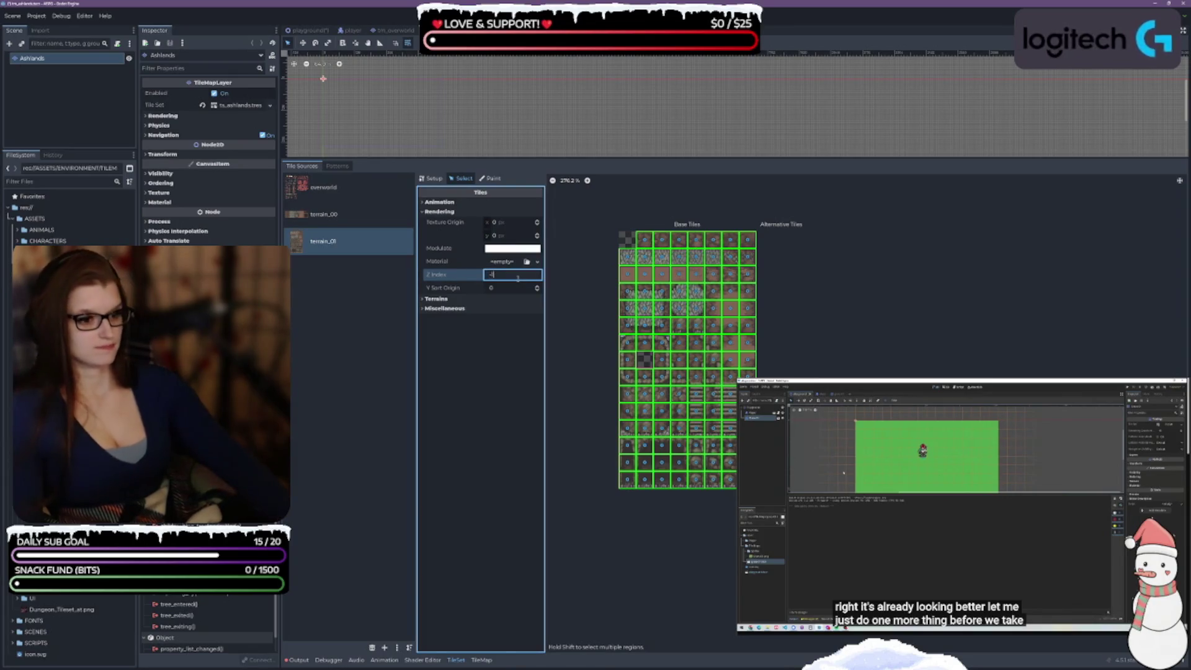
key(Return)
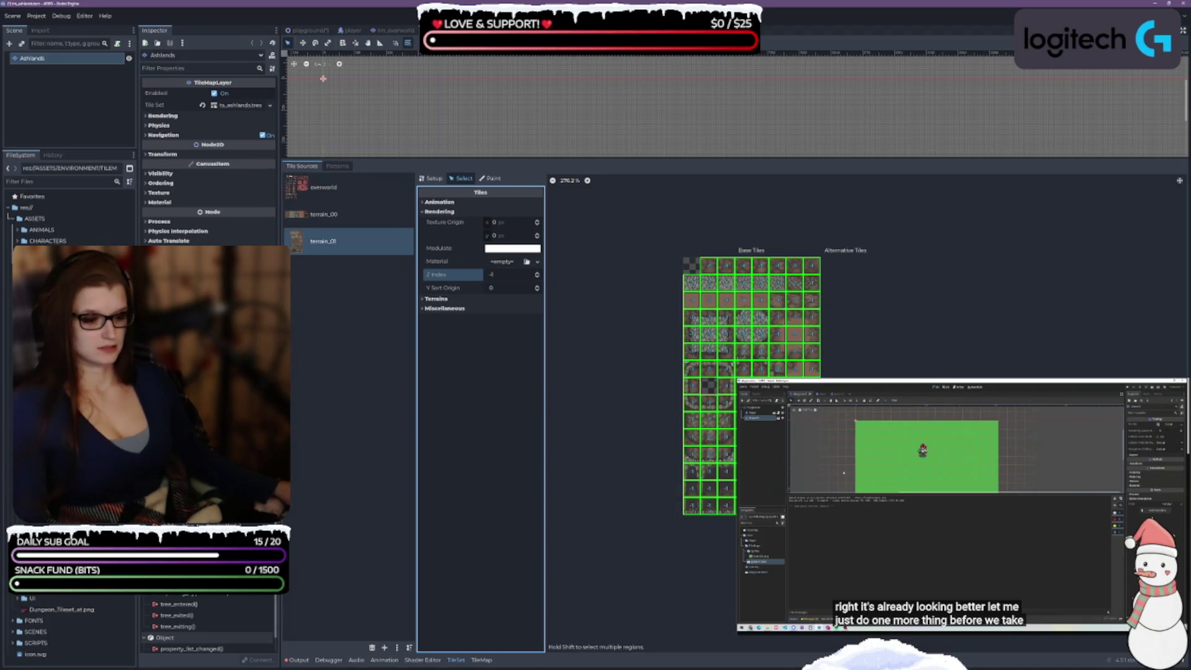
click(794, 471)
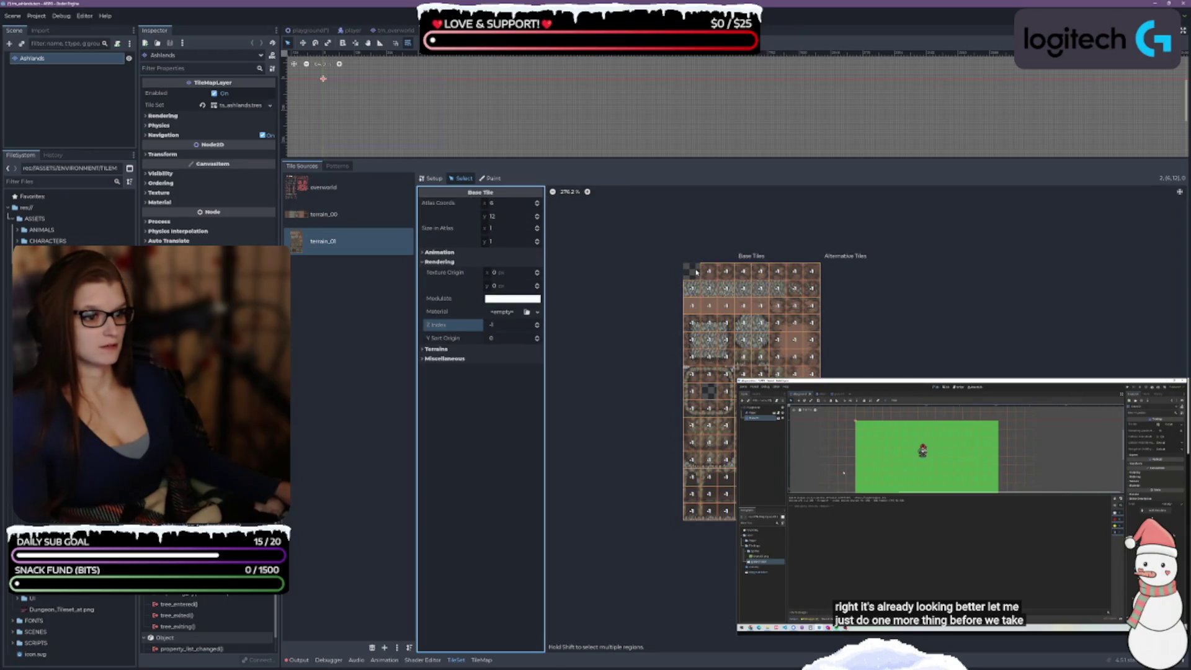
click(696, 271)
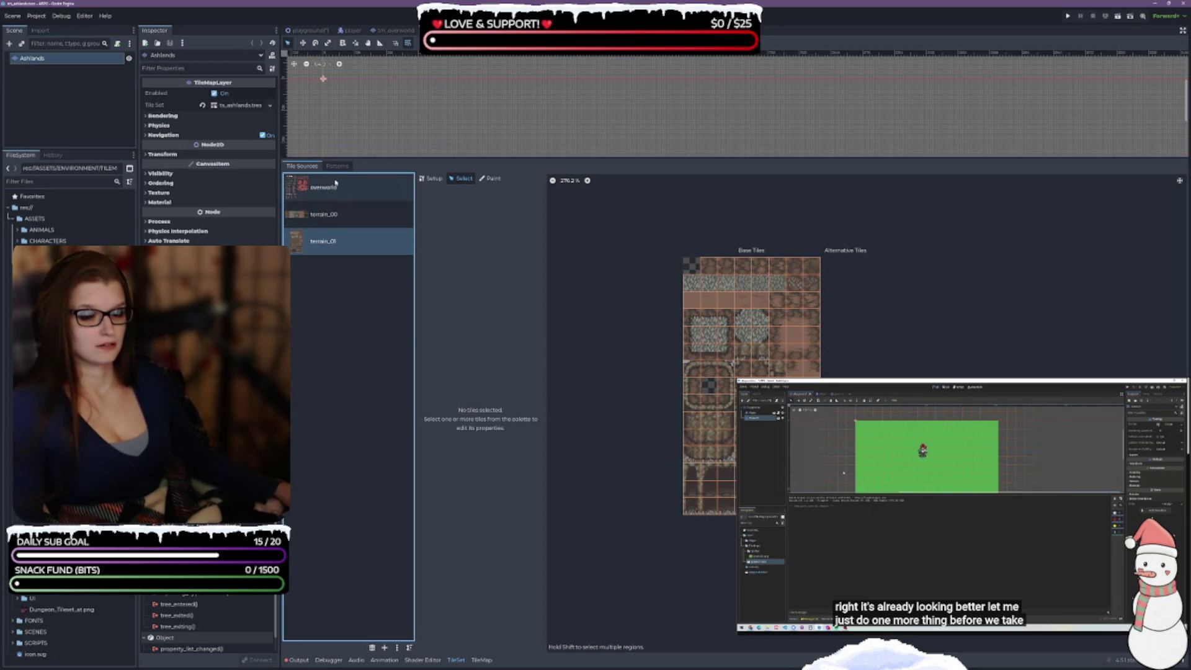
- Set all terrain_00 tiles to Z Index -1, then open the Beach tilemap scene
click(329, 214)
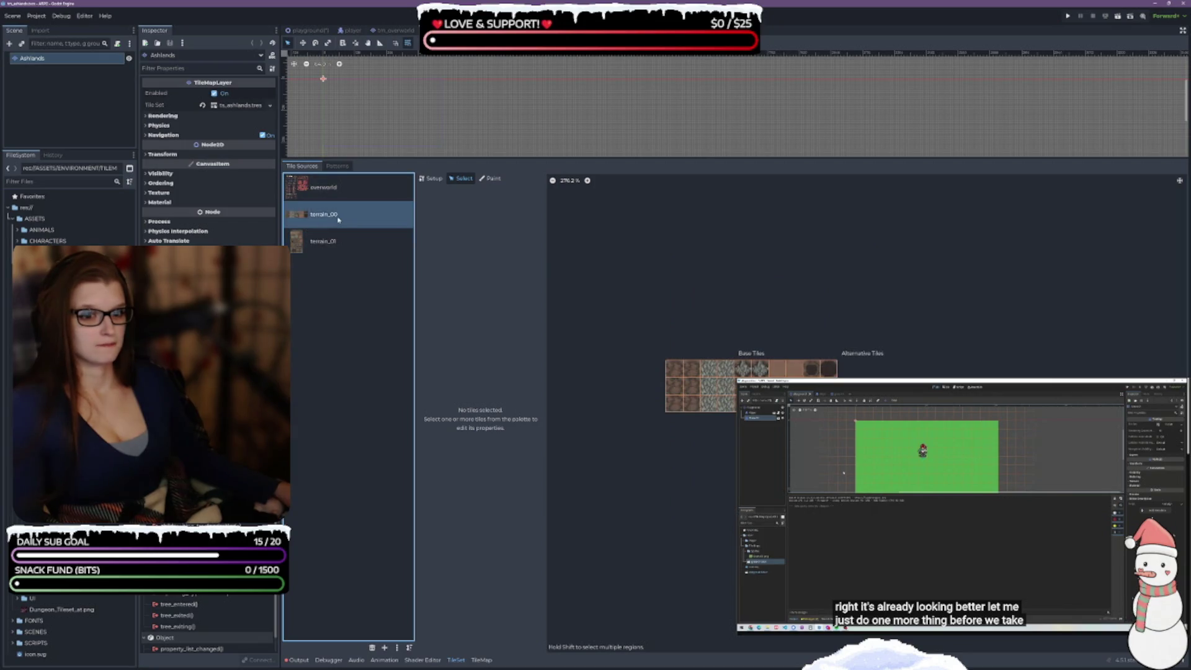
mouse_move(655, 410)
mouse_down()
mouse_move(682, 367)
mouse_move(835, 366)
mouse_up()
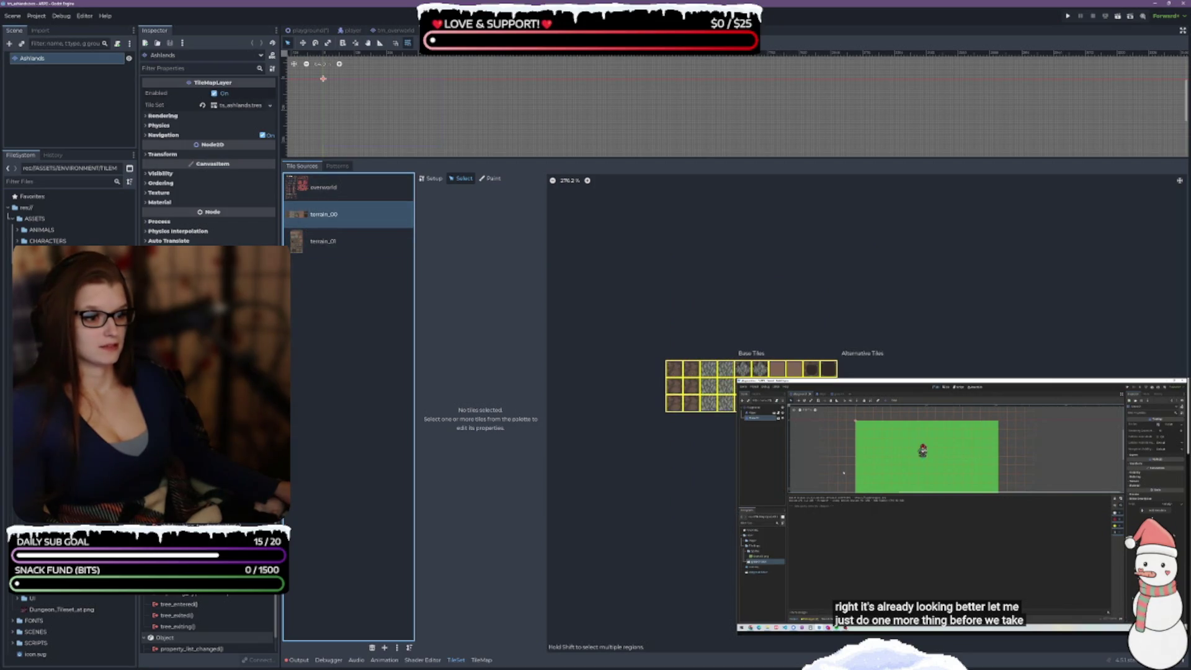
click(505, 275)
text(-1)
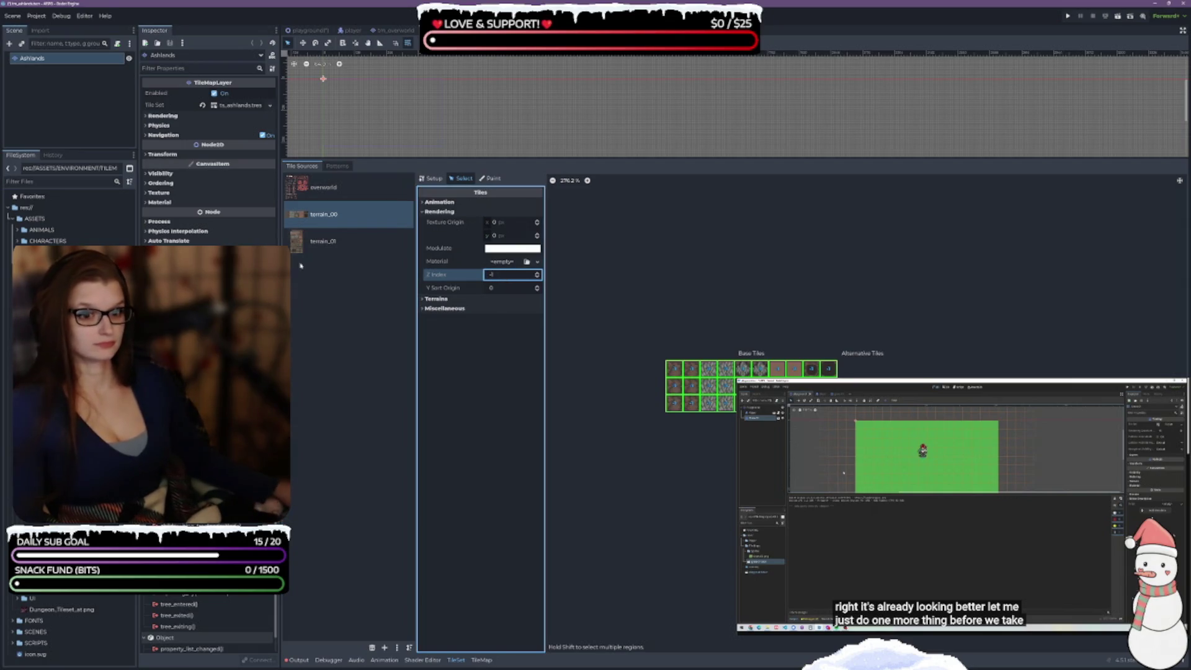
click(325, 187)
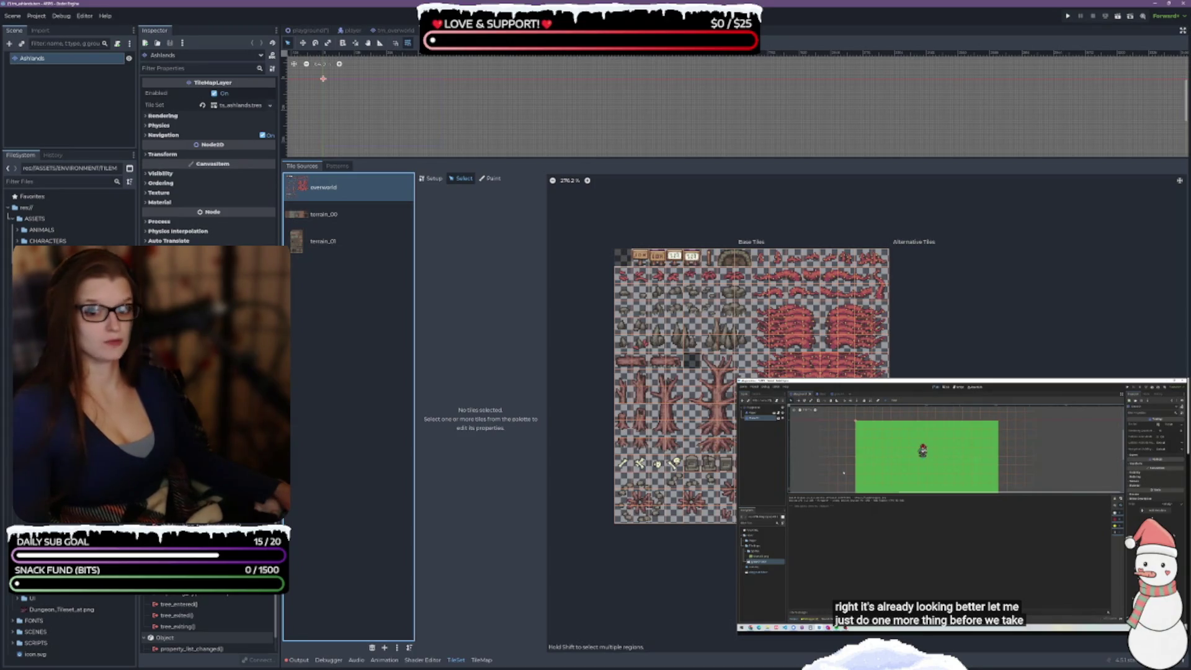
double_click(100, 515)
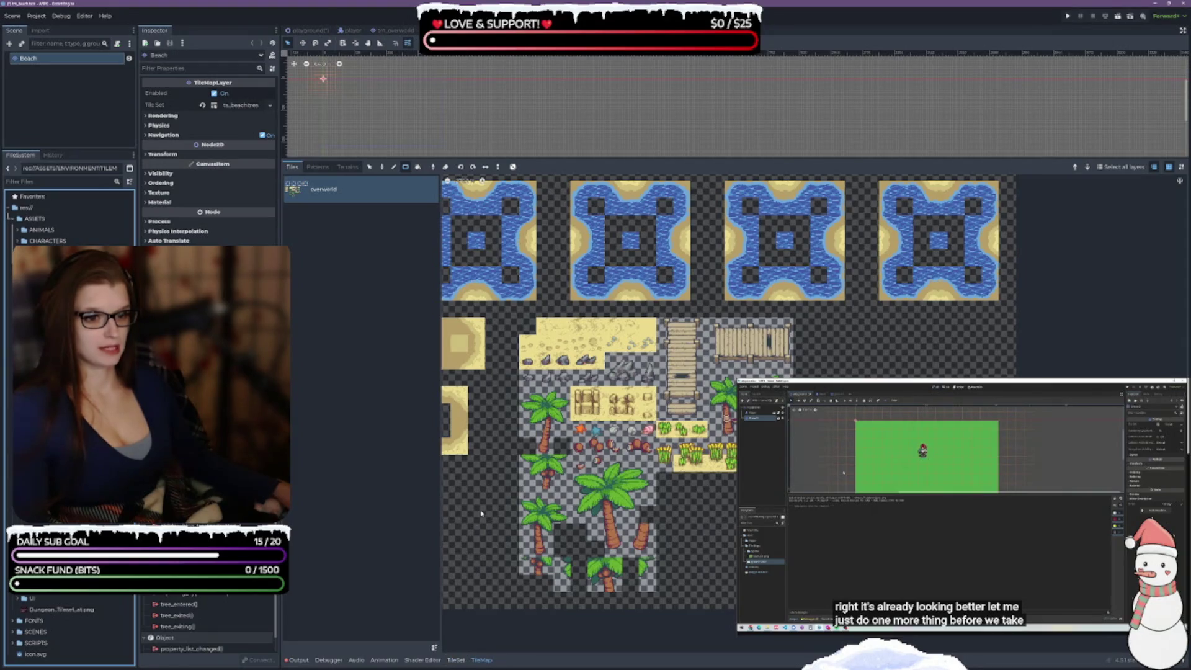
- Set the four water-and-sand tile blocks in the Beach tileset to Z Index -1
click(457, 660)
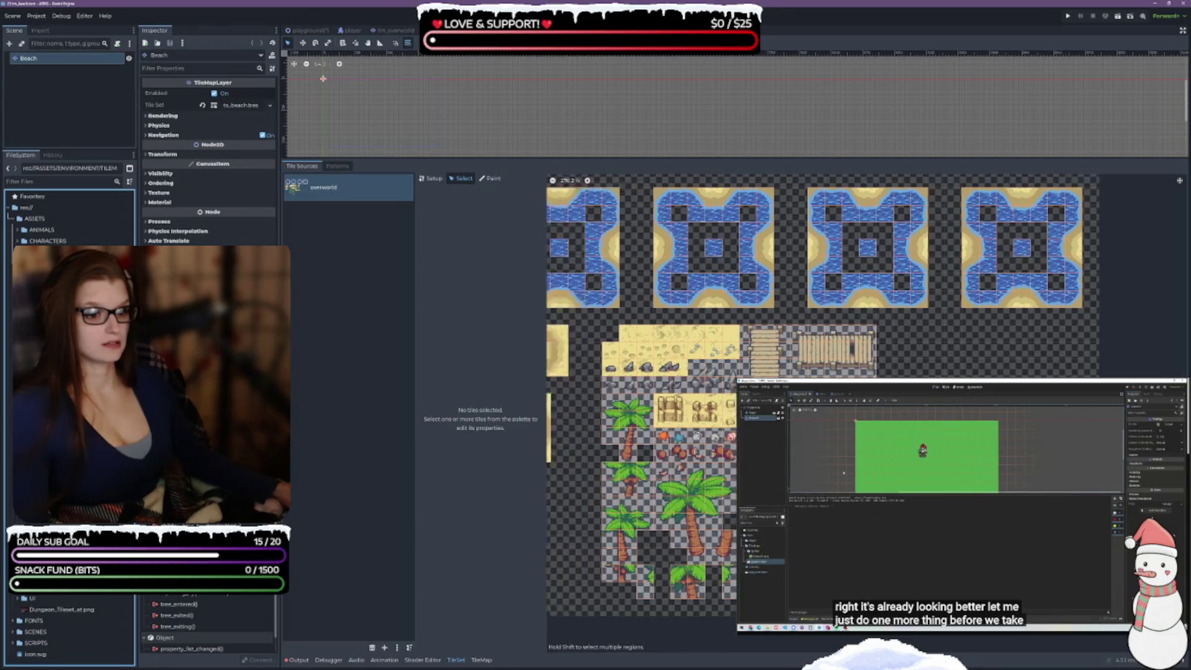
scroll(699, 286, down, 2)
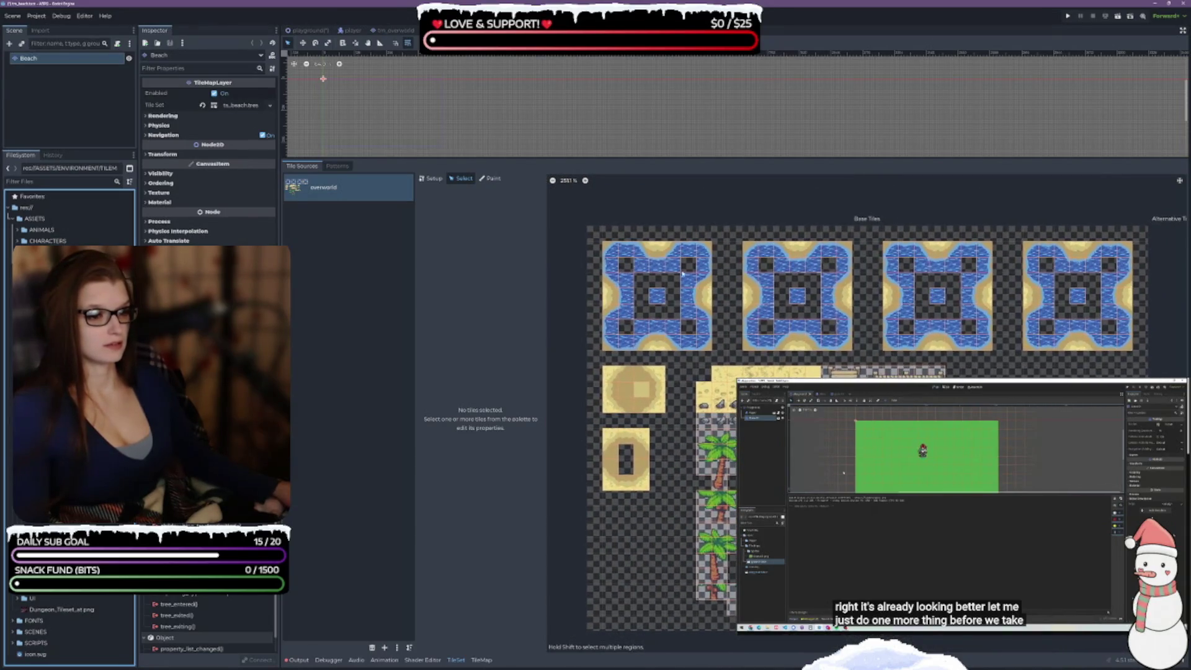
mouse_move(622, 247)
mouse_down()
mouse_move(642, 279)
mouse_move(1124, 352)
mouse_up()
click(506, 275)
text(-1)
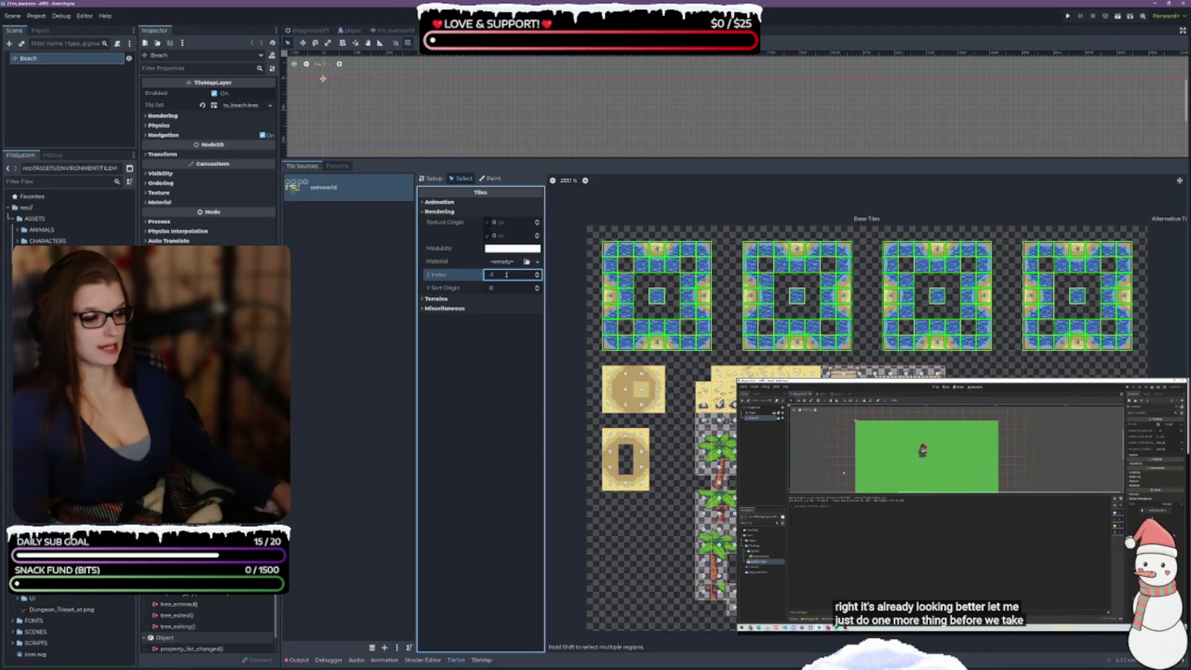
- Set the O-shaped sand tile and the strip of sand tiles to Z Index -1
mouse_move(608, 371)
mouse_down()
mouse_move(661, 411)
mouse_move(610, 456)
mouse_move(646, 489)
mouse_up()
click(537, 280)
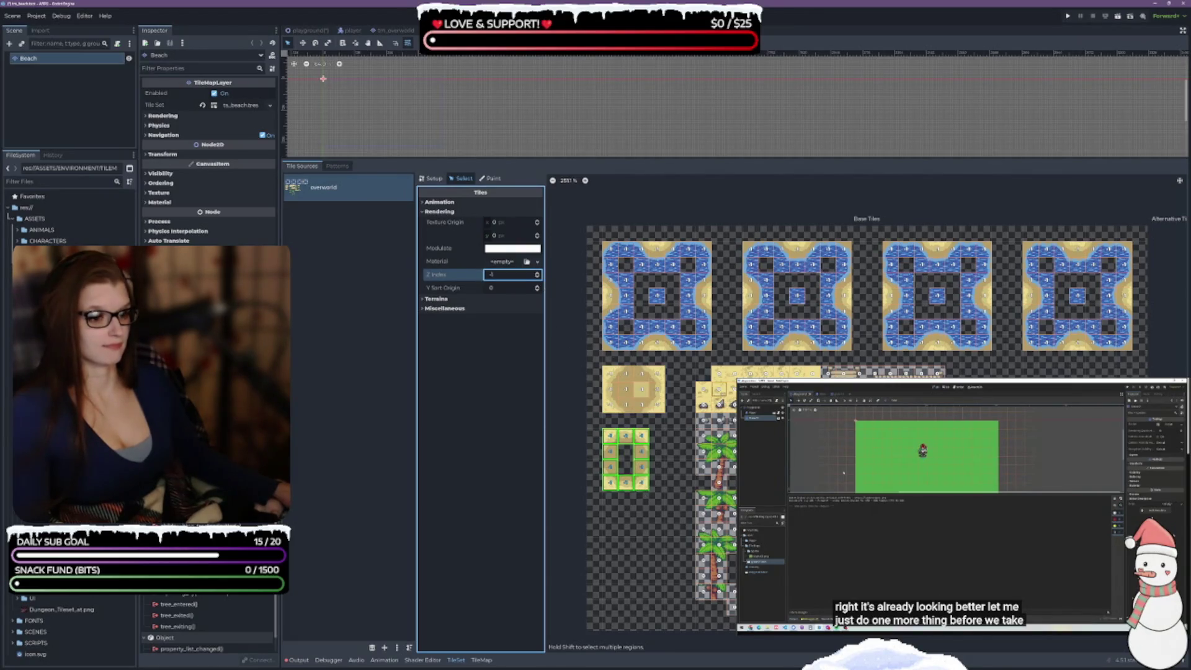
drag(713, 370, 817, 396)
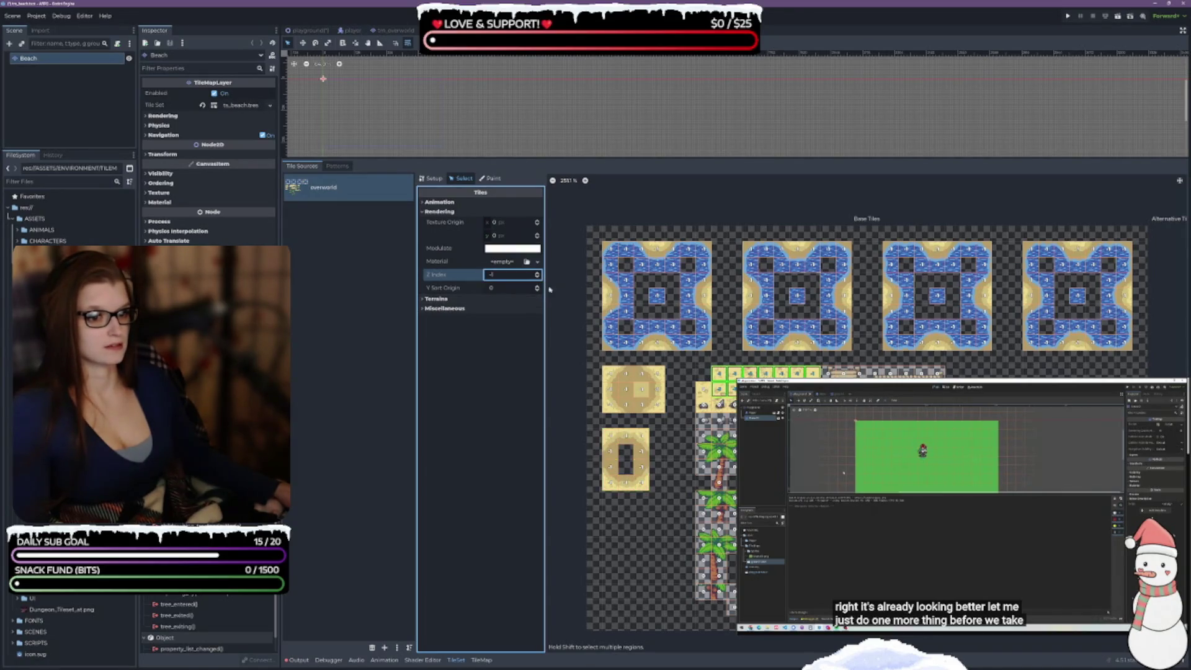
key(ctrl+z)
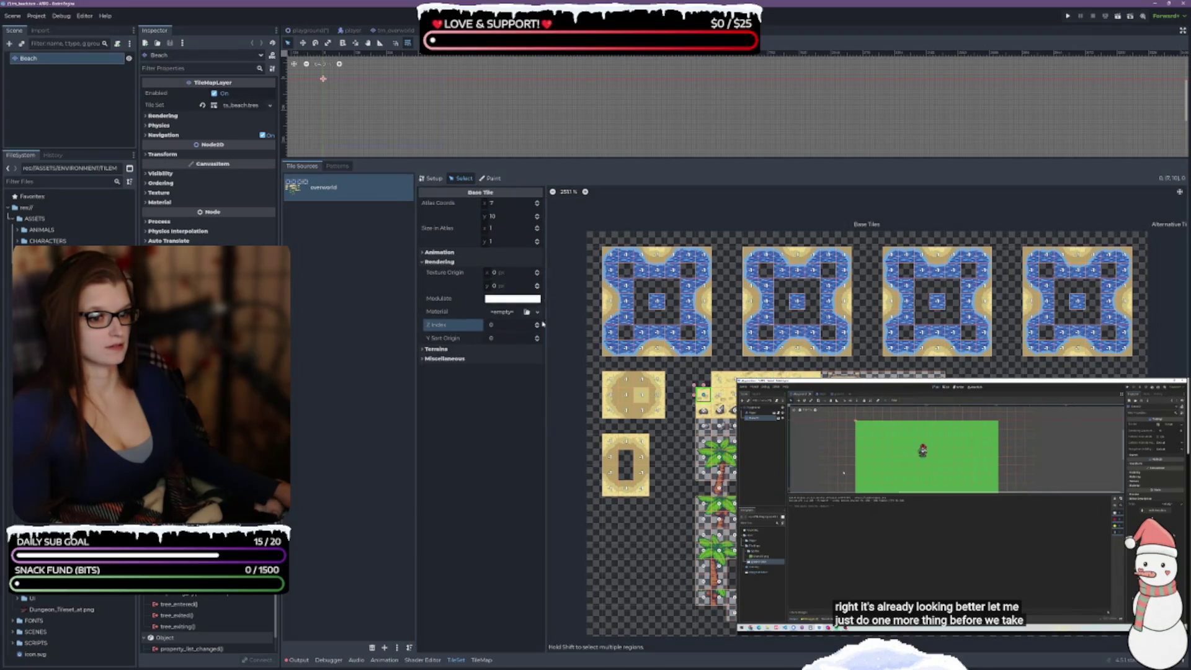
click(537, 327)
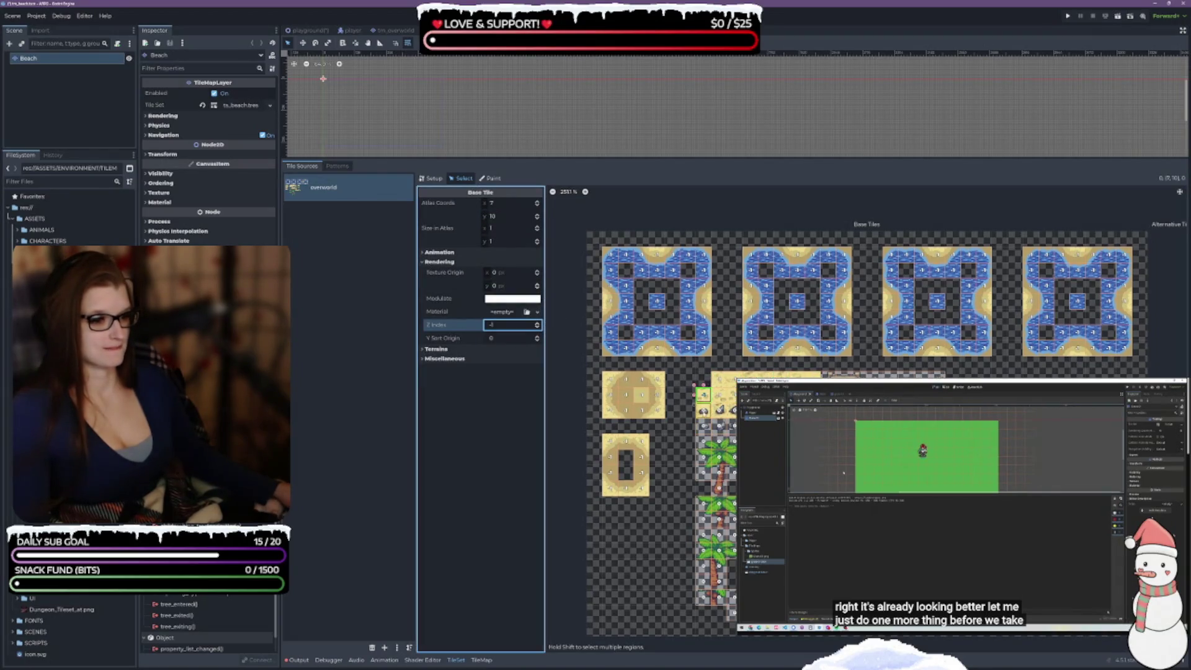
key(ctrl+z)
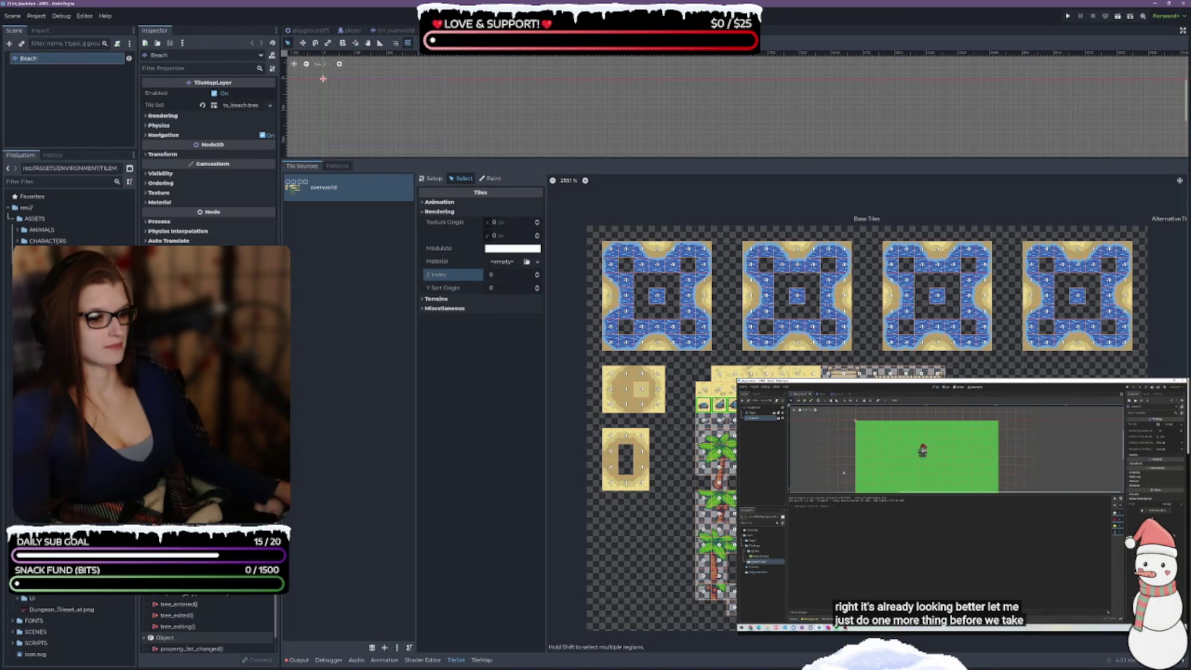
click(537, 277)
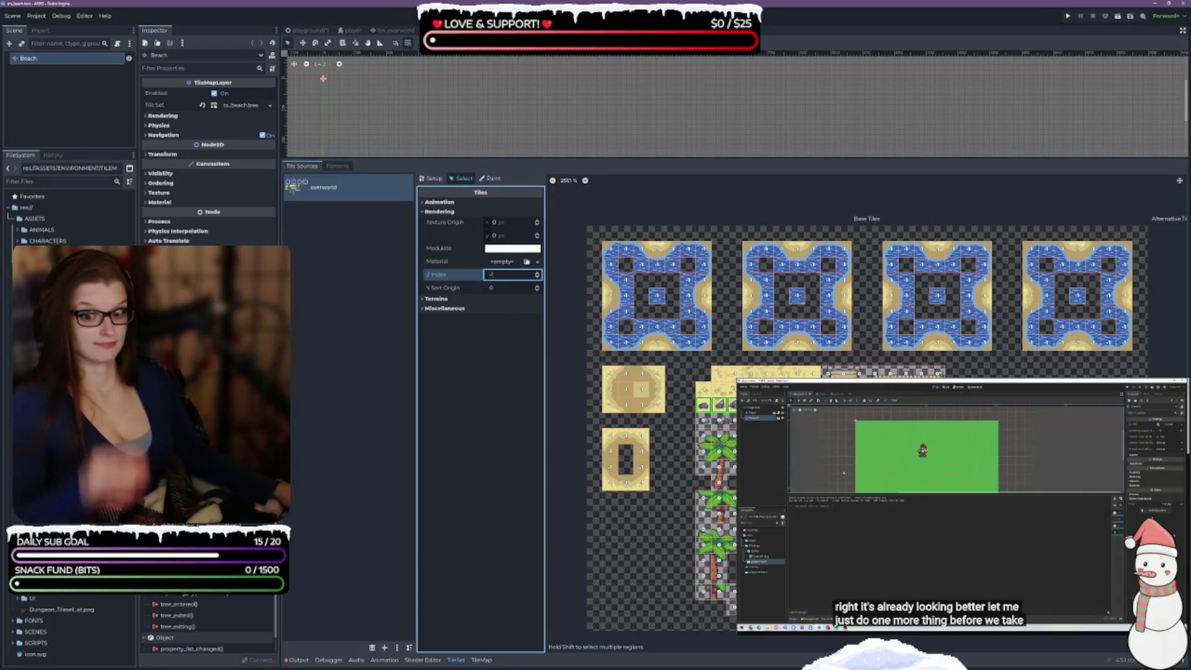
double_click(62, 434)
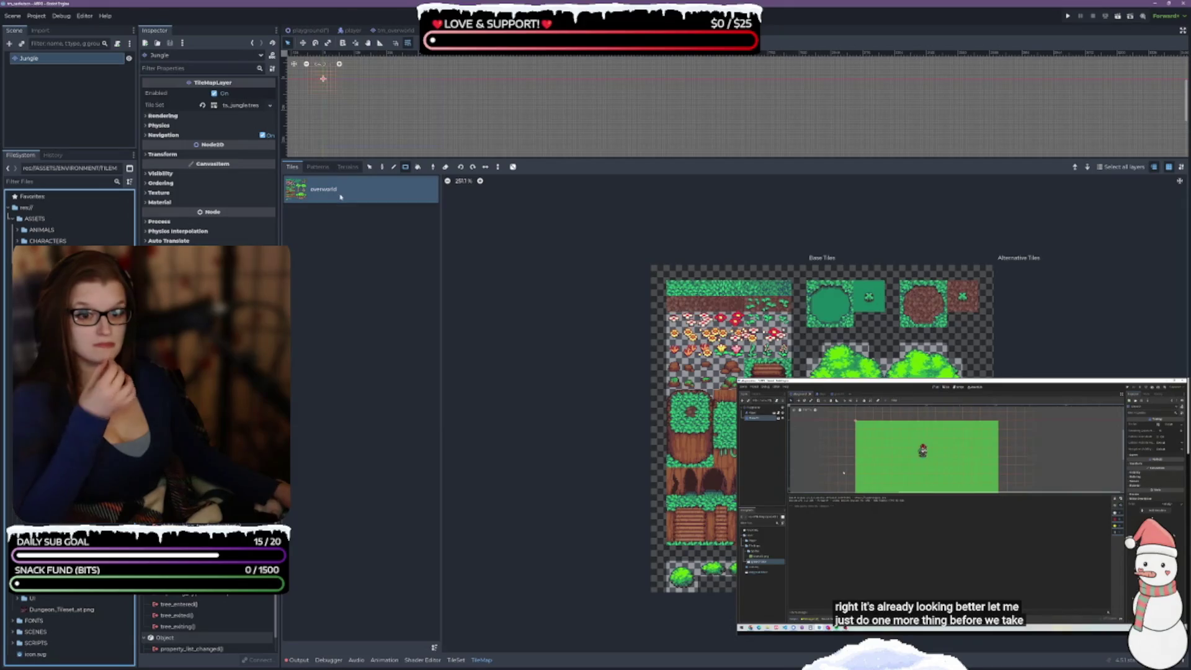
- Select the top two jungle tile rows and the grass block, and set their Z Index to -1
click(456, 660)
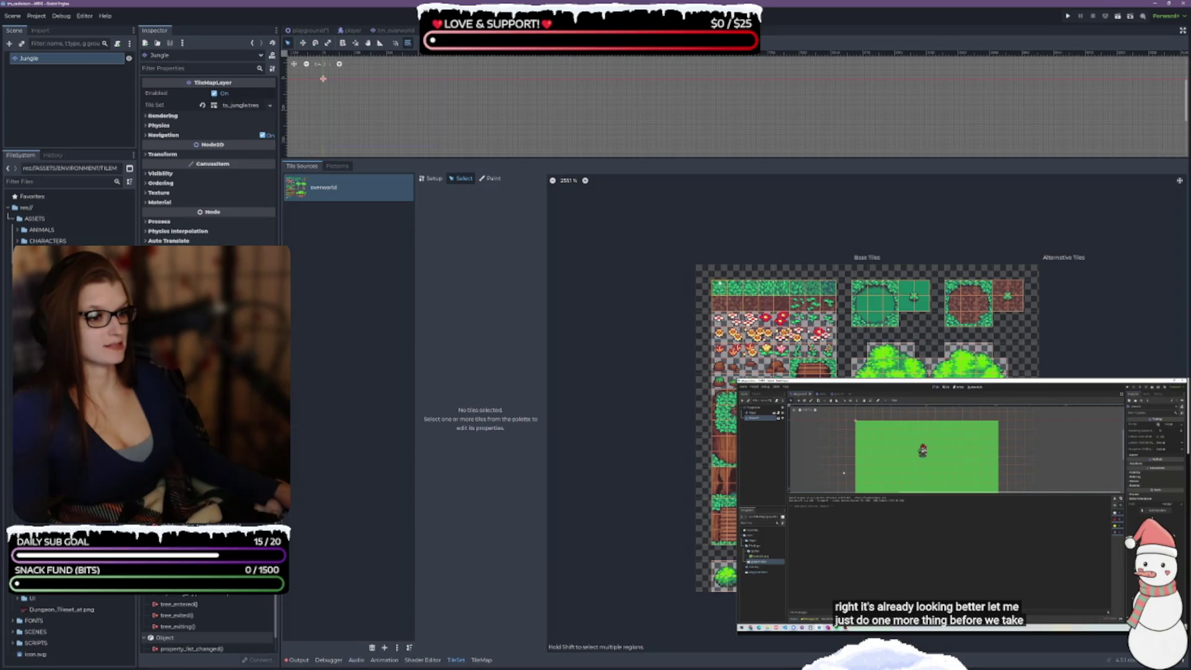
drag(719, 287, 831, 287)
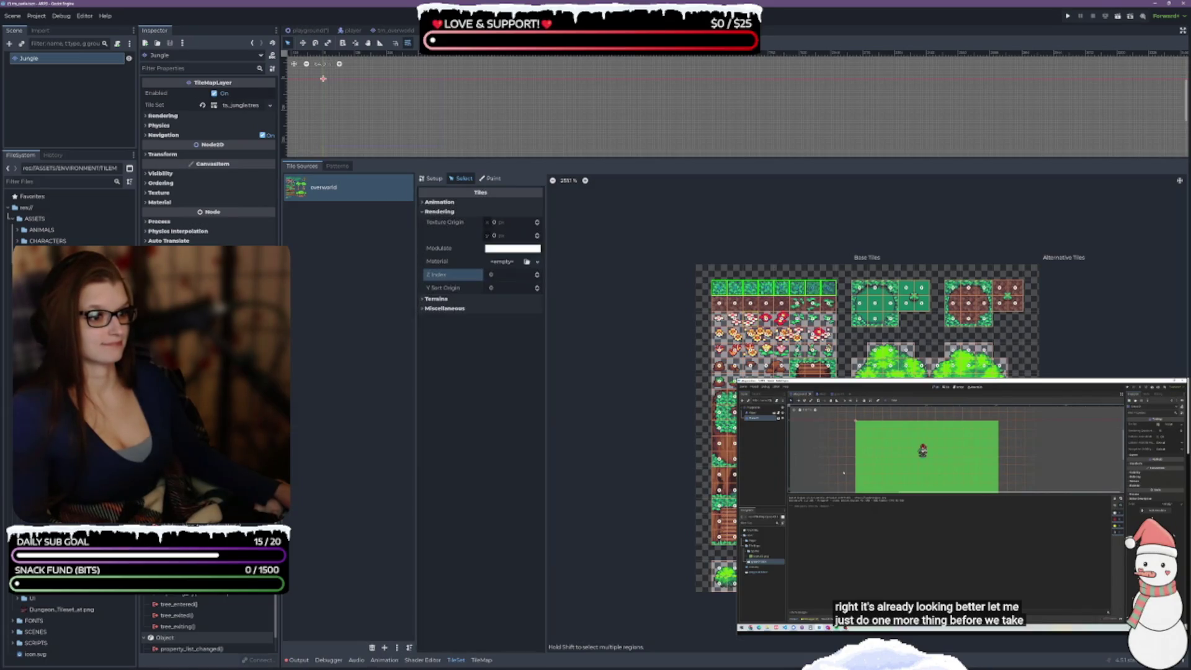
drag(718, 304, 826, 307)
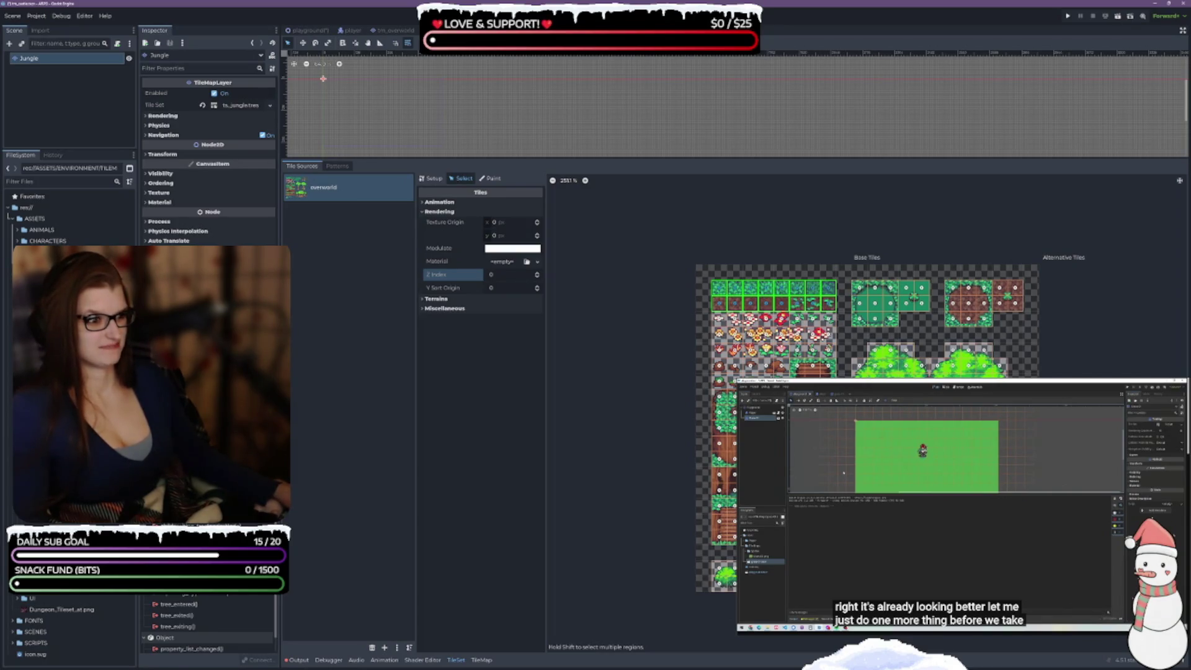
mouse_move(856, 284)
mouse_down()
mouse_move(896, 323)
mouse_move(924, 307)
mouse_move(986, 322)
mouse_move(1017, 307)
mouse_up()
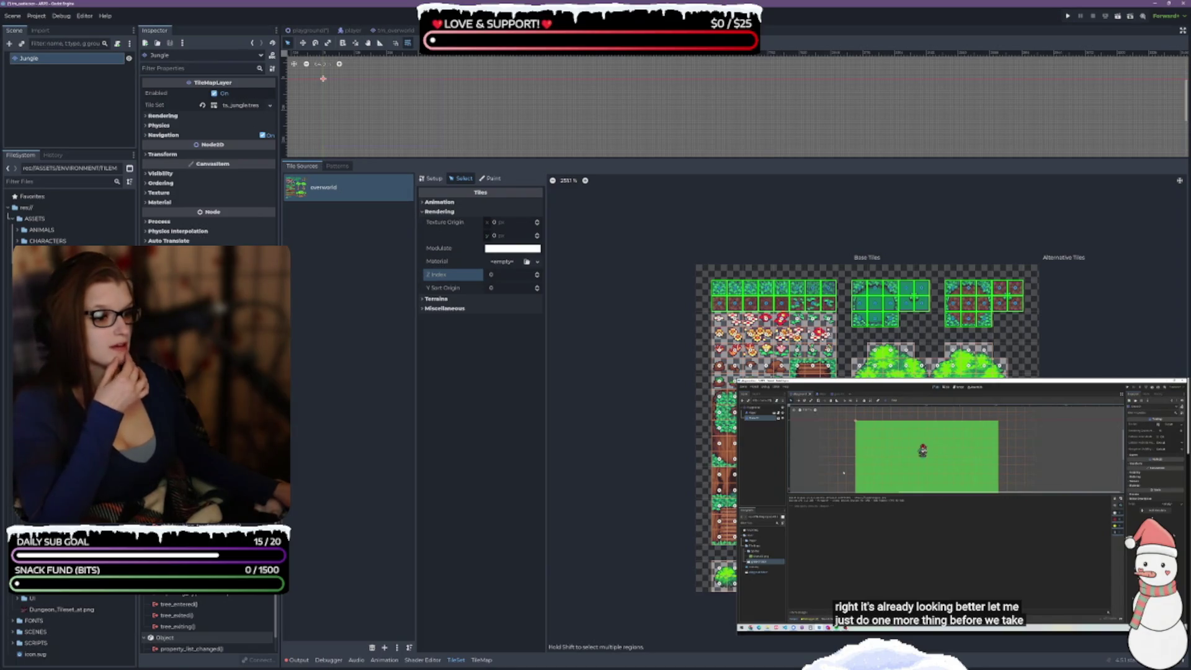
click(538, 278)
- Save the tileset changes and reopen the Ashlands scene
key(ctrl+s)
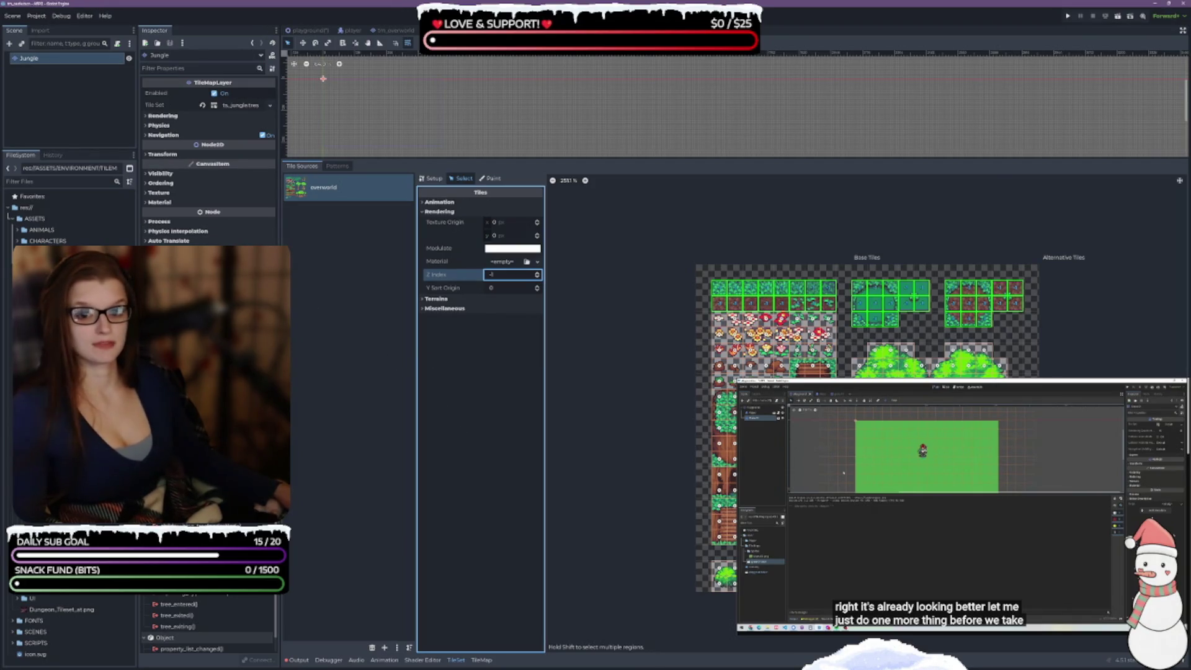
double_click(62, 372)
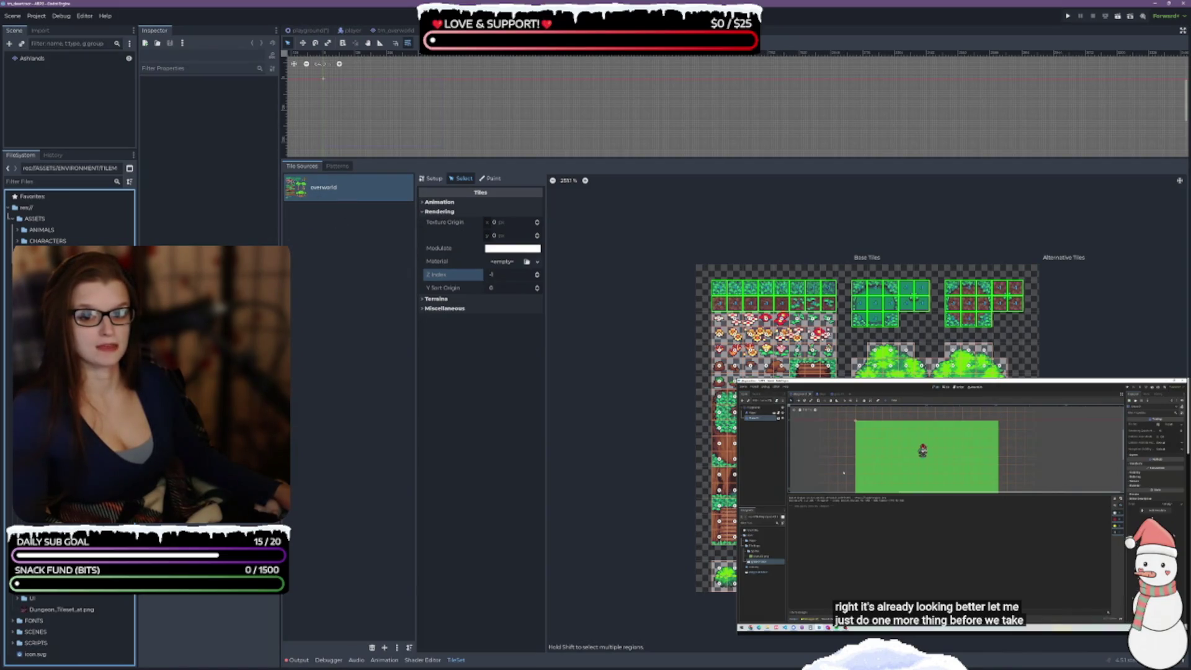
double_click(32, 58)
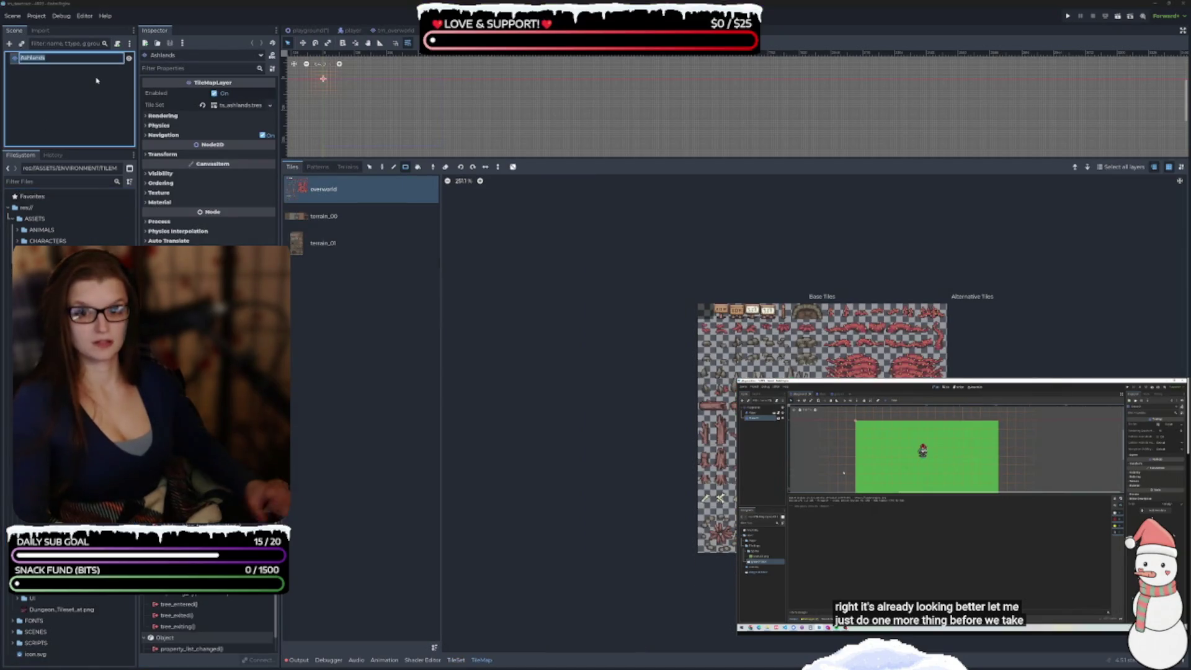
- Rename the layer to Desert, assign ts_desert.tres as its Tile Set, and save
text(O)
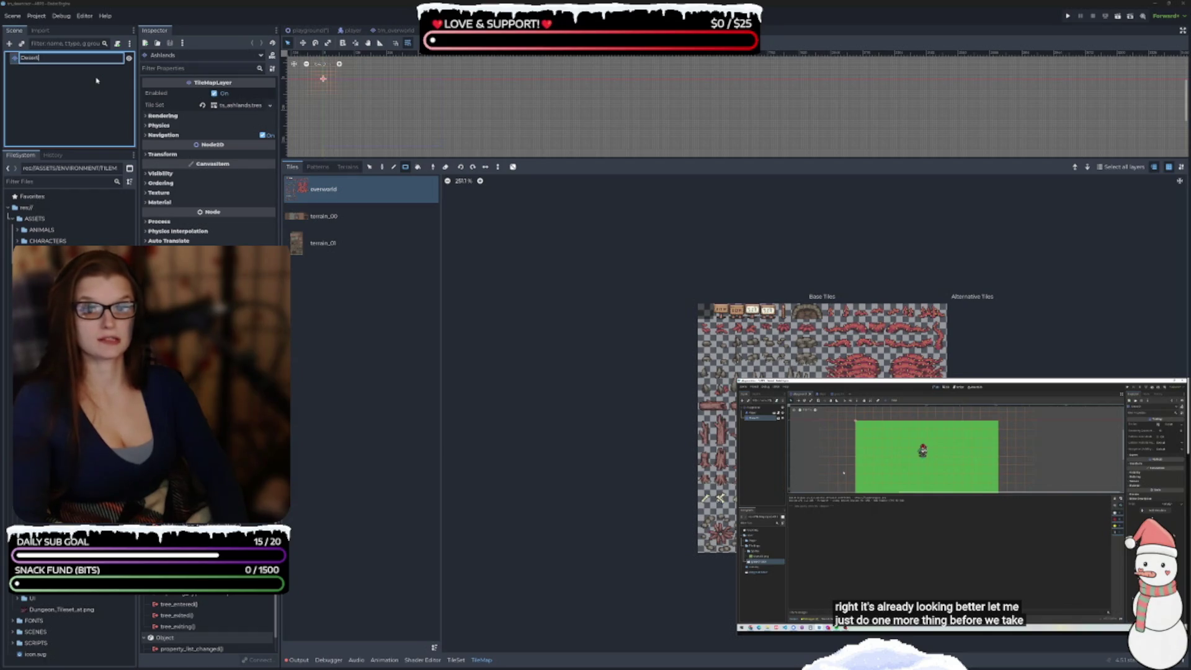
key(Return)
mouse_move(62, 298)
mouse_down()
mouse_move(248, 124)
mouse_move(239, 105)
mouse_up()
key(ctrl+s)
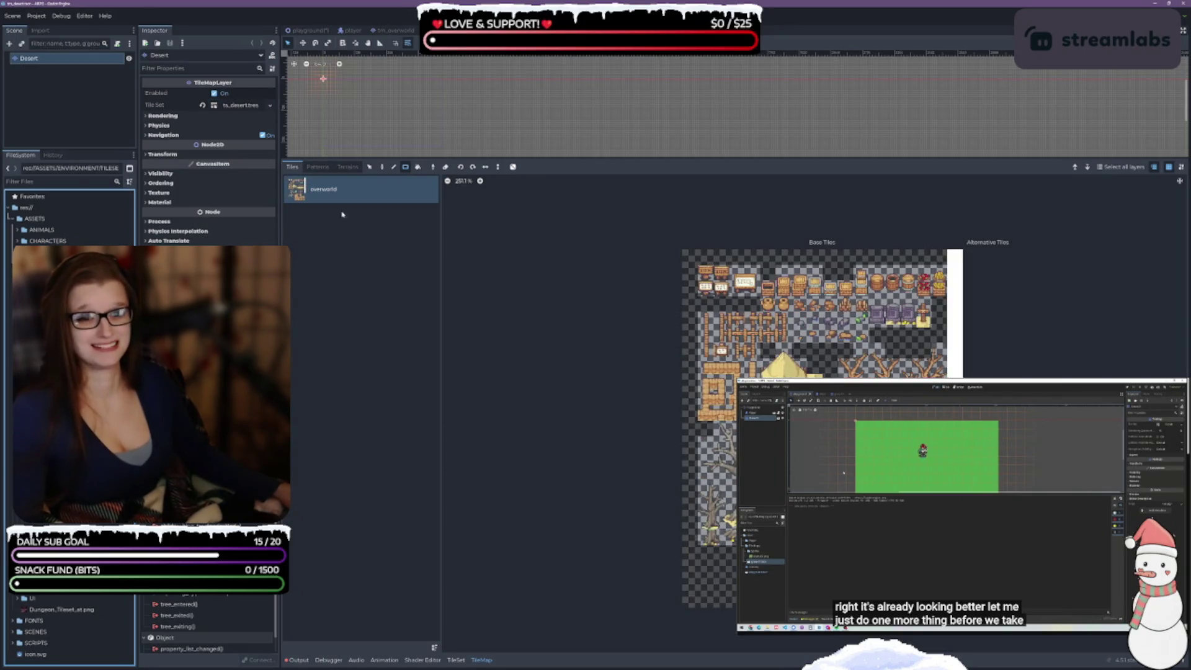
- Select all tiles in the desert atlas and set their Z Index to -1
click(456, 659)
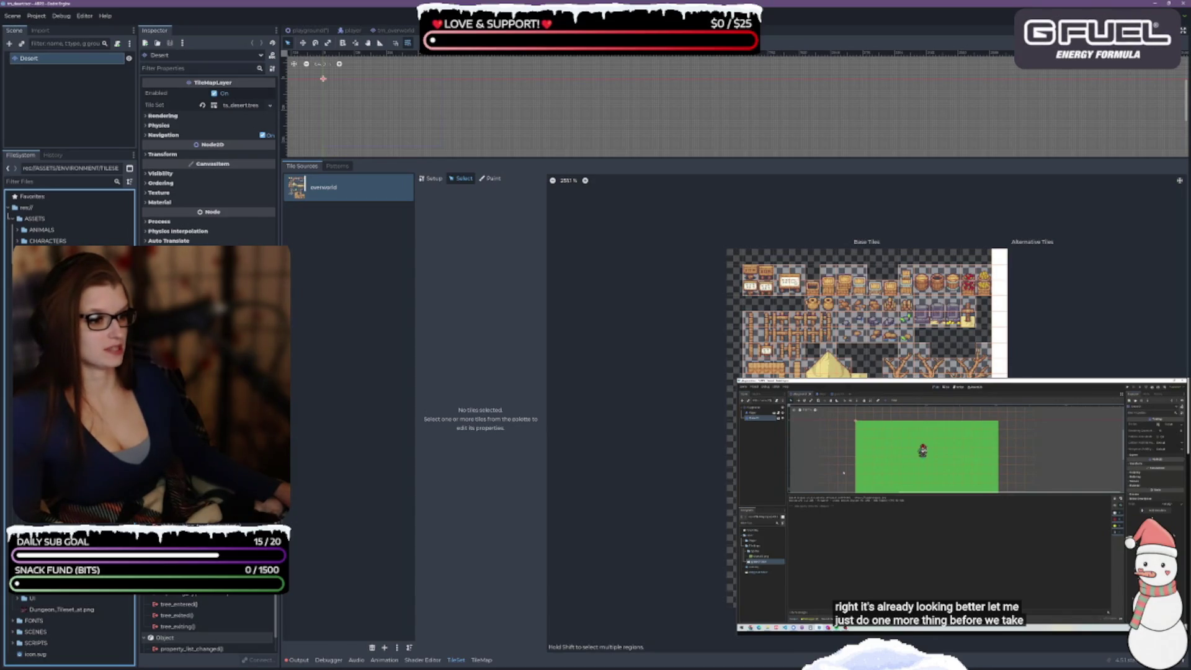
key(ctrl+a)
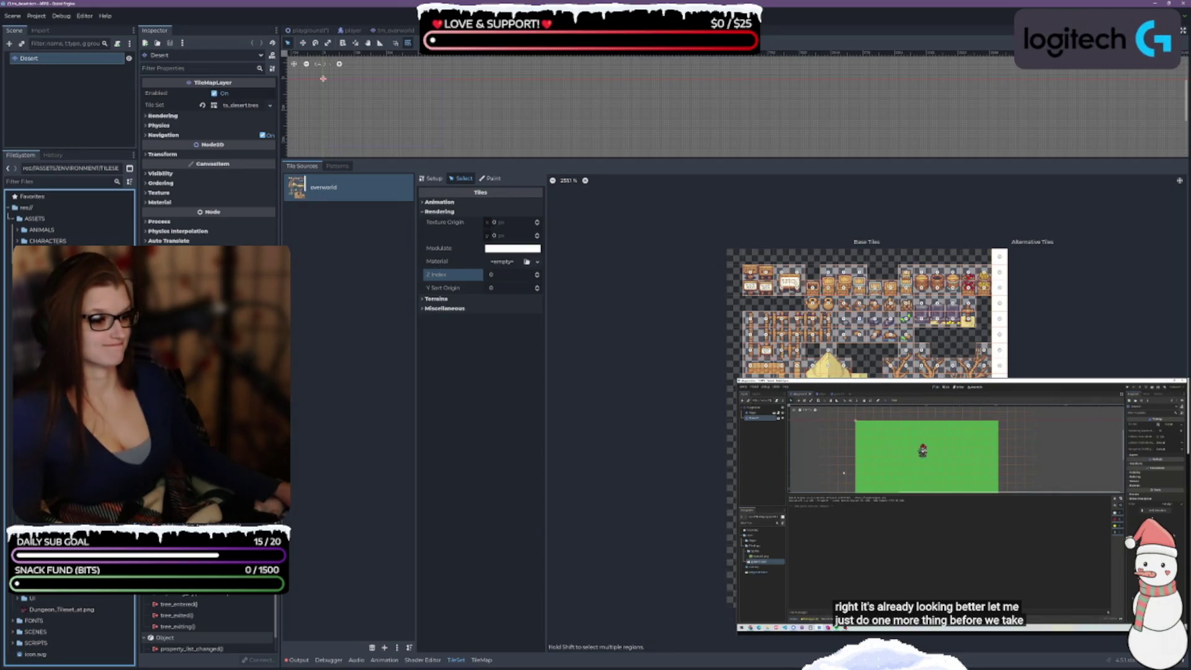
click(538, 277)
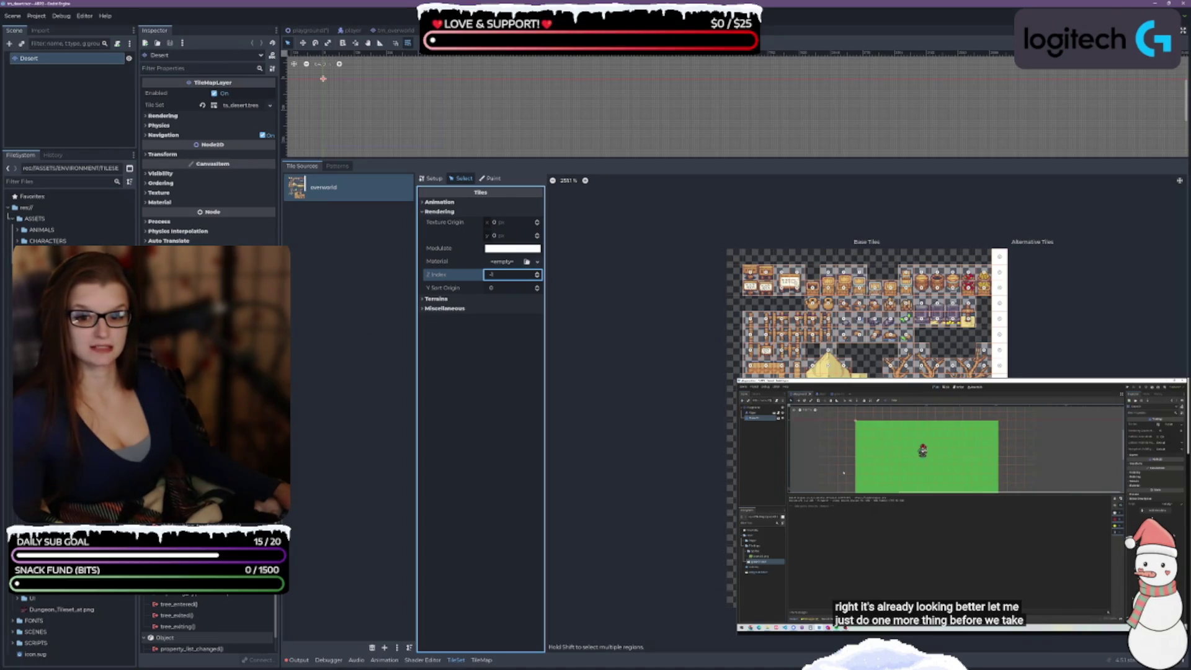
double_click(62, 434)
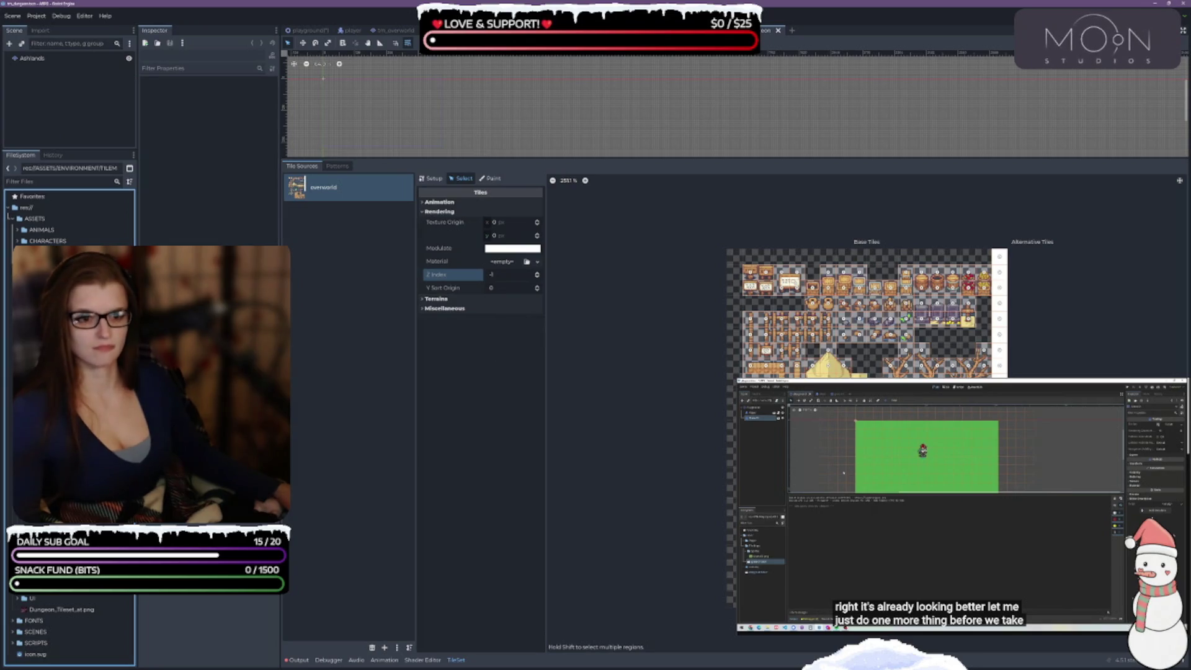
- Rename the Ashlands layer to Dungeon, assign ts_dungeon.tres as its Tile Set, and save
double_click(34, 58)
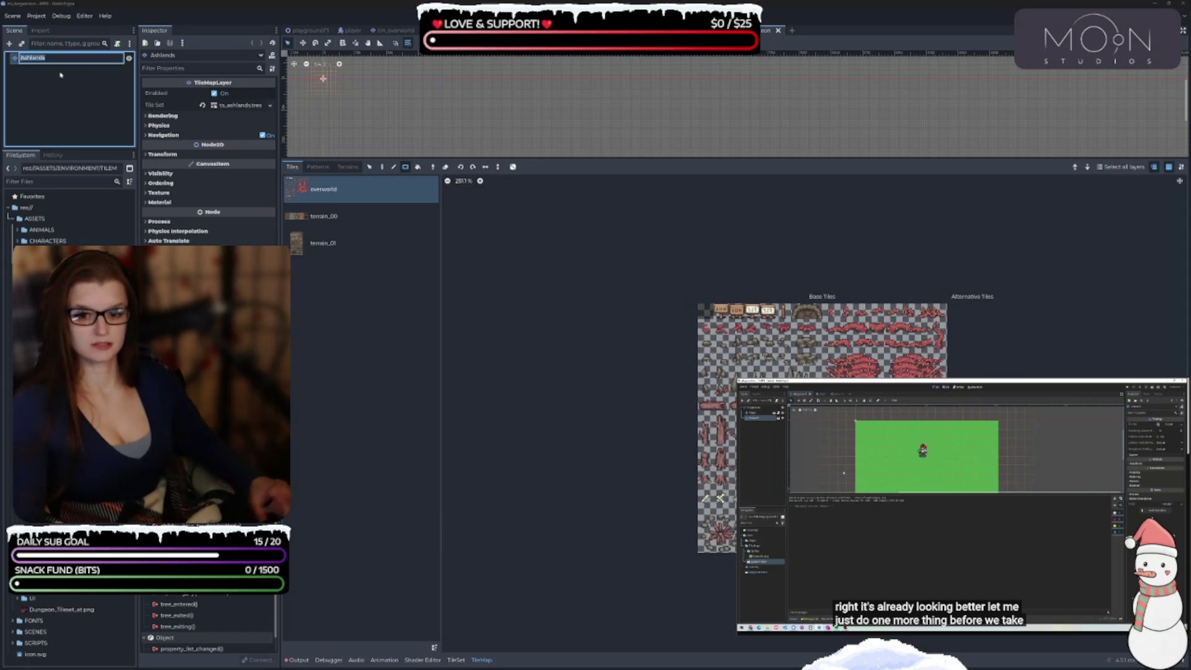
text(Dungeon)
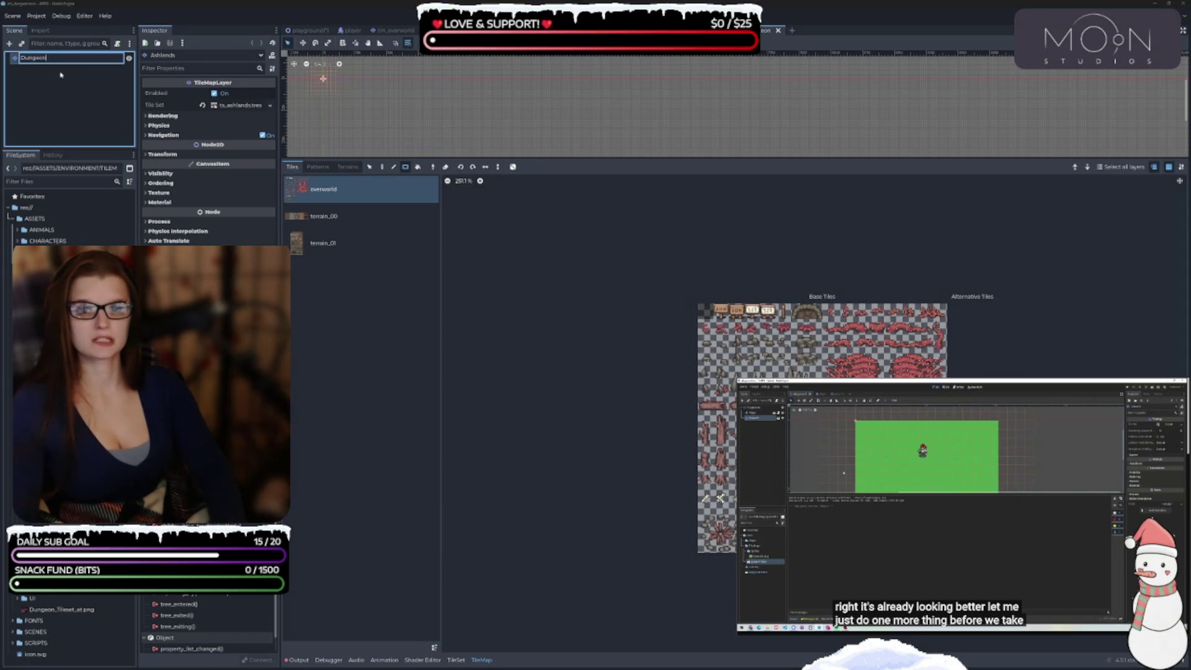
key(Return)
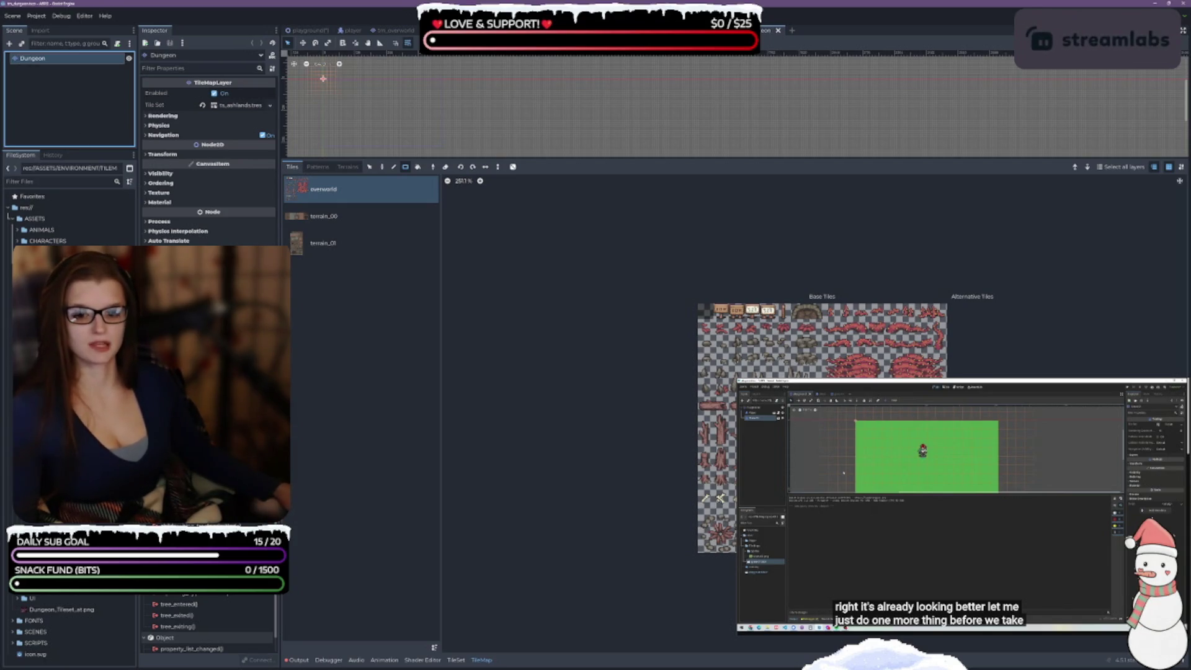
click(61, 609)
drag(62, 372, 239, 105)
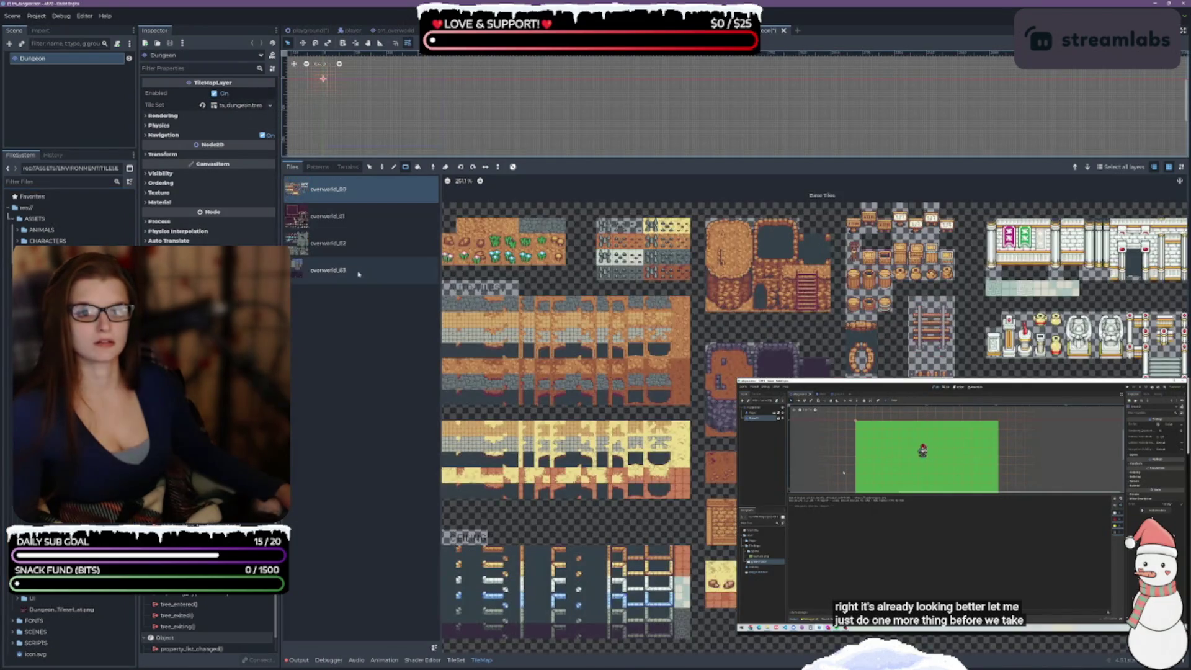
key(ctrl+s)
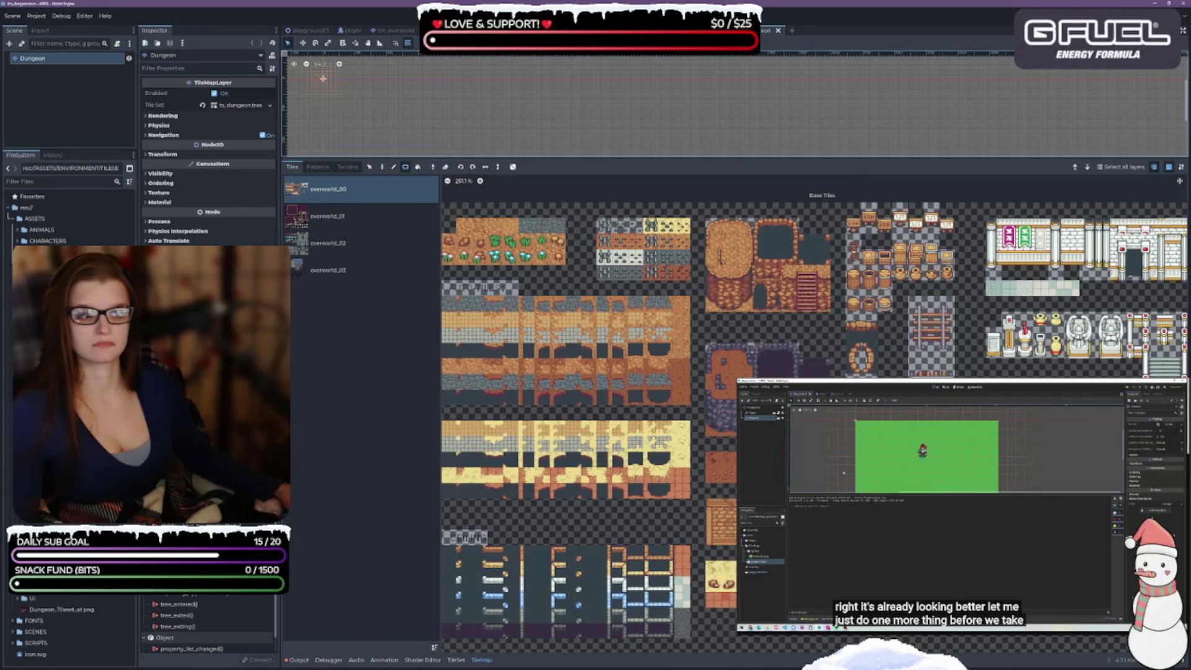
- In overworld_00, select the ground, orange, cream, brown, yellow and floor tile blocks
click(454, 660)
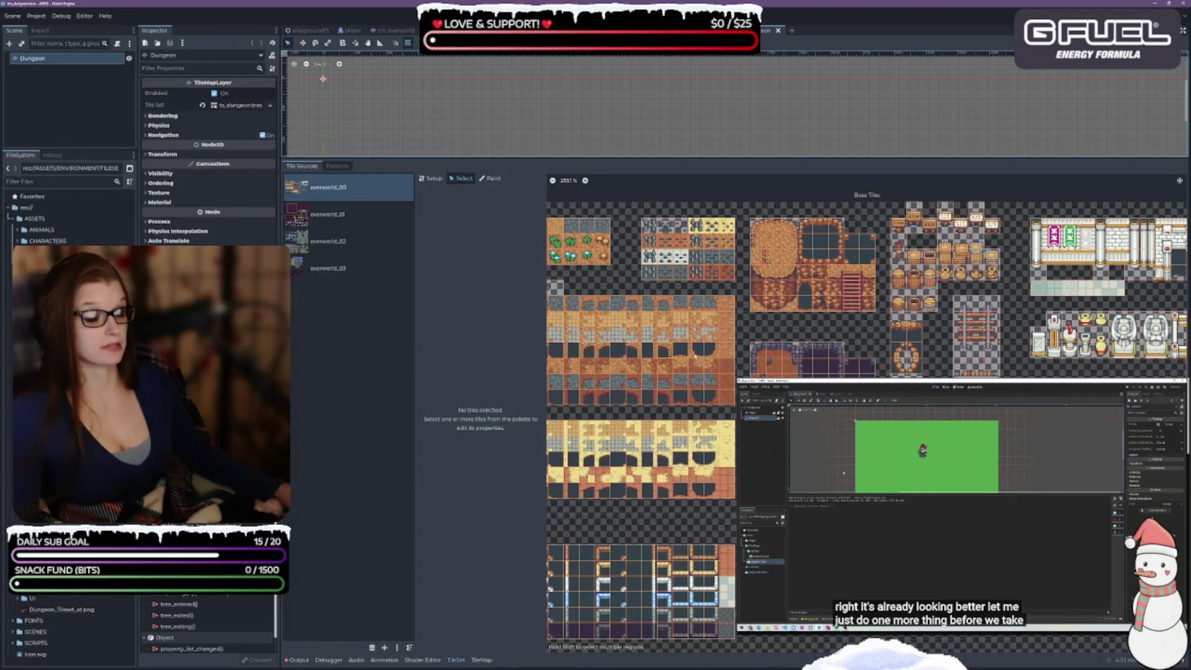
scroll(709, 276, left, 5)
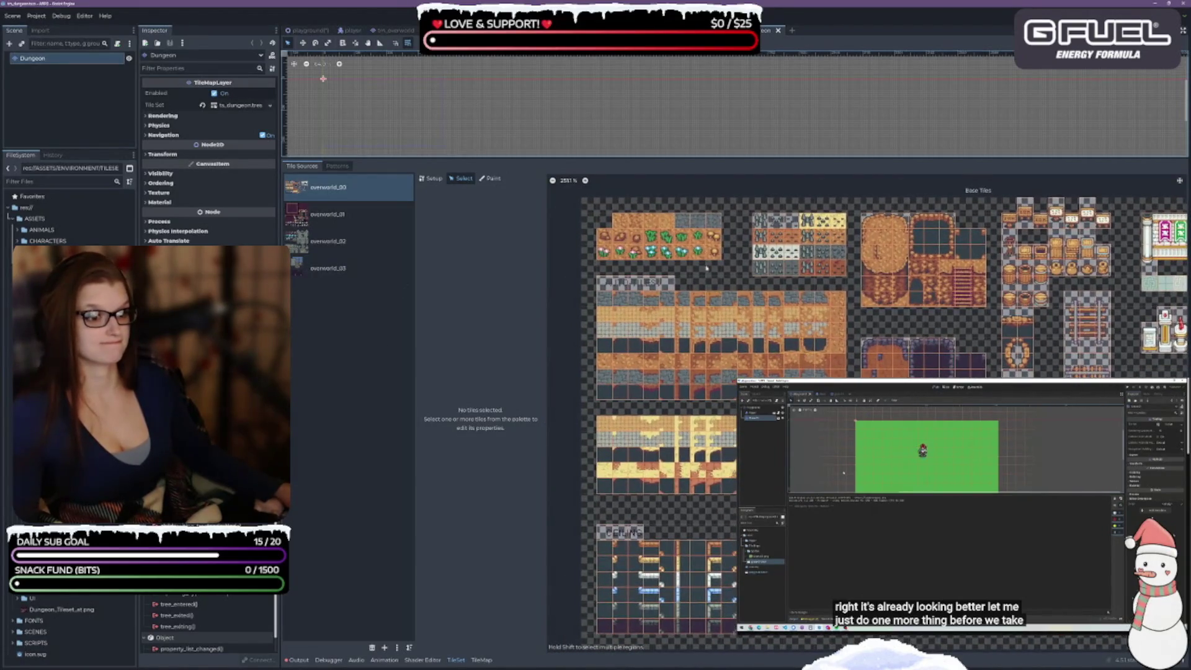
drag(599, 215, 720, 257)
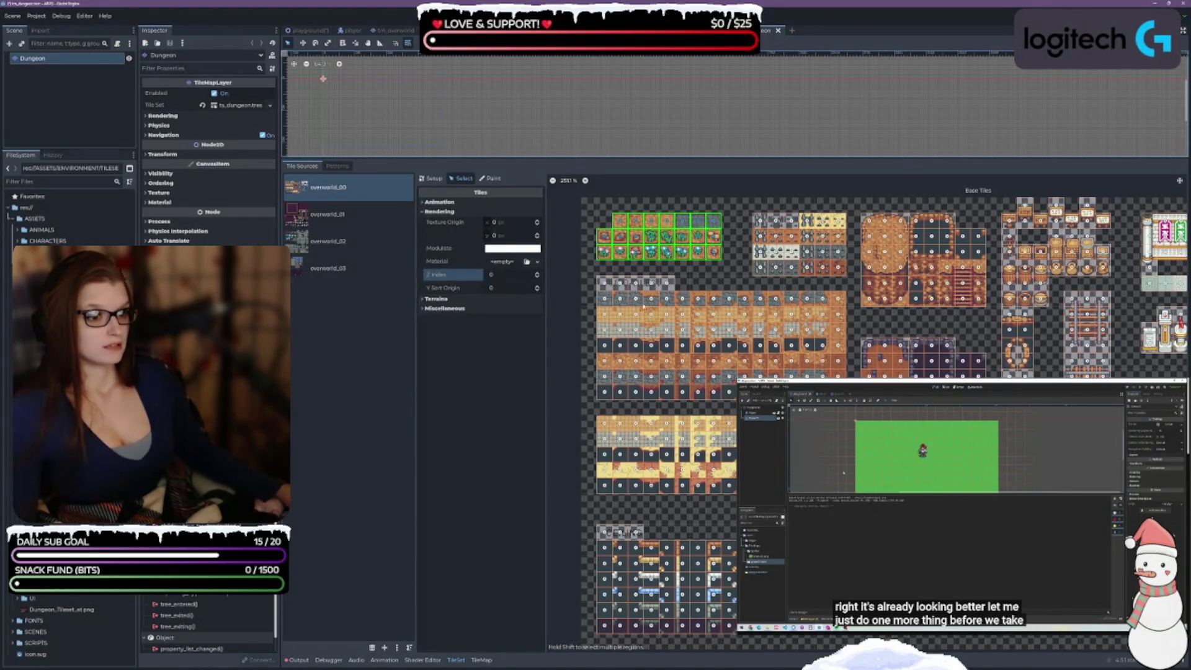
mouse_move(597, 293)
mouse_down()
mouse_move(752, 385)
mouse_move(845, 397)
mouse_up()
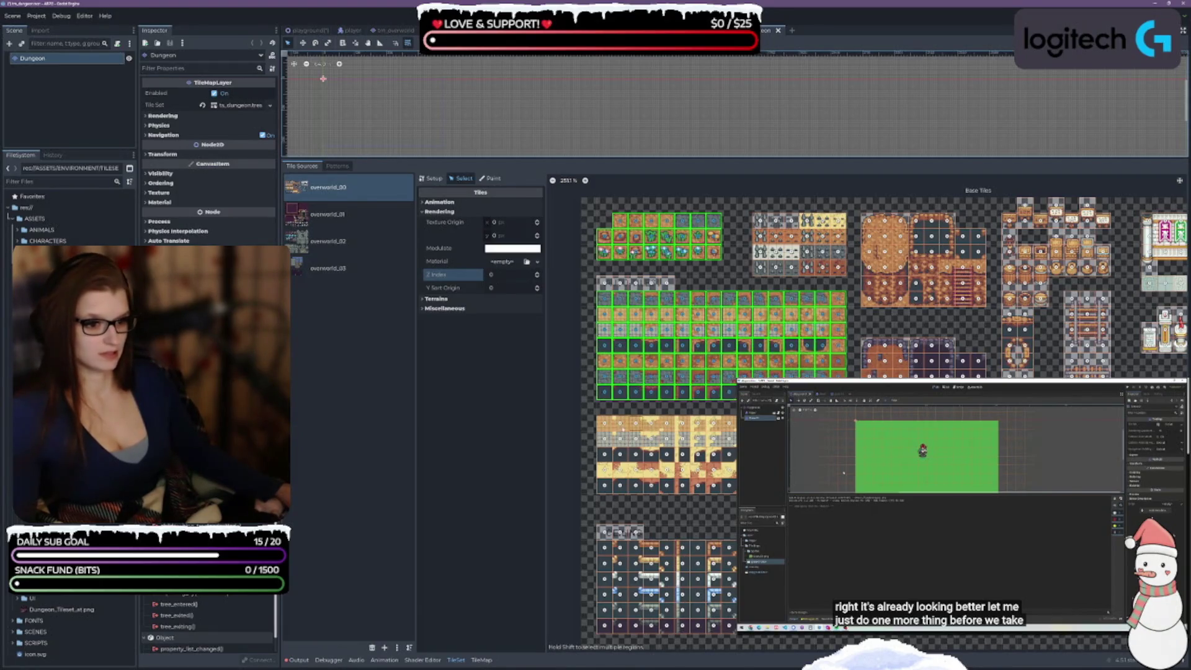
drag(599, 420, 736, 493)
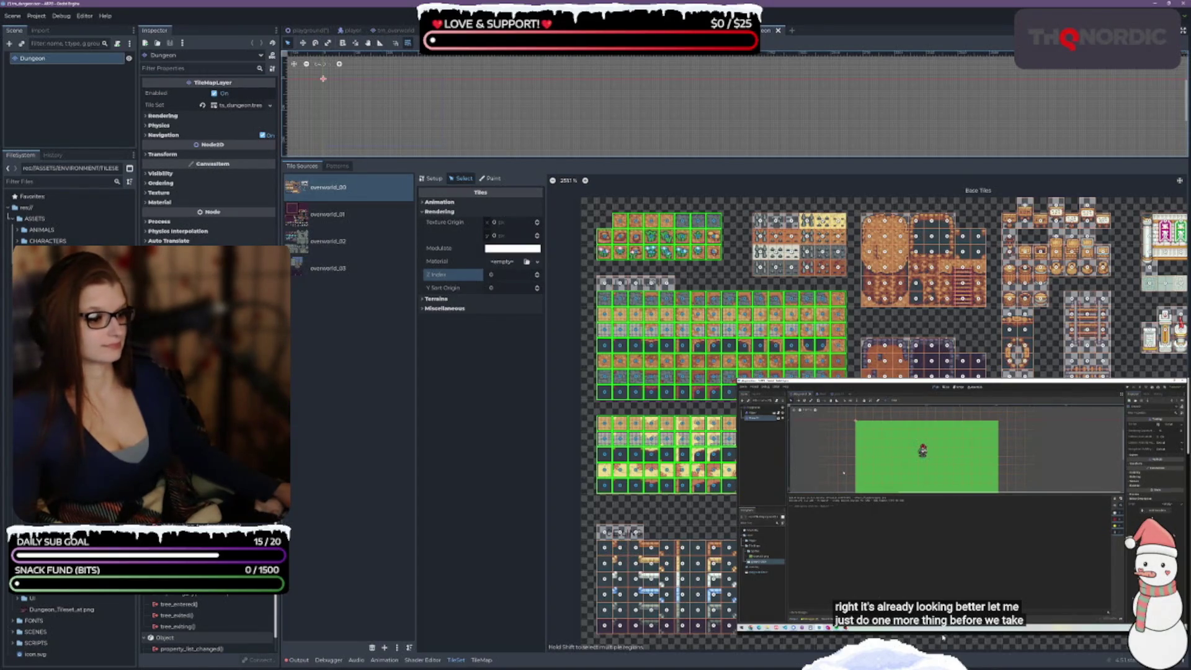
scroll(607, 552, down, 1)
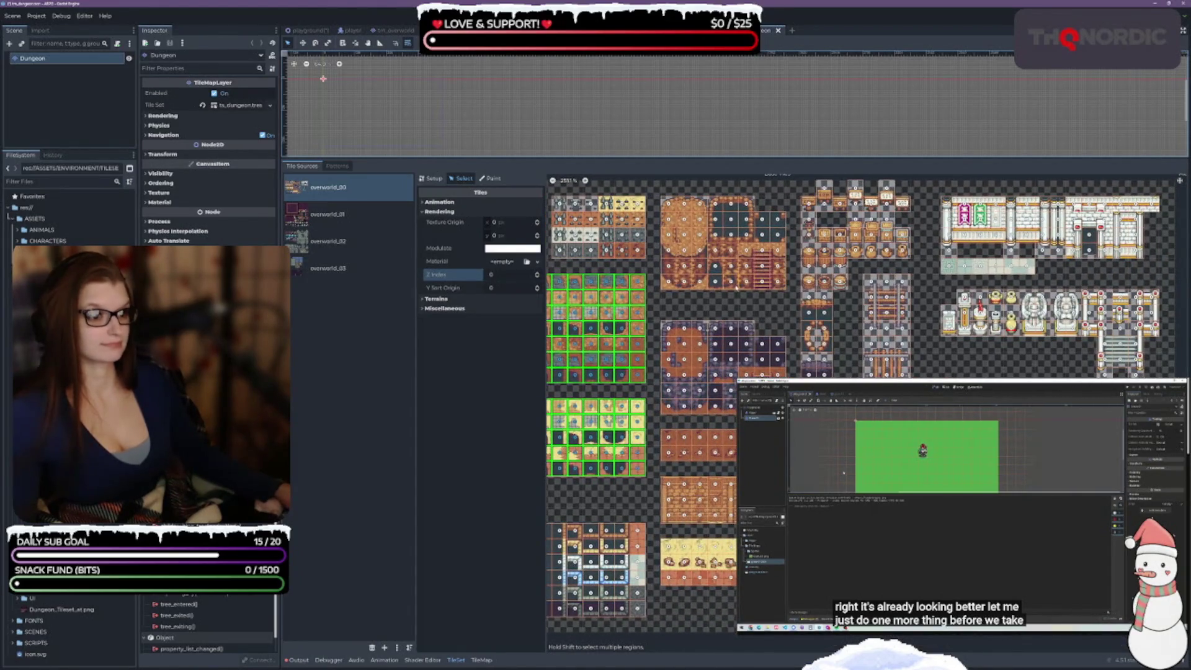
drag(665, 435, 734, 458)
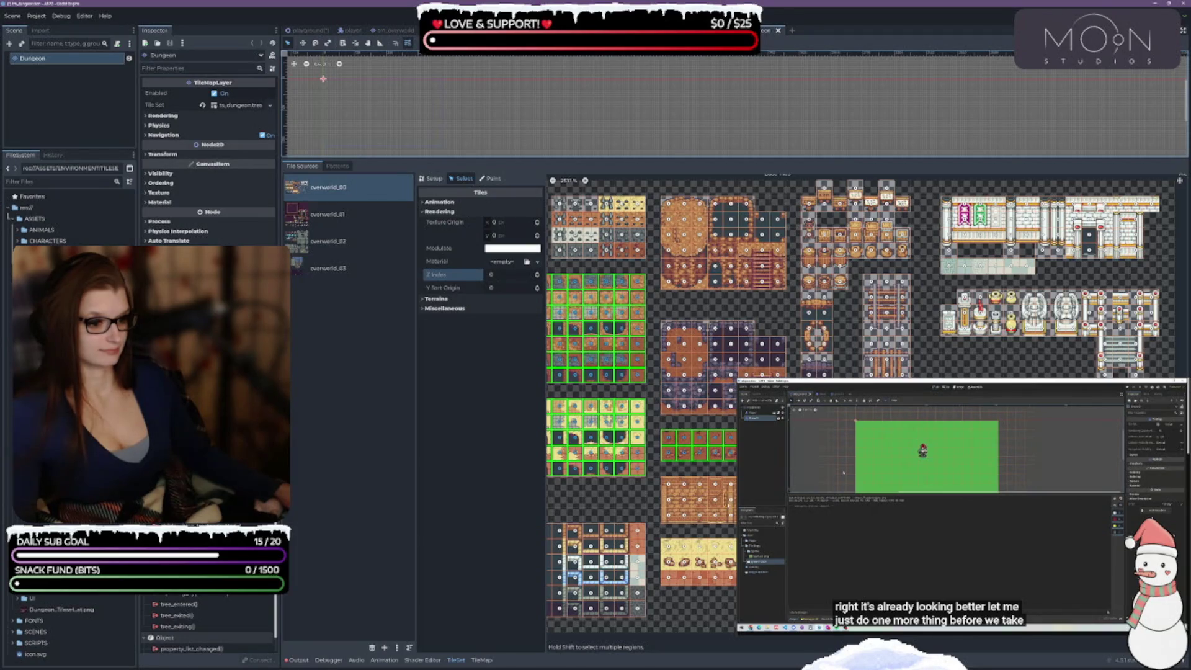
drag(670, 547, 735, 583)
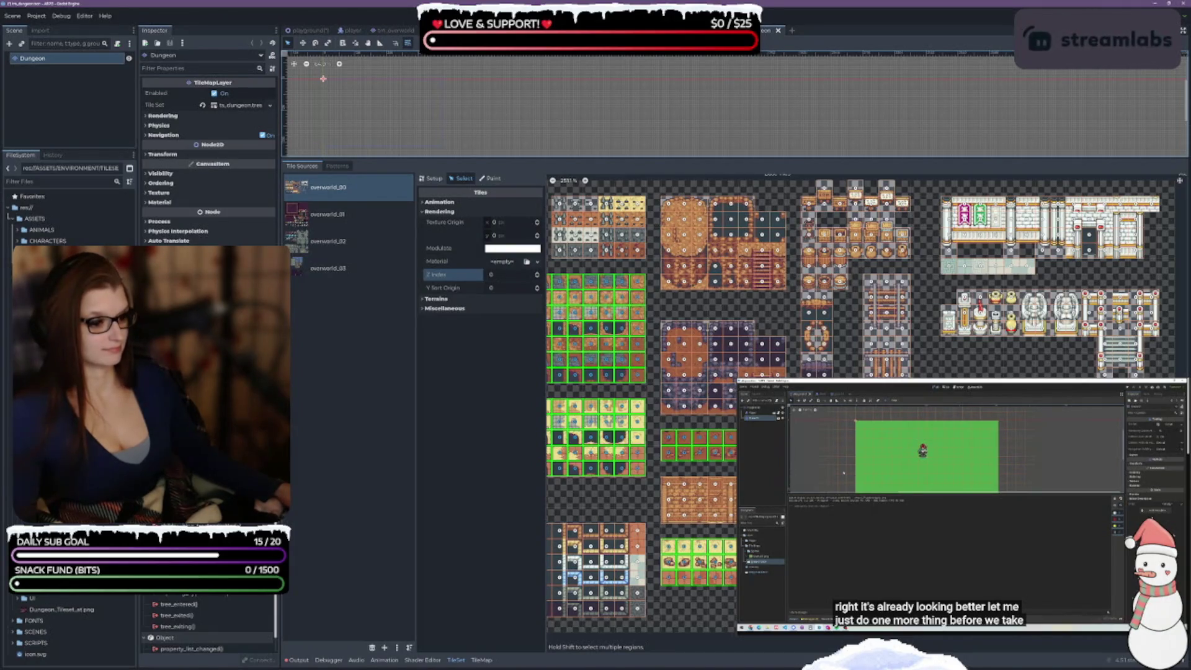
drag(948, 266, 1027, 266)
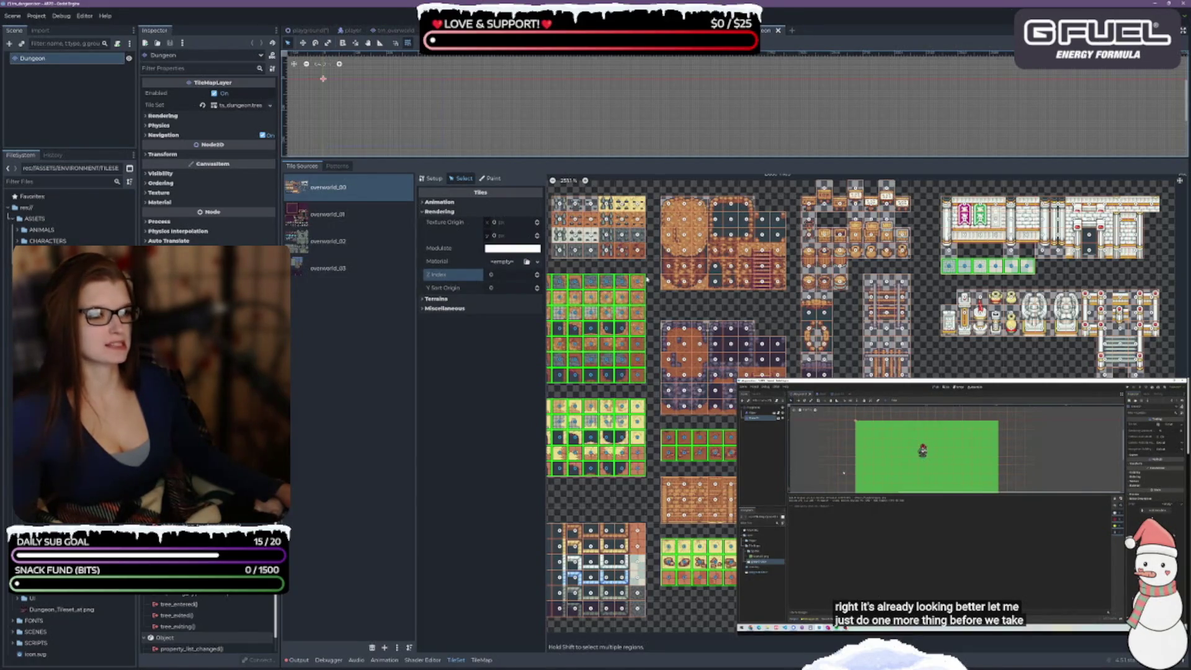
drag(559, 218, 636, 255)
drag(601, 204, 642, 204)
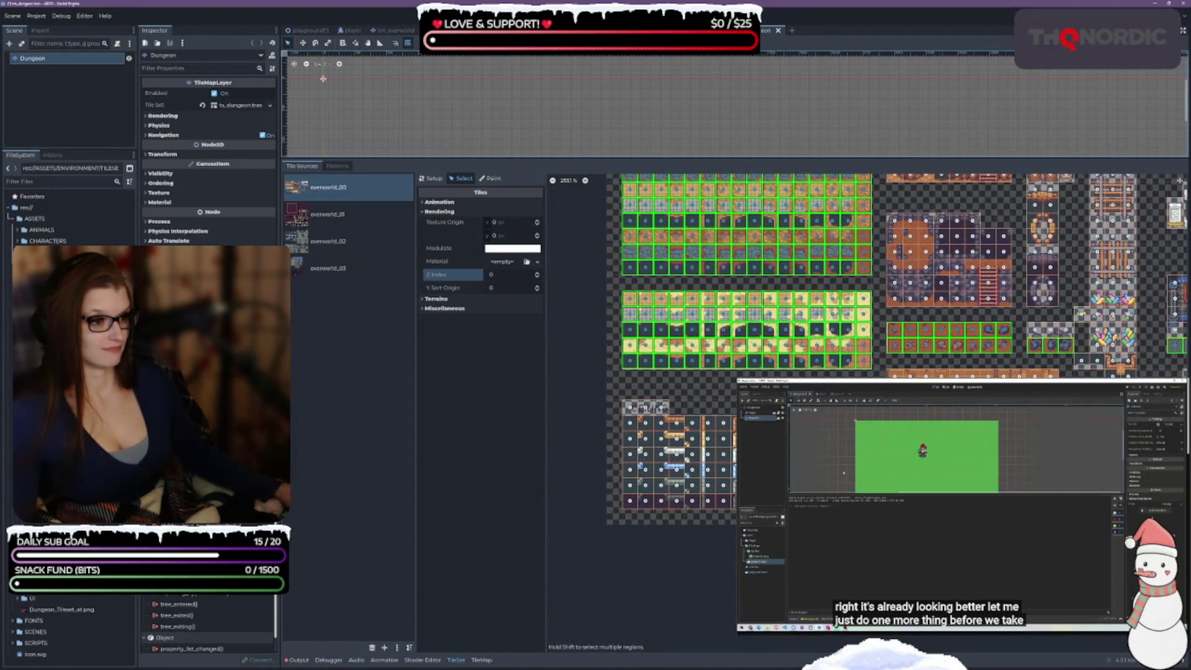
- Give the selected overworld_00 tiles a Z Index of -1, then deselect them
click(537, 276)
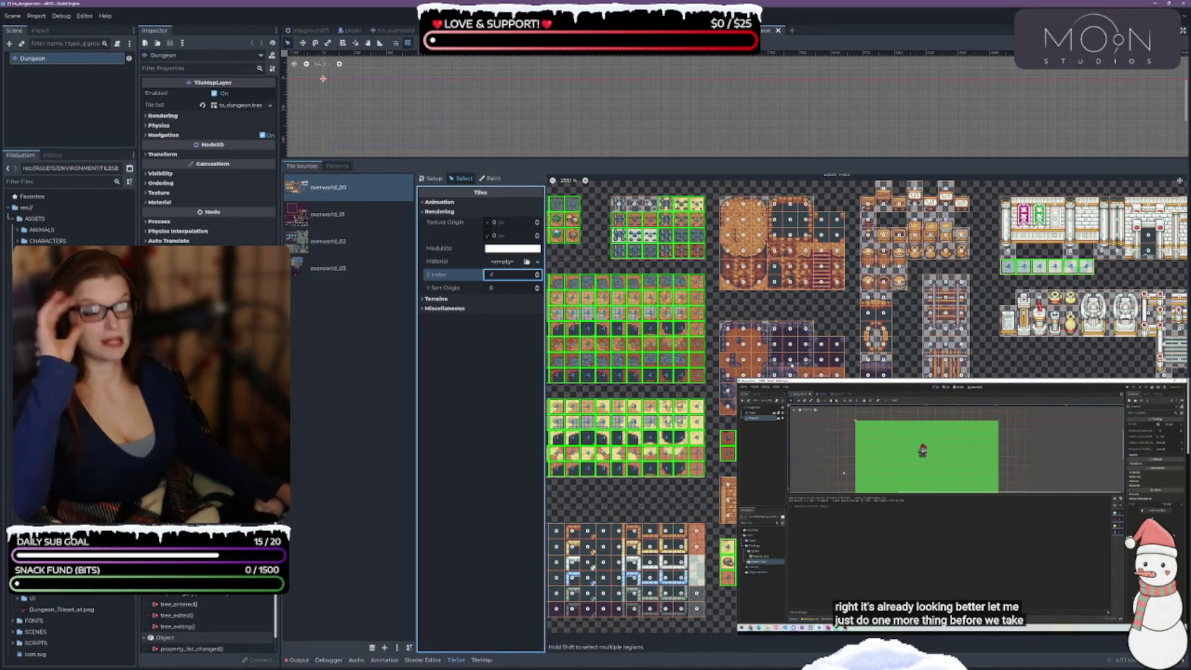
click(782, 190)
scroll(805, 364, up, 1)
scroll(805, 365, up, 1)
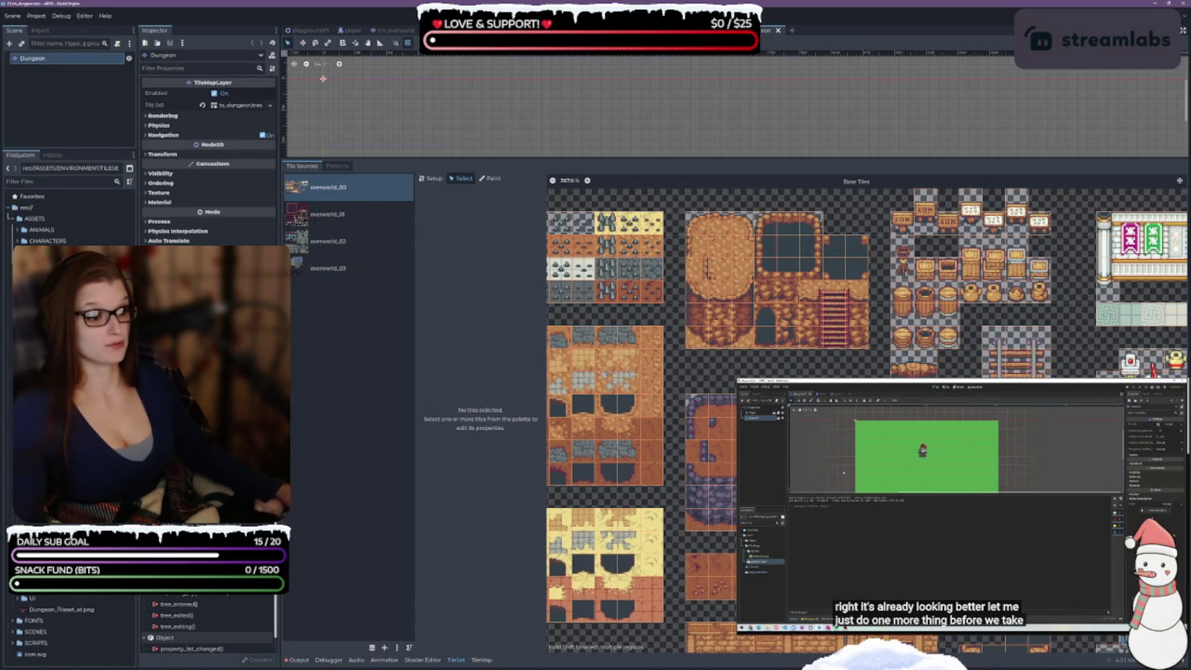
scroll(797, 381, down, 2)
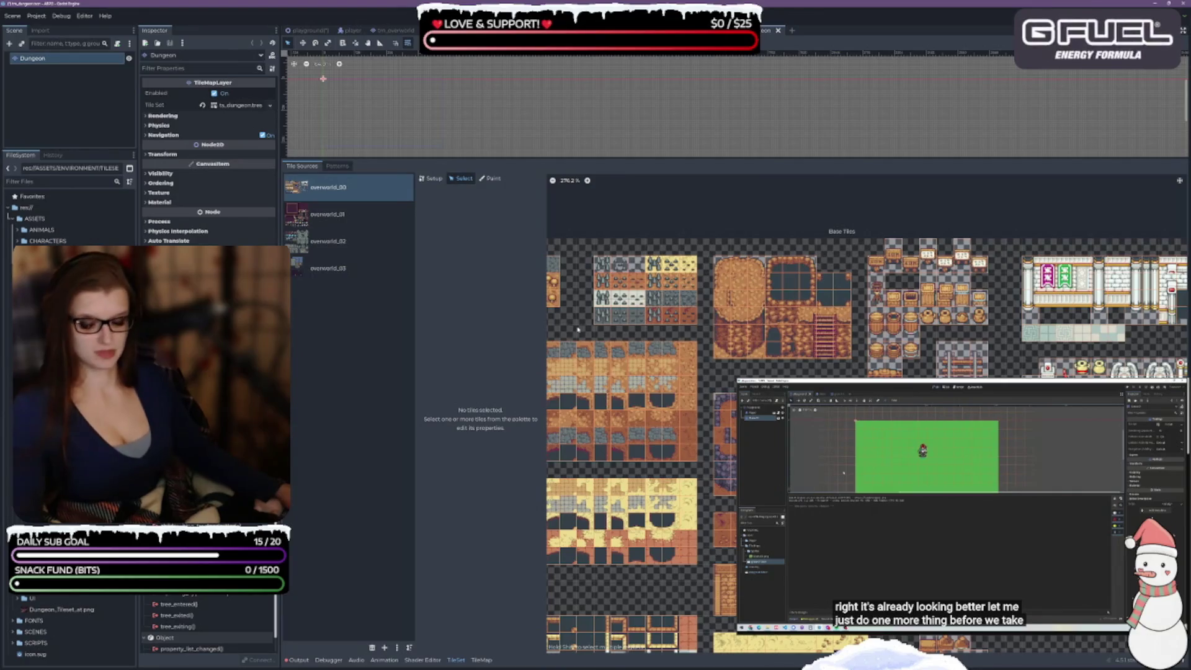
- In overworld_01, select the eight lower and twelve top-right tiles and set Z Index to -1
click(356, 215)
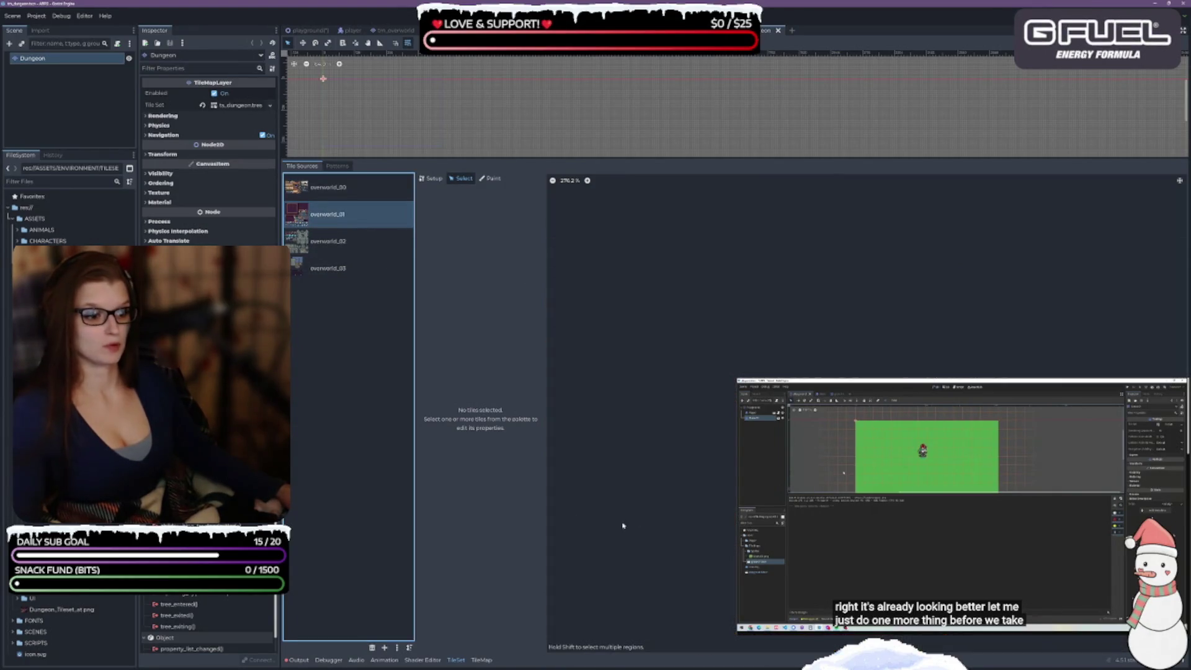
scroll(687, 445, up, 3)
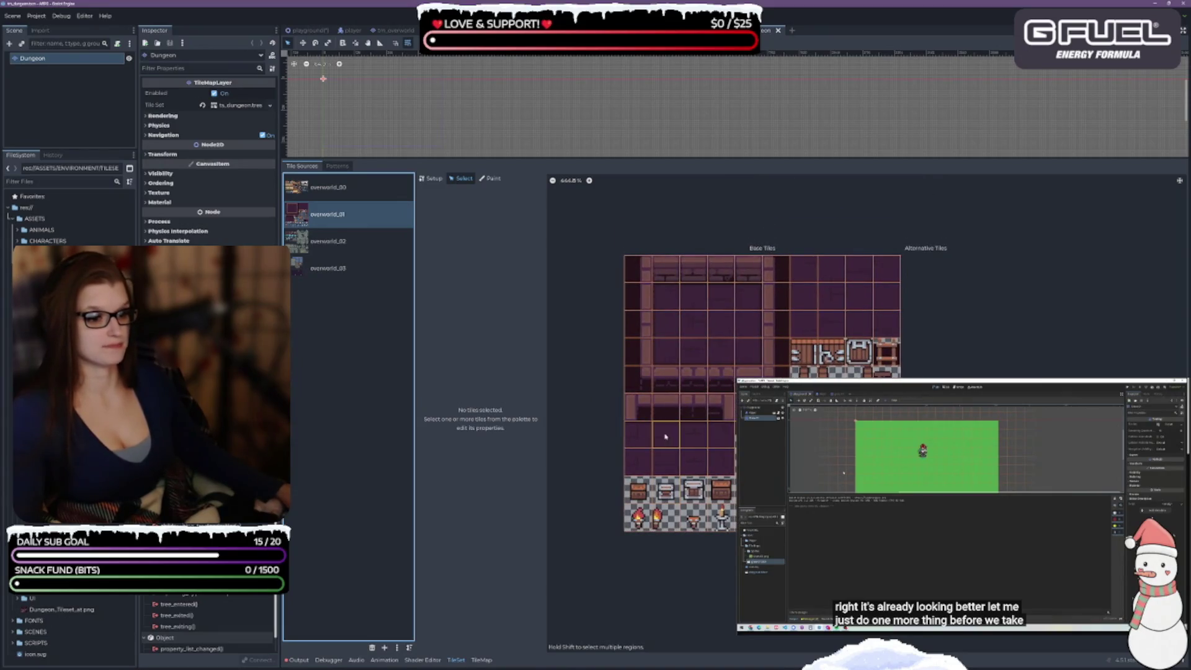
drag(653, 438, 723, 465)
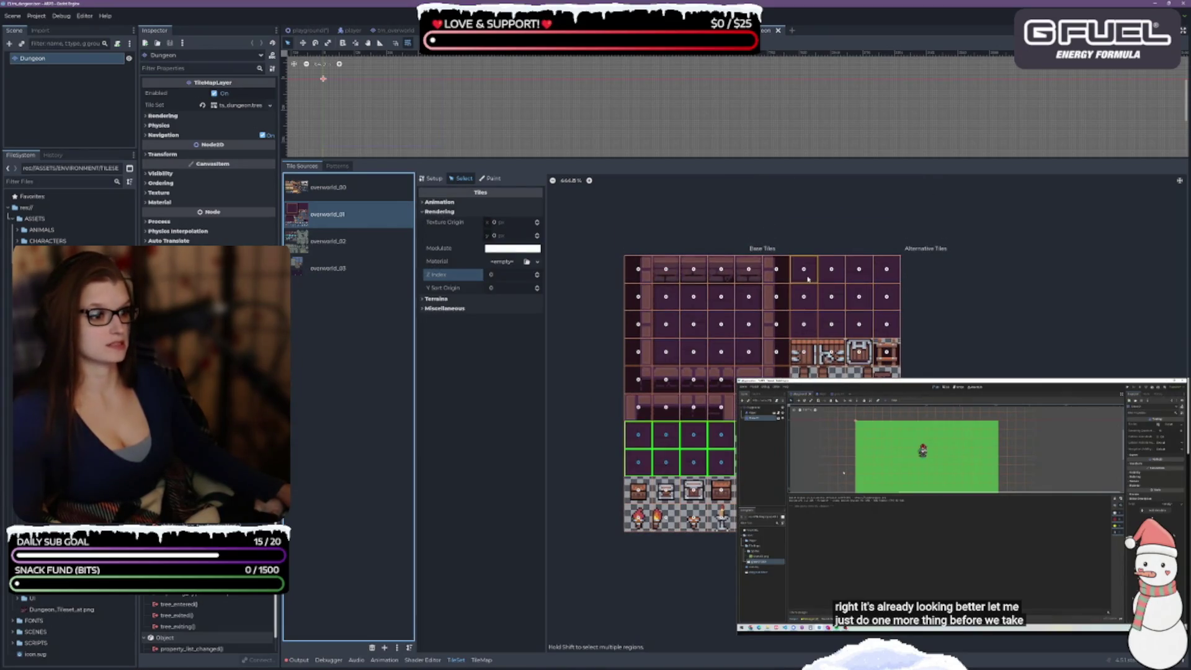
mouse_move(809, 271)
mouse_down()
mouse_move(869, 324)
mouse_move(887, 324)
mouse_up()
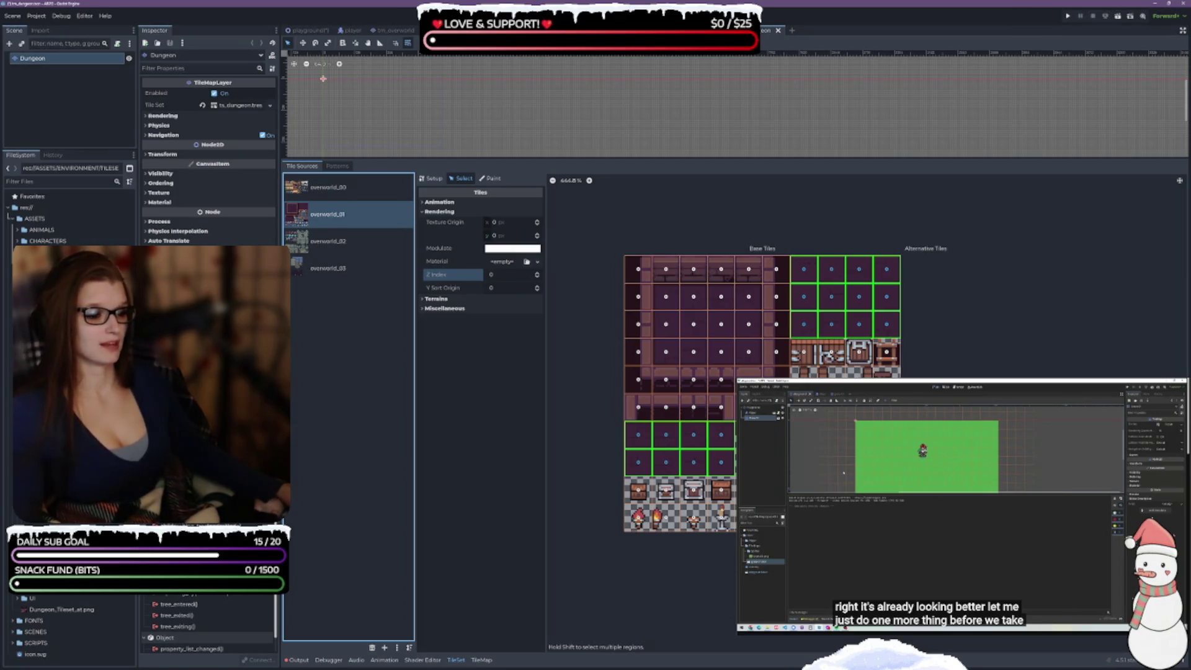
click(537, 278)
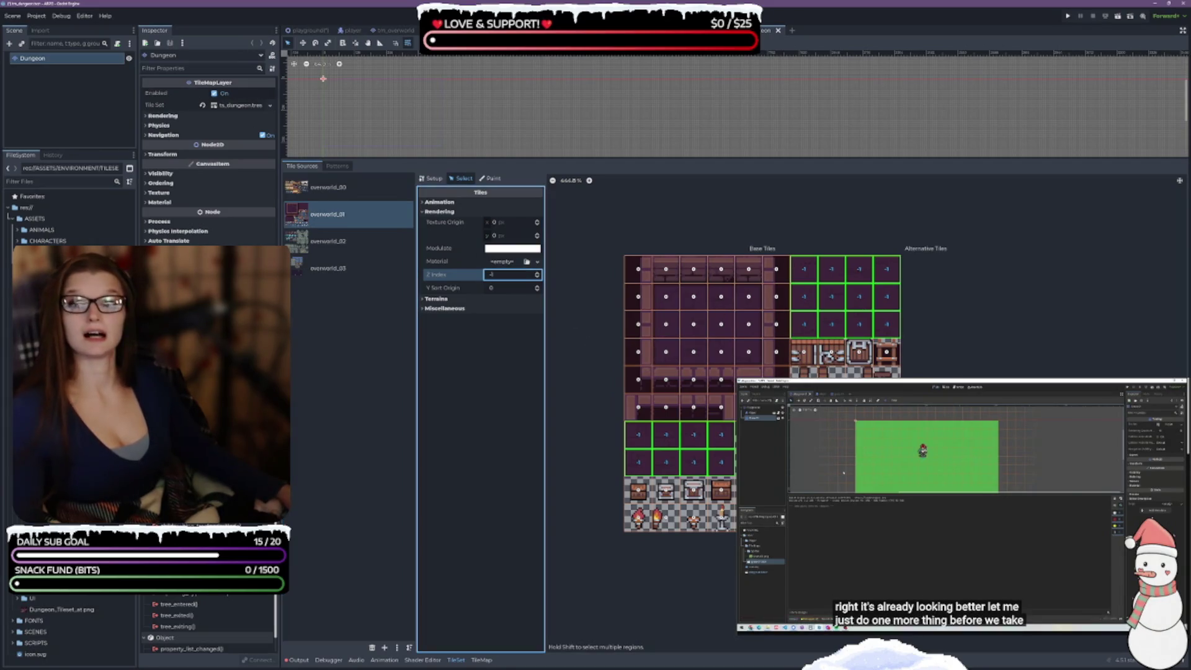